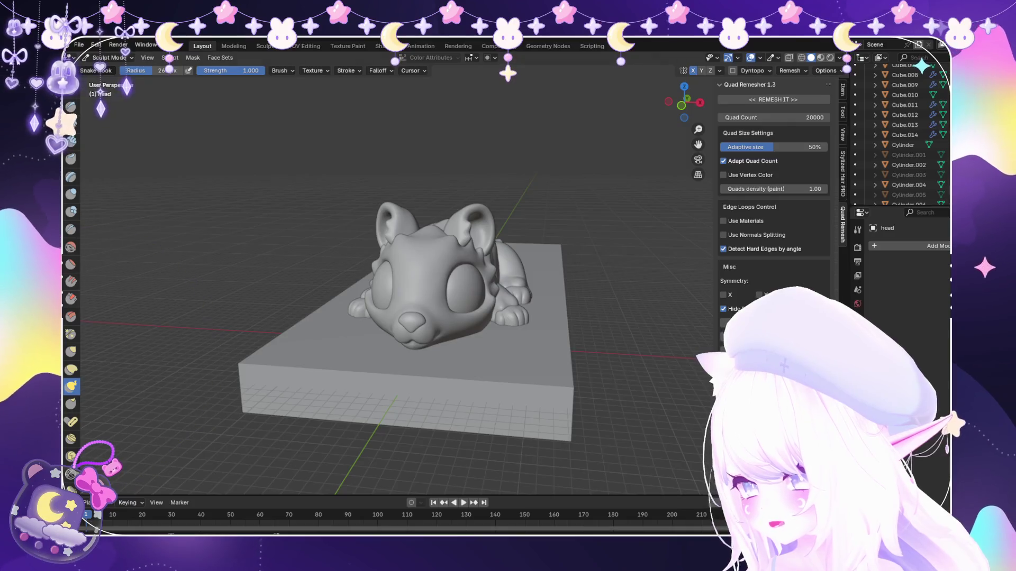
With the Blob brush, undo a stray dab and puff out the cheek and snout.
{"action": "key", "text": "g"}
{"action": "scroll", "coordinate": [452, 267], "scroll_direction": "up", "scroll_amount": 8}
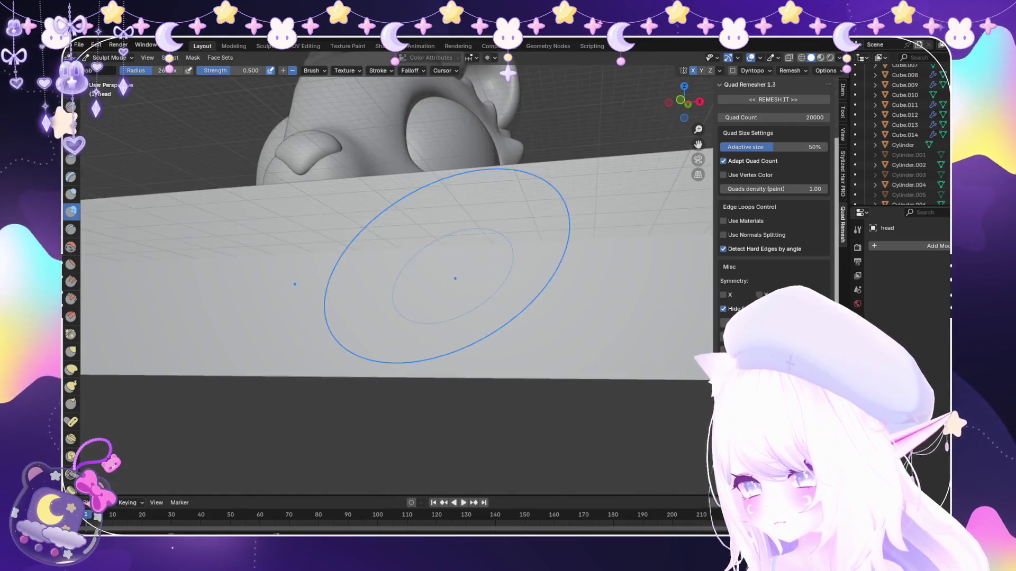
{"action": "scroll", "coordinate": [454, 273], "scroll_direction": "up", "scroll_amount": 5}
{"action": "left_click", "coordinate": [406, 272]}
{"action": "key", "text": "ctrl+z"}
{"action": "scroll", "coordinate": [431, 295], "scroll_direction": "down", "scroll_amount": 6}
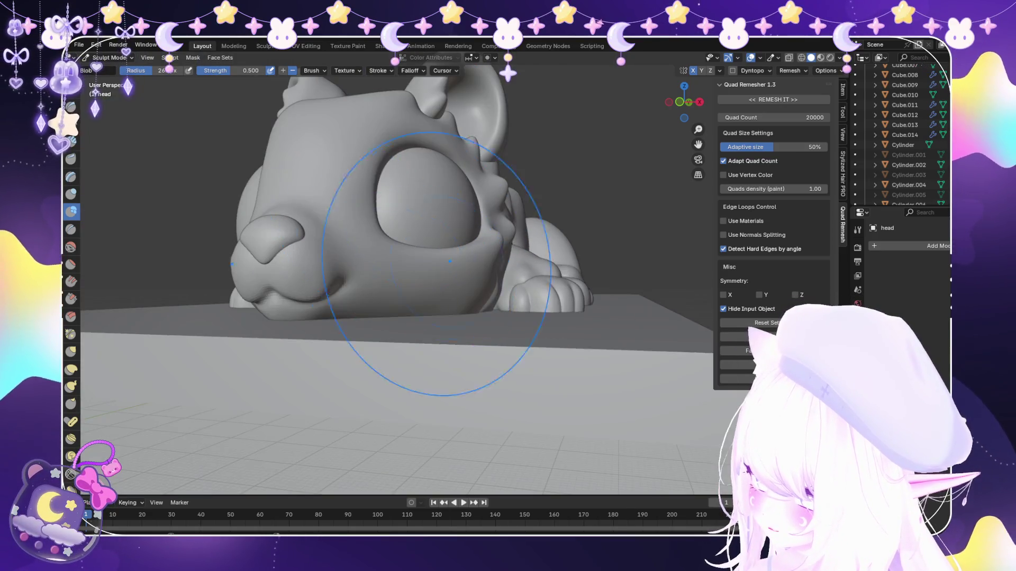
{"action": "scroll", "coordinate": [385, 182], "scroll_direction": "up", "scroll_amount": 5}
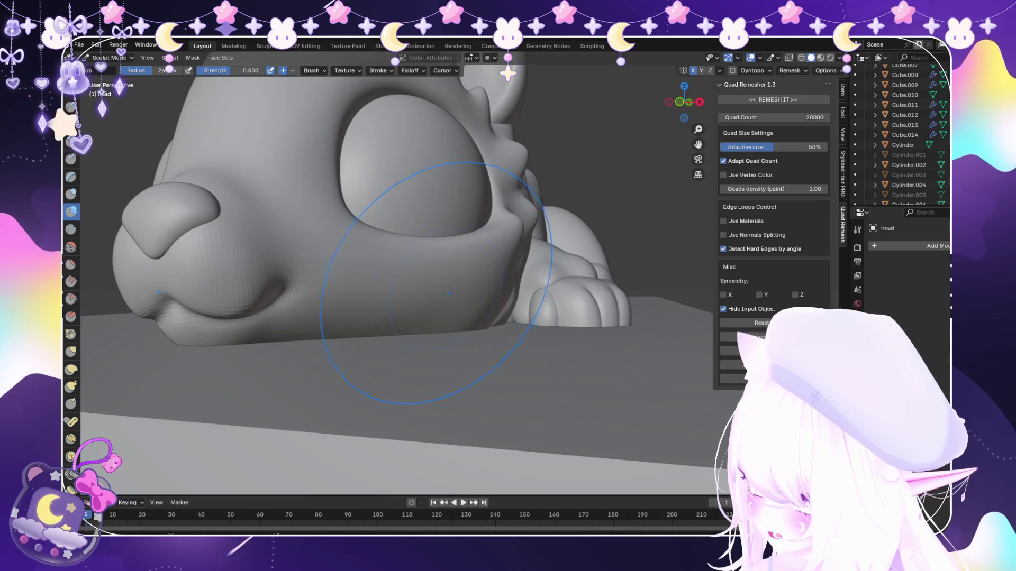
{"action": "left_click_drag", "start_coordinate": [449, 294], "coordinate": [431, 227], "text": "shift"}
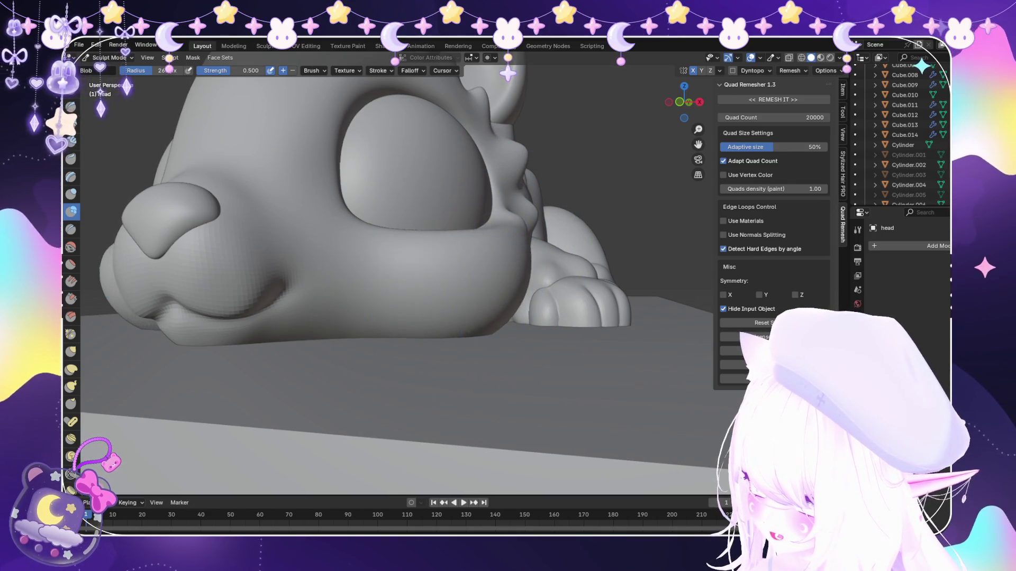
{"action": "scroll", "coordinate": [397, 279], "scroll_direction": "down", "scroll_amount": 5}
Orbit around the head to review the cheeks, then take up the Snake Hook brush.
{"action": "middle_click_drag", "start_coordinate": [397, 278], "coordinate": [477, 277]}
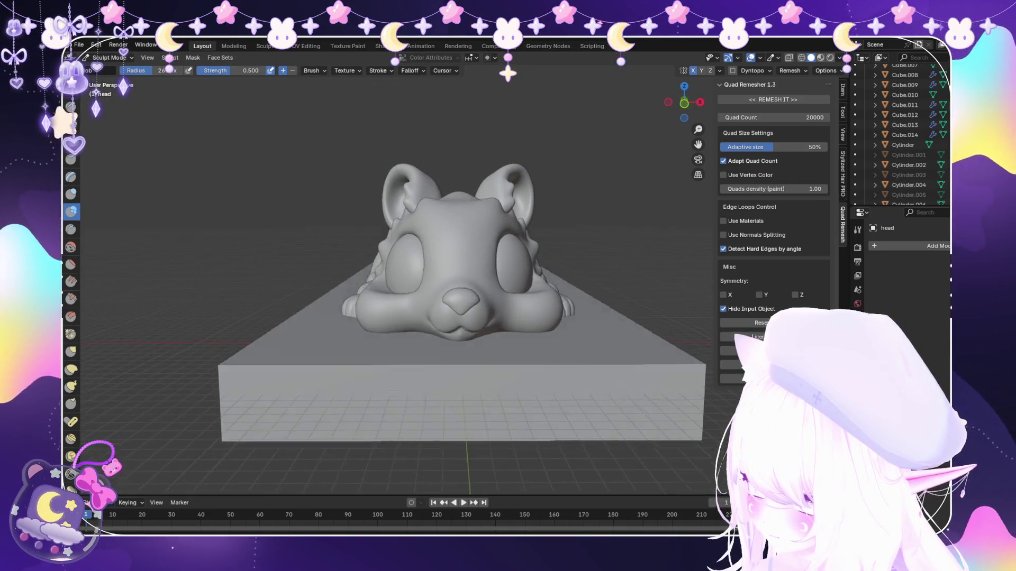
{"action": "middle_click_drag", "start_coordinate": [540, 318], "coordinate": [464, 326]}
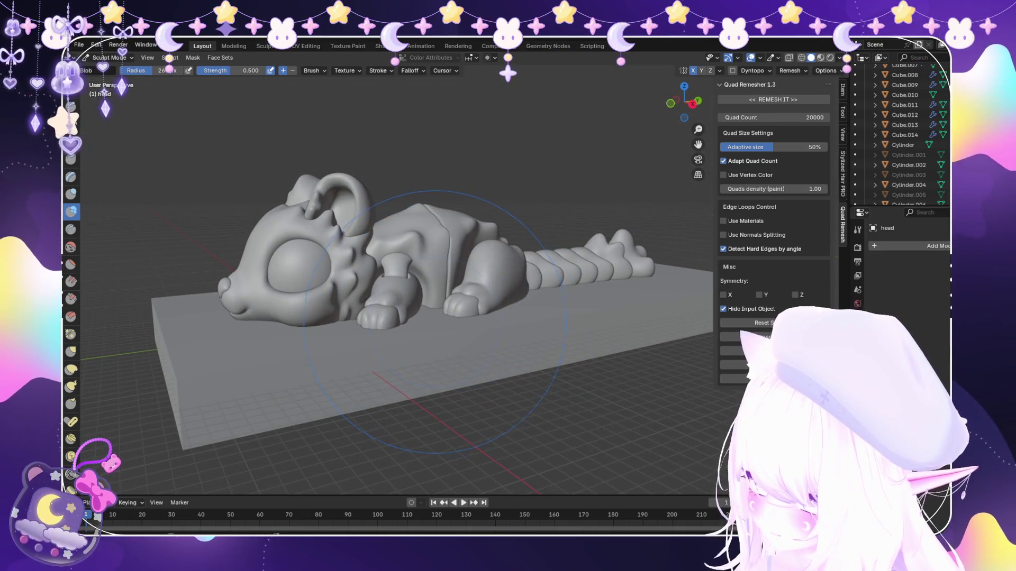
{"action": "middle_click_drag", "start_coordinate": [262, 339], "coordinate": [342, 341]}
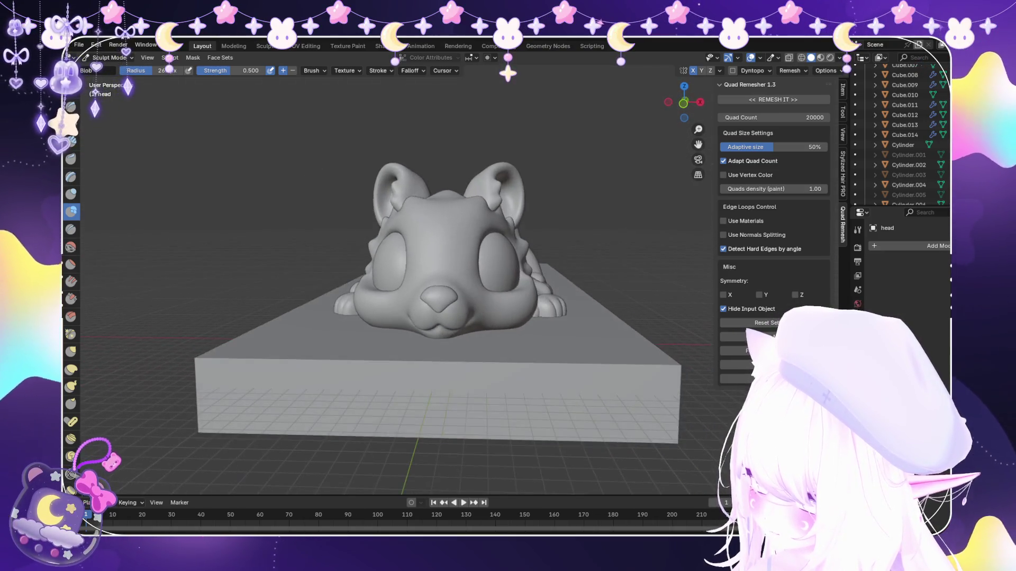
{"action": "scroll", "coordinate": [478, 320], "scroll_direction": "up", "scroll_amount": 2}
{"action": "mouse_move", "coordinate": [518, 320]}
{"action": "middle_mouse_down"}
{"action": "mouse_move", "coordinate": [381, 308]}
{"action": "mouse_move", "coordinate": [516, 334]}
{"action": "middle_mouse_up"}
{"action": "scroll", "coordinate": [549, 339], "scroll_direction": "down", "scroll_amount": 3}
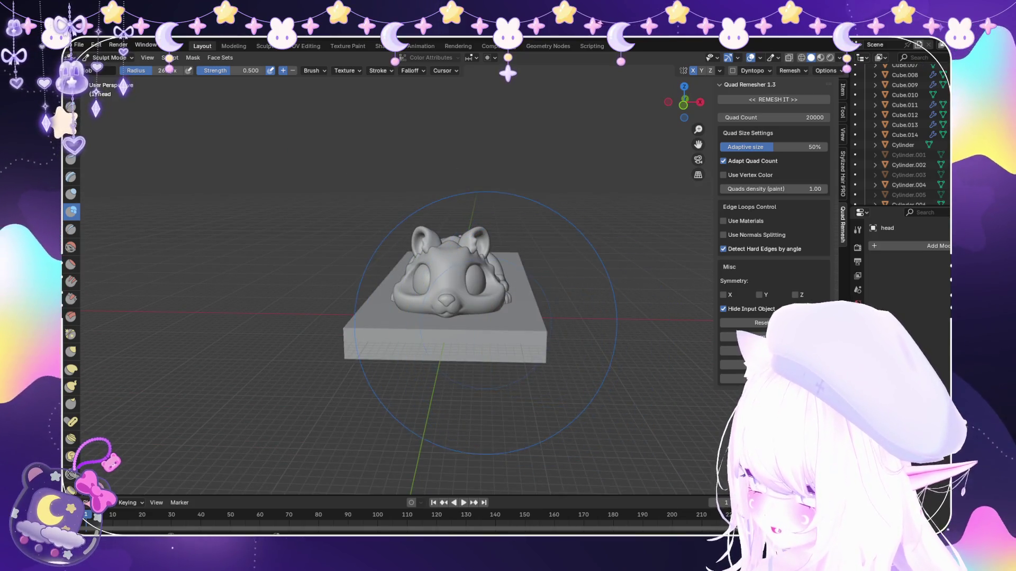
{"action": "scroll", "coordinate": [486, 323], "scroll_direction": "up", "scroll_amount": 5}
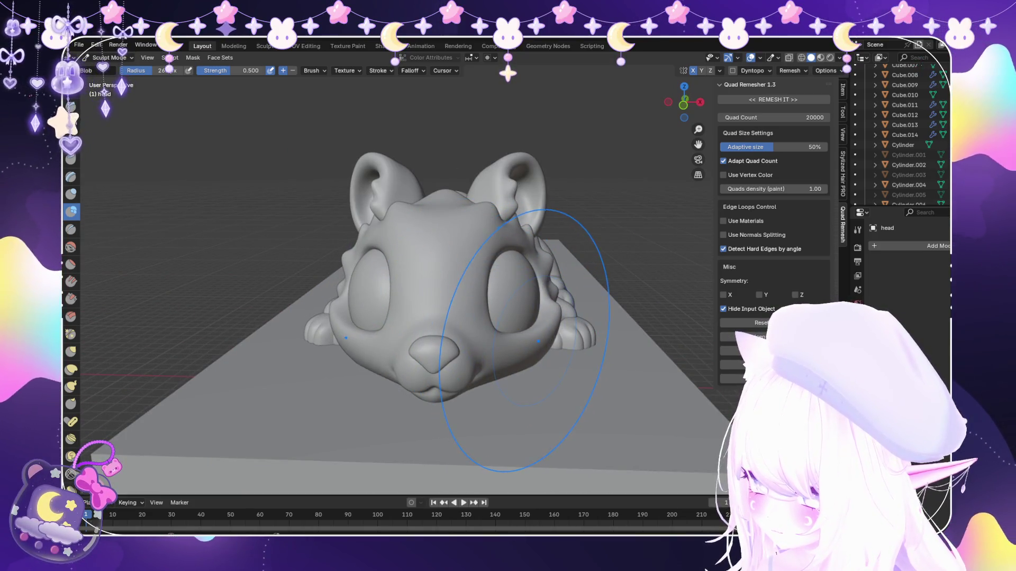
{"action": "middle_click_drag", "start_coordinate": [499, 249], "coordinate": [381, 262]}
{"action": "scroll", "coordinate": [381, 262], "scroll_direction": "up", "scroll_amount": 4}
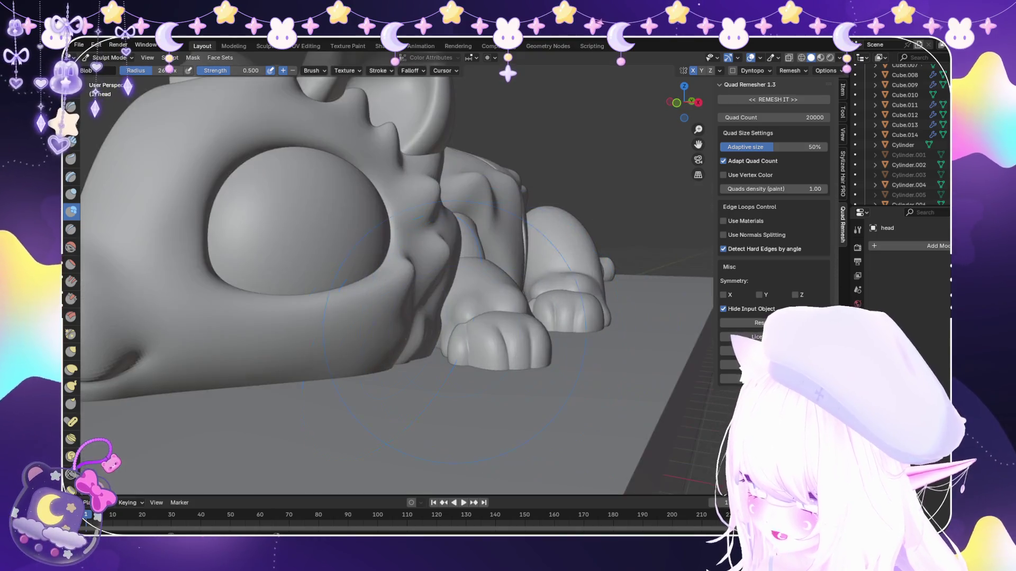
{"action": "scroll", "coordinate": [334, 309], "scroll_direction": "down", "scroll_amount": 4}
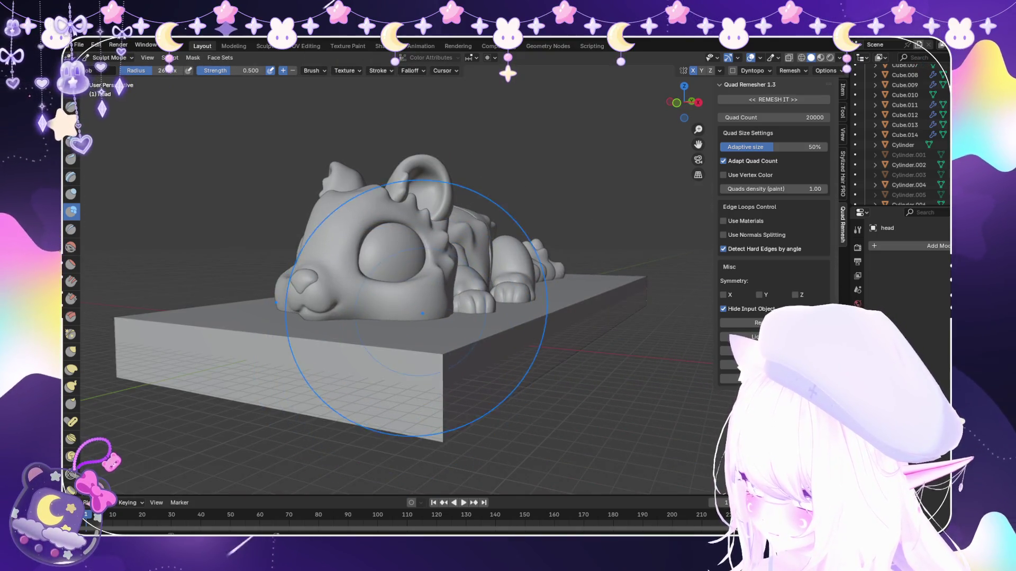
{"action": "middle_click_drag", "start_coordinate": [363, 318], "coordinate": [428, 318]}
{"action": "middle_click_drag", "start_coordinate": [374, 374], "coordinate": [326, 382]}
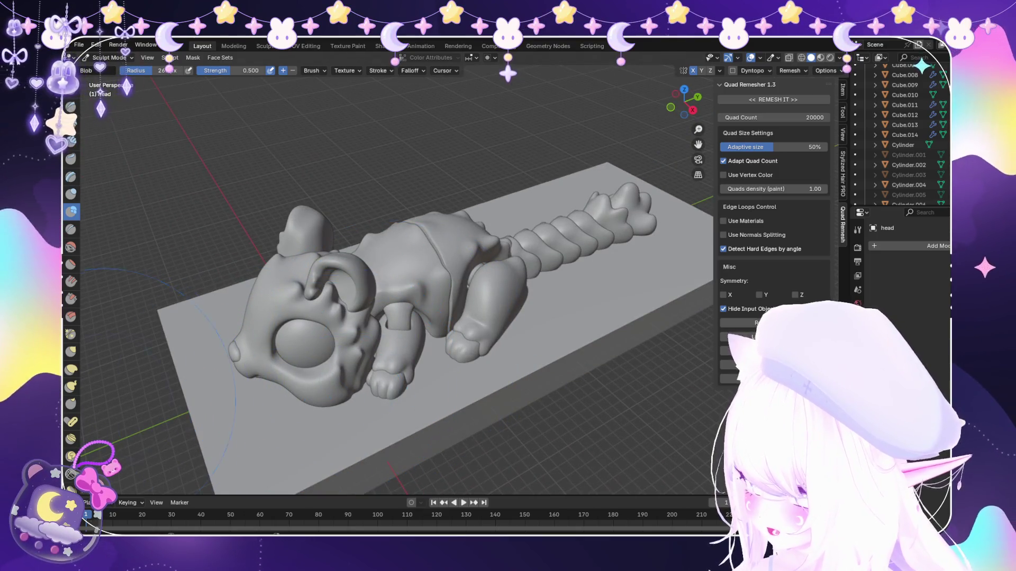
{"action": "key", "text": "k"}
{"action": "scroll", "coordinate": [362, 397], "scroll_direction": "up", "scroll_amount": 4}
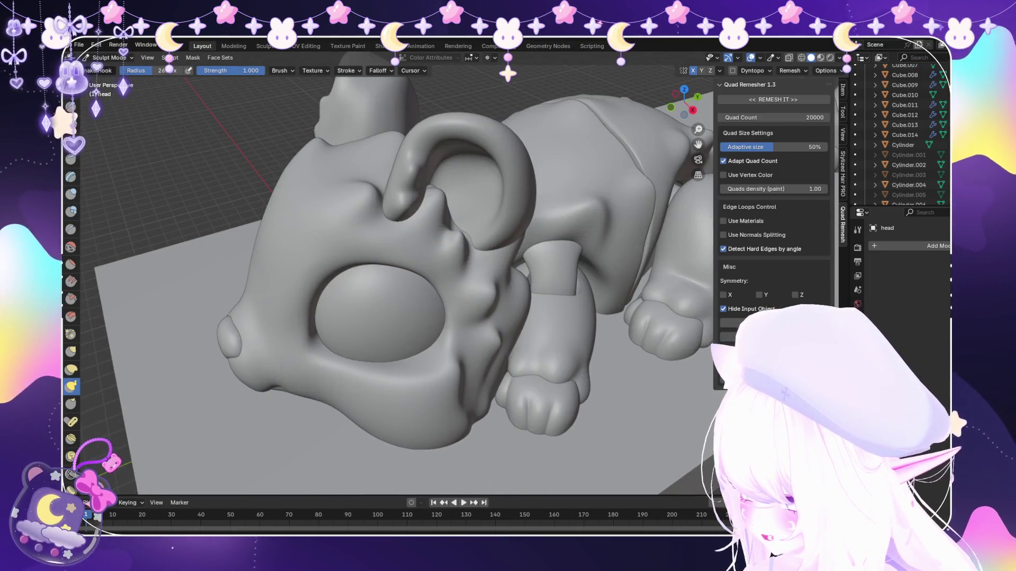
Pull both cheek bulges outward symmetrically with Snake Hook and review from the front.
{"action": "middle_click_drag", "start_coordinate": [476, 357], "coordinate": [525, 405]}
{"action": "scroll", "coordinate": [522, 408], "scroll_direction": "up", "scroll_amount": 4}
{"action": "scroll", "coordinate": [593, 395], "scroll_direction": "up", "scroll_amount": 2}
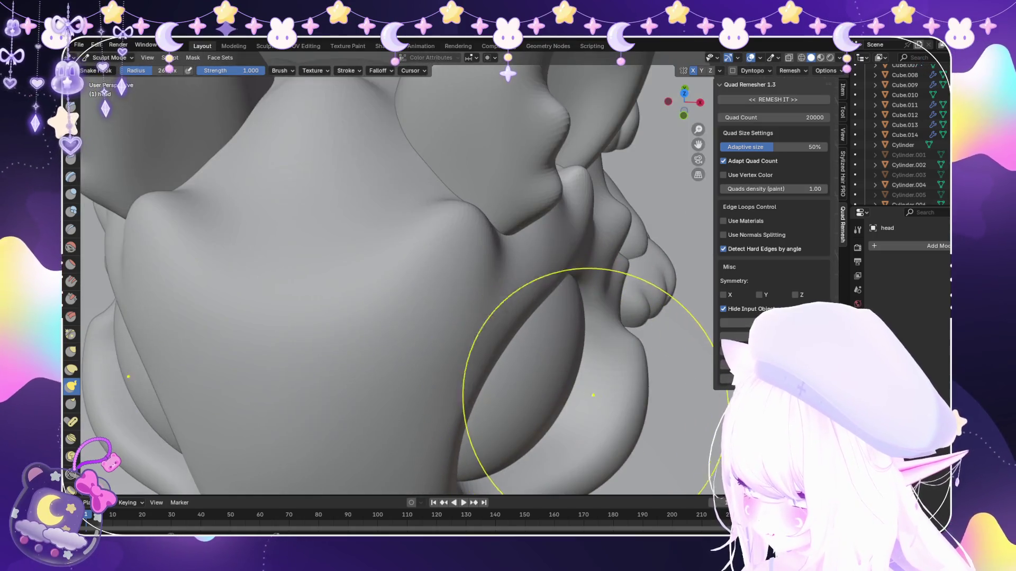
{"action": "scroll", "coordinate": [592, 395], "scroll_direction": "down", "scroll_amount": 3}
{"action": "left_click_drag", "start_coordinate": [556, 374], "coordinate": [516, 413]}
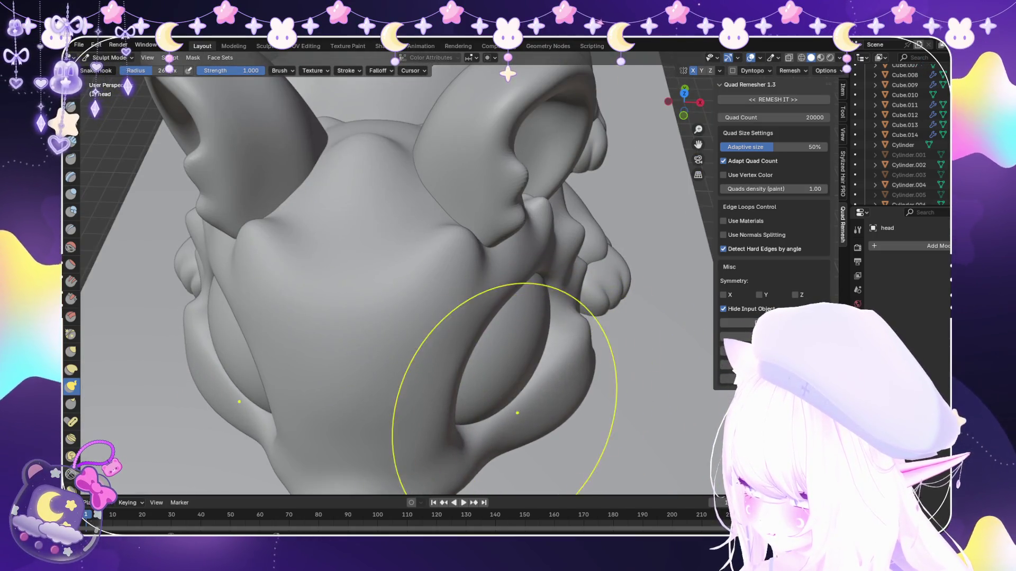
{"action": "scroll", "coordinate": [593, 363], "scroll_direction": "up", "scroll_amount": 3}
{"action": "scroll", "coordinate": [603, 363], "scroll_direction": "down", "scroll_amount": 5}
{"action": "middle_click_drag", "start_coordinate": [603, 363], "coordinate": [555, 318]}
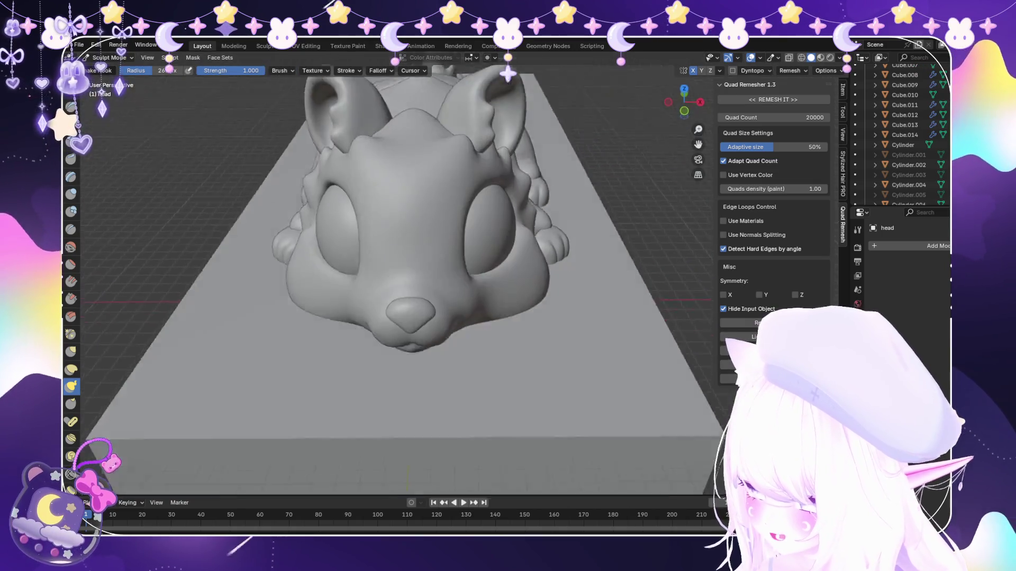
{"action": "scroll", "coordinate": [509, 238], "scroll_direction": "down", "scroll_amount": 3}
{"action": "scroll", "coordinate": [507, 238], "scroll_direction": "down", "scroll_amount": 2}
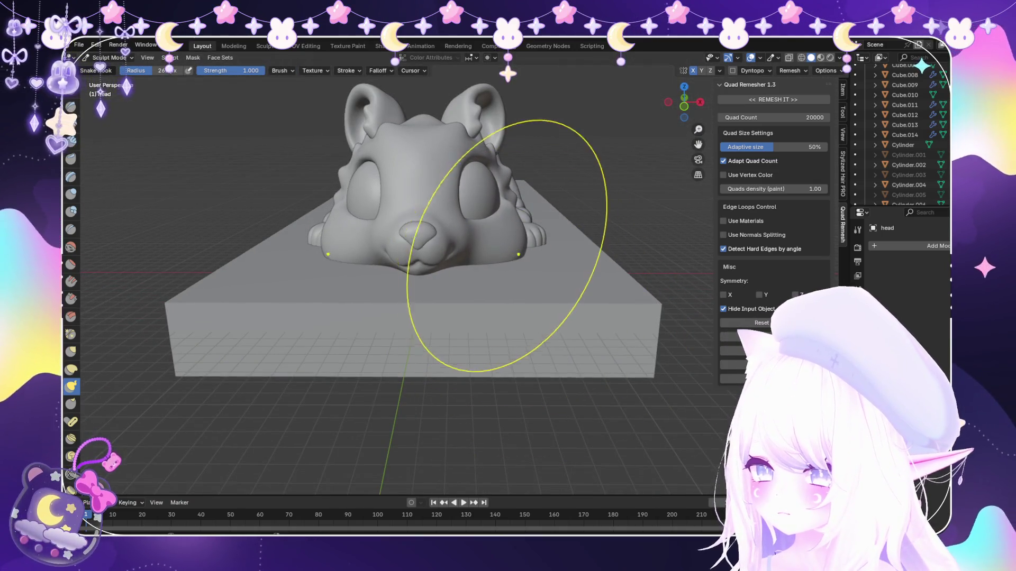
{"action": "scroll", "coordinate": [507, 245], "scroll_direction": "up", "scroll_amount": 3}
{"action": "left_click", "coordinate": [71, 211]}
{"action": "middle_click_drag", "start_coordinate": [363, 227], "coordinate": [374, 227]}
{"action": "scroll", "coordinate": [492, 235], "scroll_direction": "up", "scroll_amount": 2}
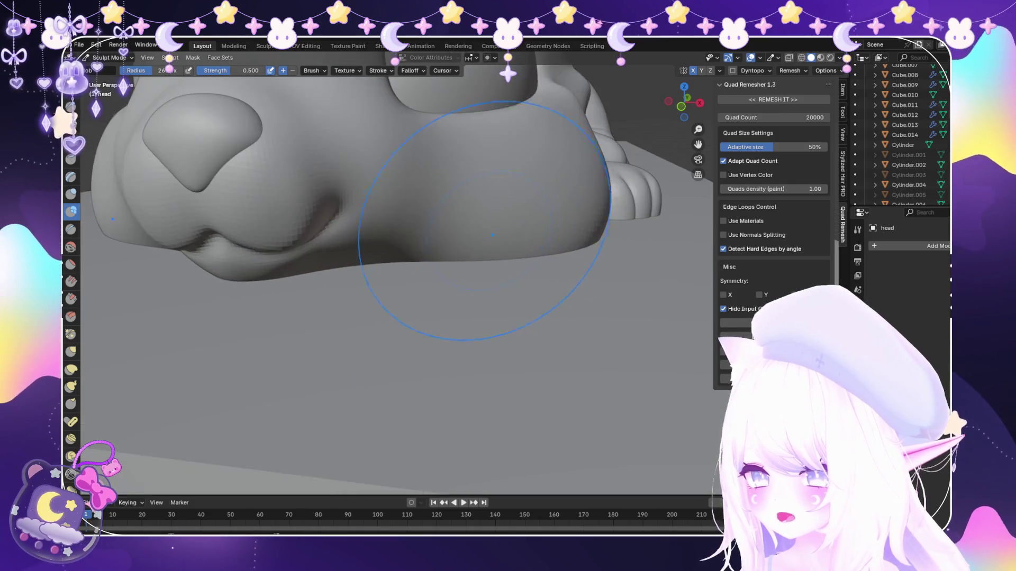
{"action": "scroll", "coordinate": [493, 235], "scroll_direction": "down", "scroll_amount": 2}
{"action": "mouse_move", "coordinate": [493, 235]}
{"action": "middle_mouse_down"}
{"action": "mouse_move", "coordinate": [503, 310]}
{"action": "mouse_move", "coordinate": [458, 217]}
{"action": "middle_mouse_up"}
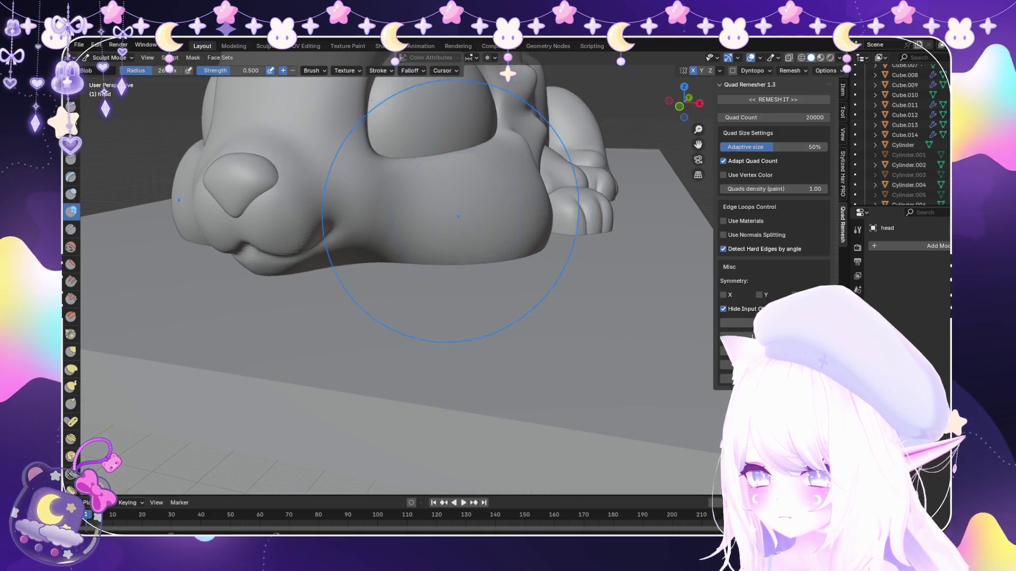
{"action": "scroll", "coordinate": [518, 230], "scroll_direction": "down", "scroll_amount": 4}
{"action": "mouse_move", "coordinate": [518, 230]}
{"action": "middle_mouse_down"}
{"action": "mouse_move", "coordinate": [587, 223]}
{"action": "mouse_move", "coordinate": [509, 263]}
{"action": "mouse_move", "coordinate": [587, 246]}
{"action": "mouse_move", "coordinate": [178, 276]}
{"action": "middle_mouse_up"}
{"action": "scroll", "coordinate": [587, 223], "scroll_direction": "down", "scroll_amount": 2}
{"action": "scroll", "coordinate": [592, 246], "scroll_direction": "up", "scroll_amount": 1}
{"action": "scroll", "coordinate": [584, 246], "scroll_direction": "up", "scroll_amount": 2}
{"action": "scroll", "coordinate": [583, 246], "scroll_direction": "up", "scroll_amount": 1}
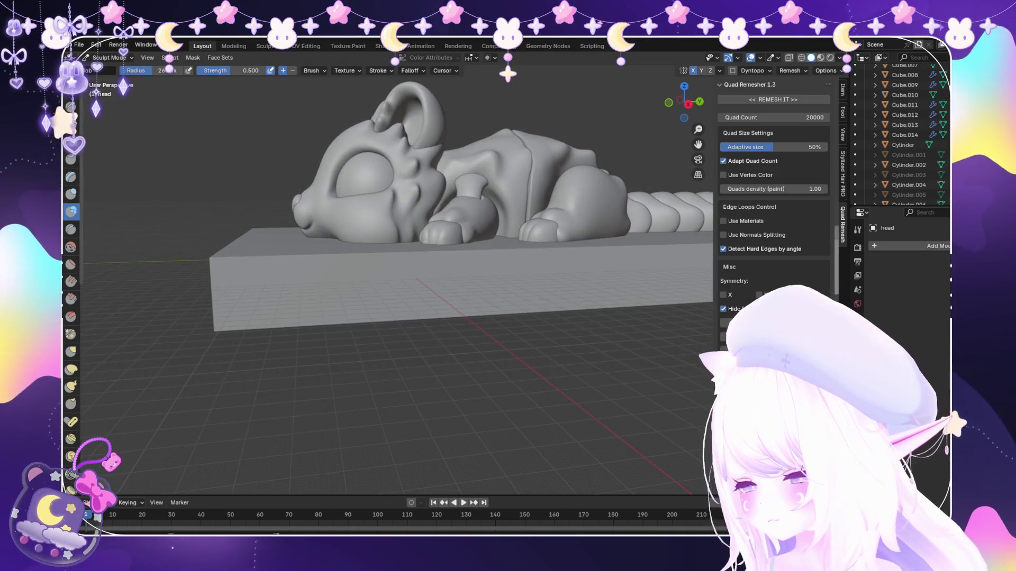
{"action": "scroll", "coordinate": [179, 277], "scroll_direction": "up", "scroll_amount": 2}
Pull the cheek further out to the right, check the shape, and return to Object Mode.
{"action": "left_click", "coordinate": [71, 387]}
{"action": "middle_click_drag", "start_coordinate": [333, 238], "coordinate": [386, 238]}
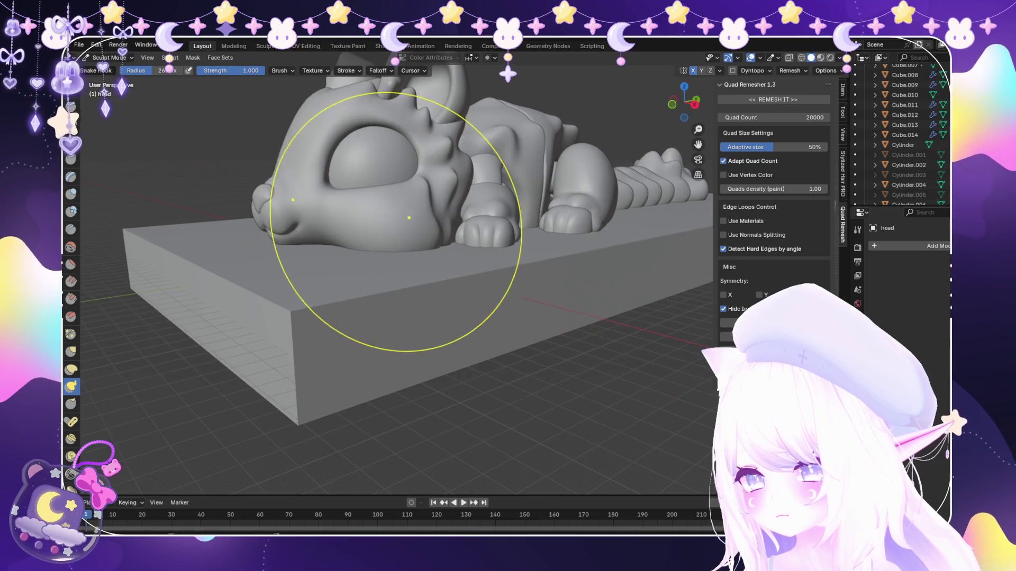
{"action": "left_click_drag", "start_coordinate": [386, 239], "coordinate": [524, 211]}
{"action": "middle_click_drag", "start_coordinate": [519, 213], "coordinate": [445, 238]}
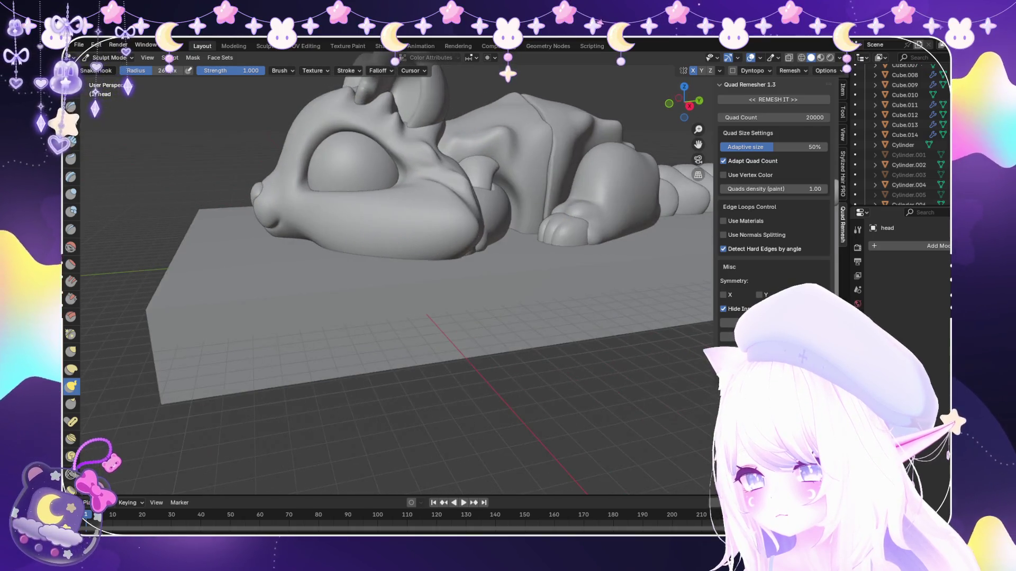
{"action": "scroll", "coordinate": [500, 215], "scroll_direction": "down", "scroll_amount": 1}
{"action": "scroll", "coordinate": [477, 192], "scroll_direction": "up", "scroll_amount": 2}
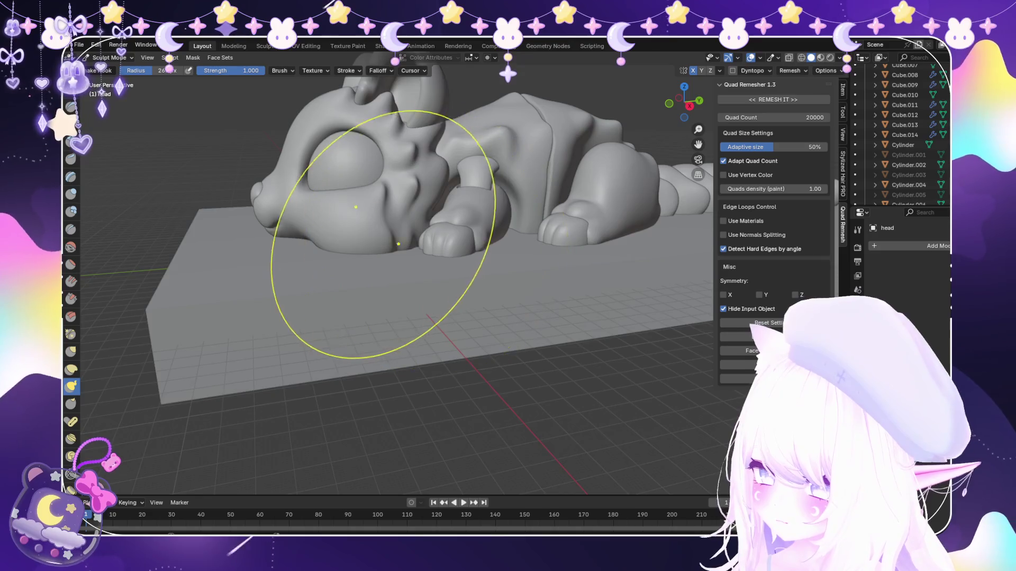
{"action": "middle_click_drag", "start_coordinate": [374, 249], "coordinate": [382, 231]}
{"action": "scroll", "coordinate": [578, 258], "scroll_direction": "down", "scroll_amount": 4}
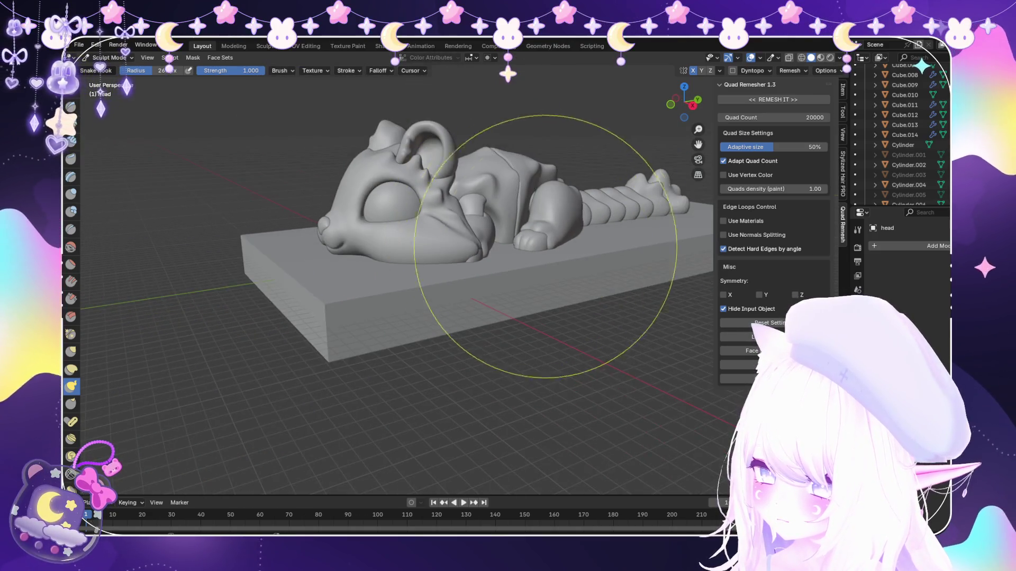
{"action": "mouse_move", "coordinate": [577, 257]}
{"action": "middle_mouse_down"}
{"action": "mouse_move", "coordinate": [556, 262]}
{"action": "mouse_move", "coordinate": [551, 285]}
{"action": "middle_mouse_up"}
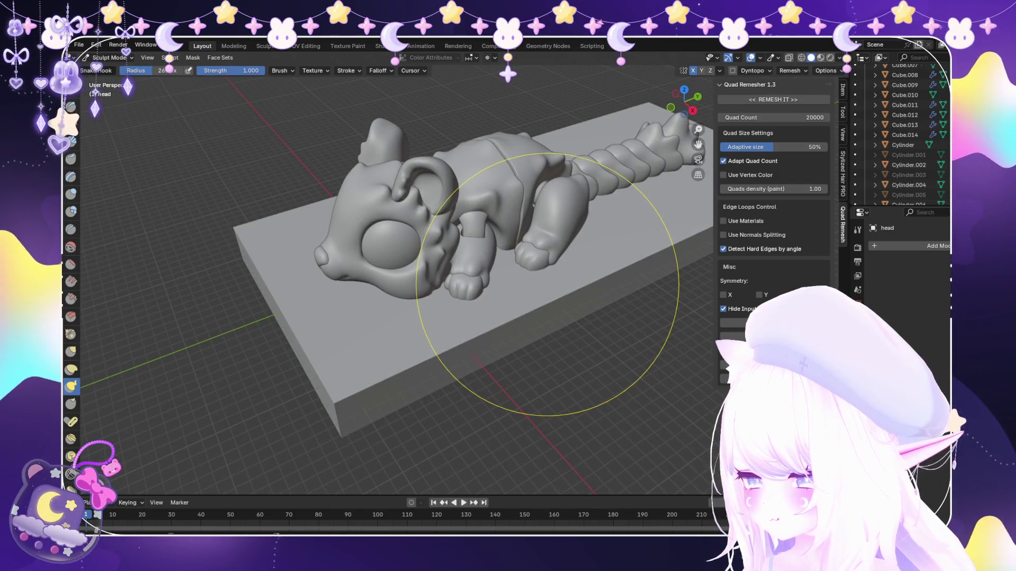
{"action": "mouse_move", "coordinate": [546, 284]}
{"action": "middle_mouse_down"}
{"action": "mouse_move", "coordinate": [493, 286]}
{"action": "mouse_move", "coordinate": [442, 239]}
{"action": "mouse_move", "coordinate": [508, 269]}
{"action": "mouse_move", "coordinate": [555, 262]}
{"action": "middle_mouse_up"}
{"action": "left_click", "coordinate": [108, 58]}
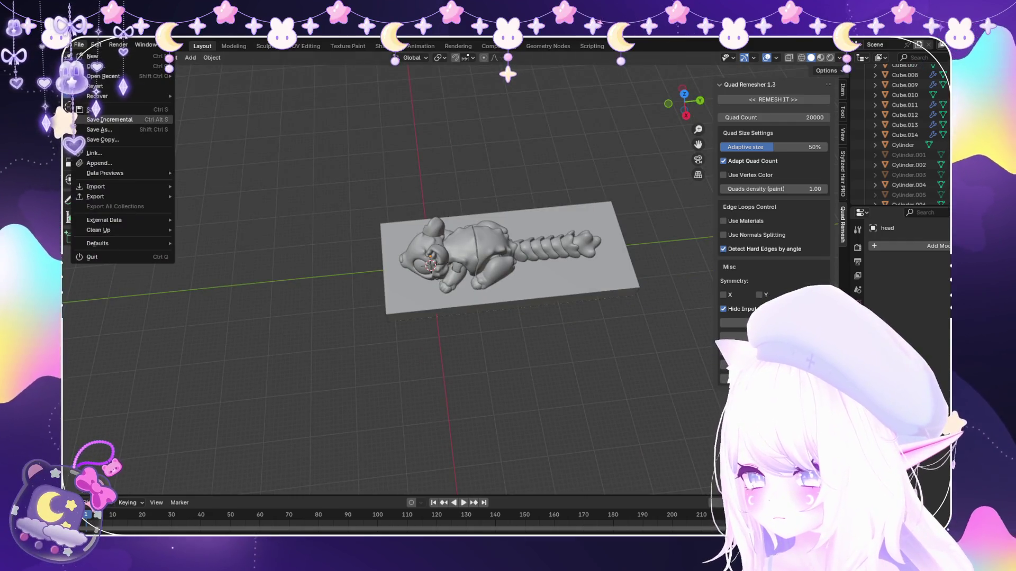
{"action": "left_click", "coordinate": [508, 270]}
{"action": "key", "text": "KP_Decimal"}
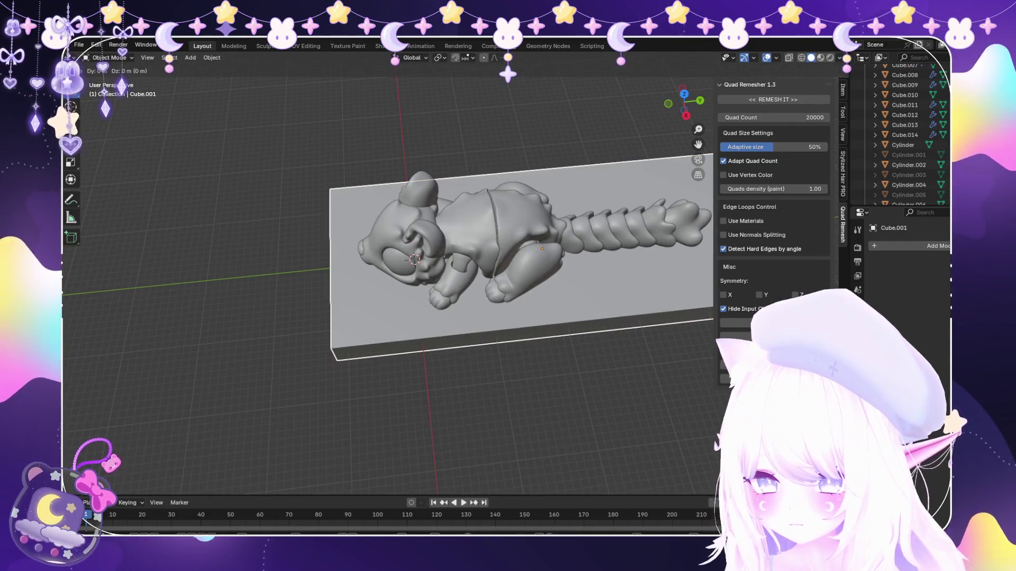
{"action": "middle_click_drag", "start_coordinate": [389, 270], "coordinate": [445, 238]}
{"action": "key", "text": "alt+a"}
{"action": "mouse_move", "coordinate": [389, 270]}
{"action": "middle_mouse_down"}
{"action": "mouse_move", "coordinate": [460, 254]}
{"action": "mouse_move", "coordinate": [420, 262]}
{"action": "middle_mouse_up"}
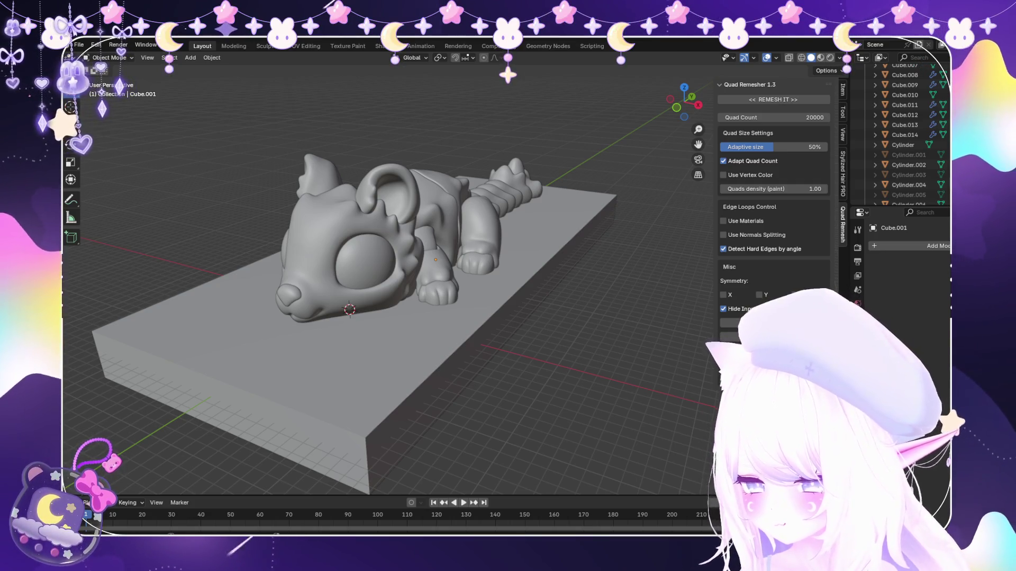
{"action": "scroll", "coordinate": [389, 294], "scroll_direction": "down", "scroll_amount": 2}
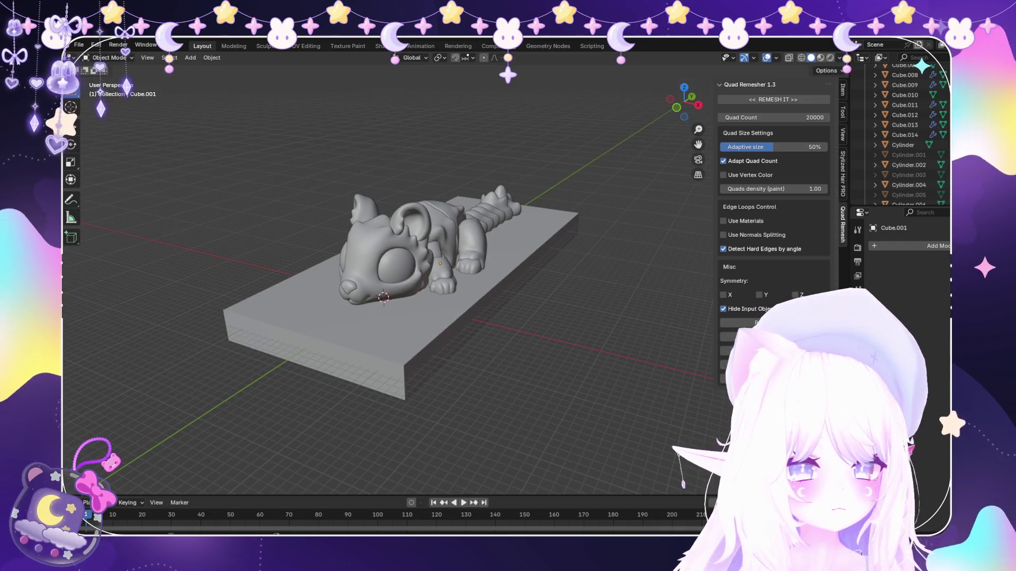
{"action": "scroll", "coordinate": [389, 294], "scroll_direction": "down", "scroll_amount": 2}
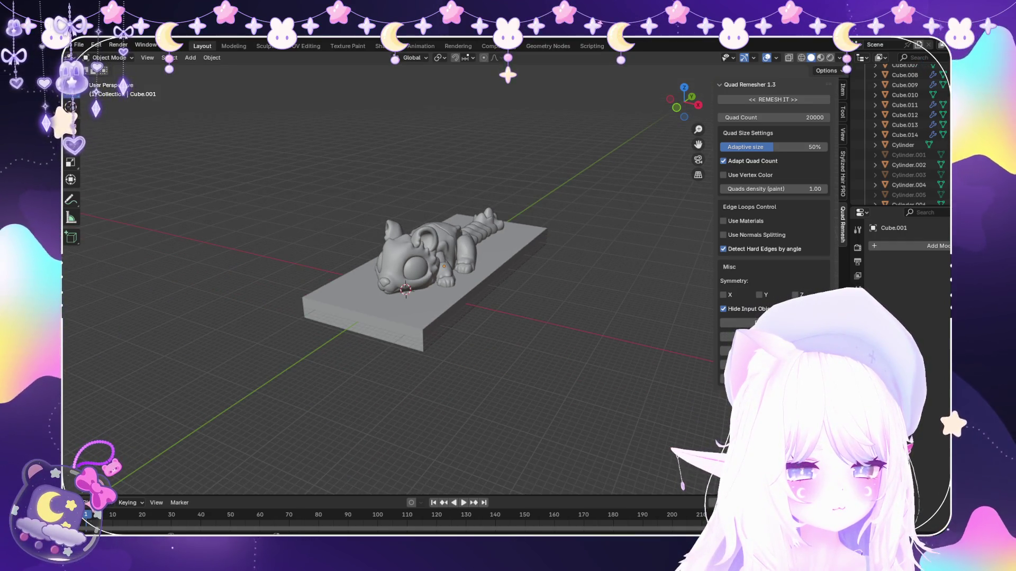
{"action": "middle_click_drag", "start_coordinate": [397, 286], "coordinate": [461, 357]}
{"action": "mouse_move", "coordinate": [444, 301]}
{"action": "middle_mouse_down"}
{"action": "mouse_move", "coordinate": [444, 262]}
{"action": "mouse_move", "coordinate": [420, 262]}
{"action": "mouse_move", "coordinate": [398, 302]}
{"action": "mouse_move", "coordinate": [428, 286]}
{"action": "middle_mouse_up"}
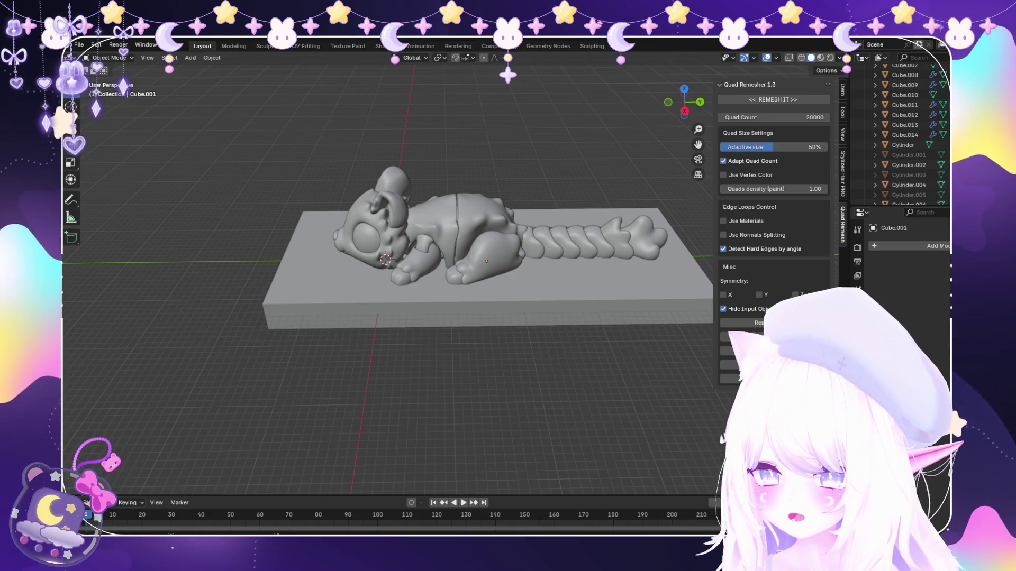
{"action": "scroll", "coordinate": [450, 273], "scroll_direction": "up", "scroll_amount": 2}
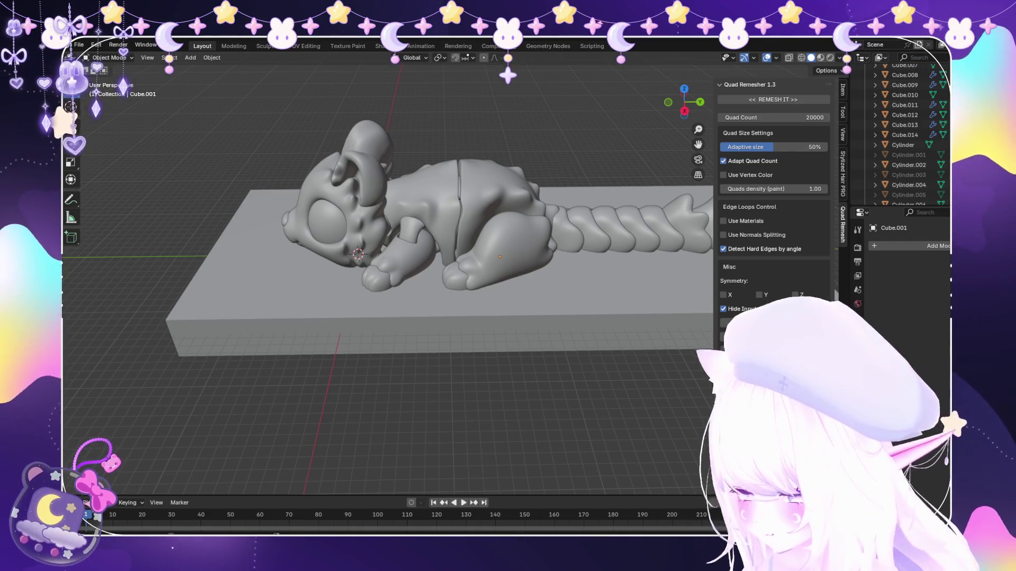
{"action": "scroll", "coordinate": [389, 278], "scroll_direction": "down", "scroll_amount": 3}
{"action": "middle_click_drag", "start_coordinate": [389, 278], "coordinate": [444, 381]}
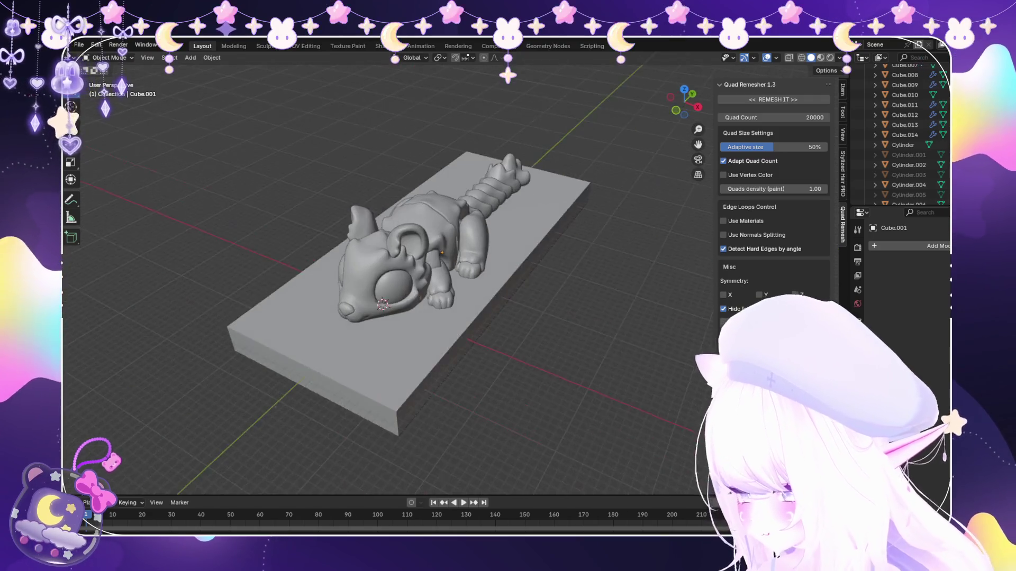
{"action": "middle_click_drag", "start_coordinate": [389, 278], "coordinate": [397, 199]}
{"action": "scroll", "coordinate": [389, 278], "scroll_direction": "up", "scroll_amount": 5}
{"action": "mouse_move", "coordinate": [389, 277]}
{"action": "middle_mouse_down"}
{"action": "mouse_move", "coordinate": [389, 254]}
{"action": "mouse_move", "coordinate": [373, 270]}
{"action": "mouse_move", "coordinate": [358, 253]}
{"action": "middle_mouse_up"}
{"action": "scroll", "coordinate": [389, 277], "scroll_direction": "up", "scroll_amount": 2}
Start a selection from Cylinder.002 and add Cylinder.004, the next rib cylinder and Cylinder.010.
{"action": "left_click", "coordinate": [444, 293], "text": "shift"}
{"action": "left_click", "coordinate": [909, 184]}
{"action": "left_click", "coordinate": [318, 262], "text": "shift"}
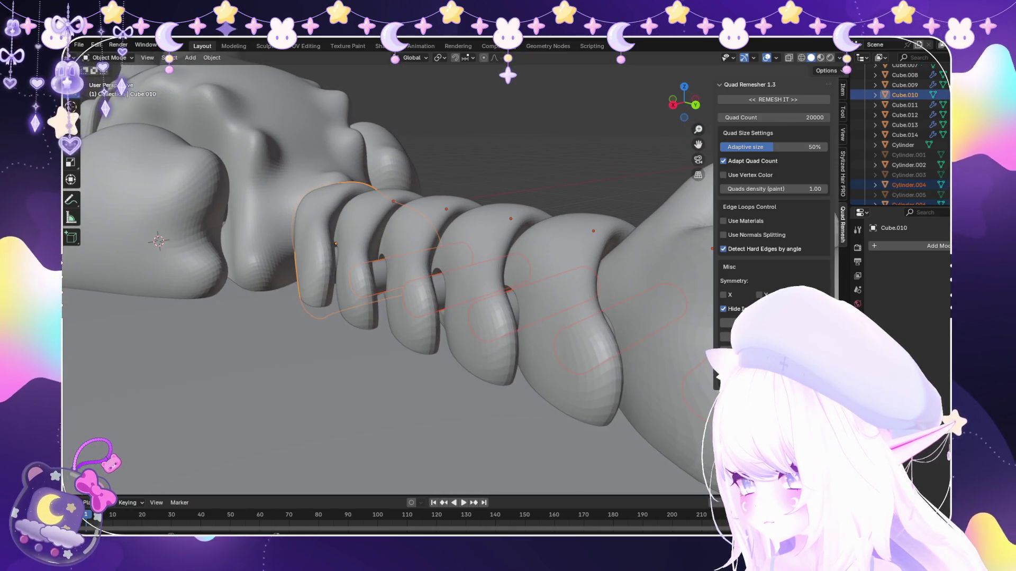
{"action": "left_click", "coordinate": [908, 164]}
{"action": "left_click", "coordinate": [909, 184], "text": "ctrl"}
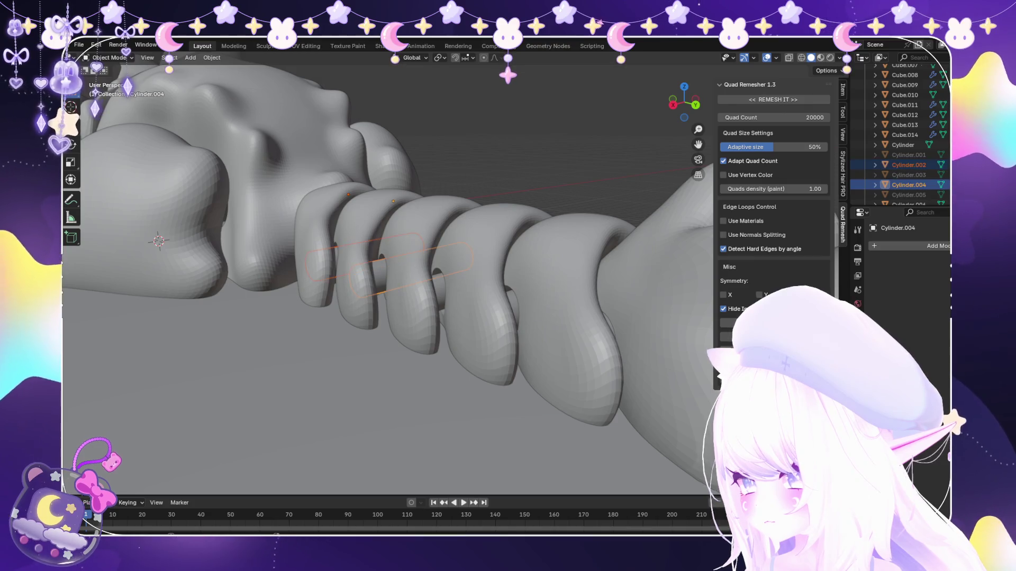
{"action": "left_click", "coordinate": [908, 203], "text": "ctrl"}
{"action": "middle_click_drag", "start_coordinate": [390, 278], "coordinate": [373, 255]}
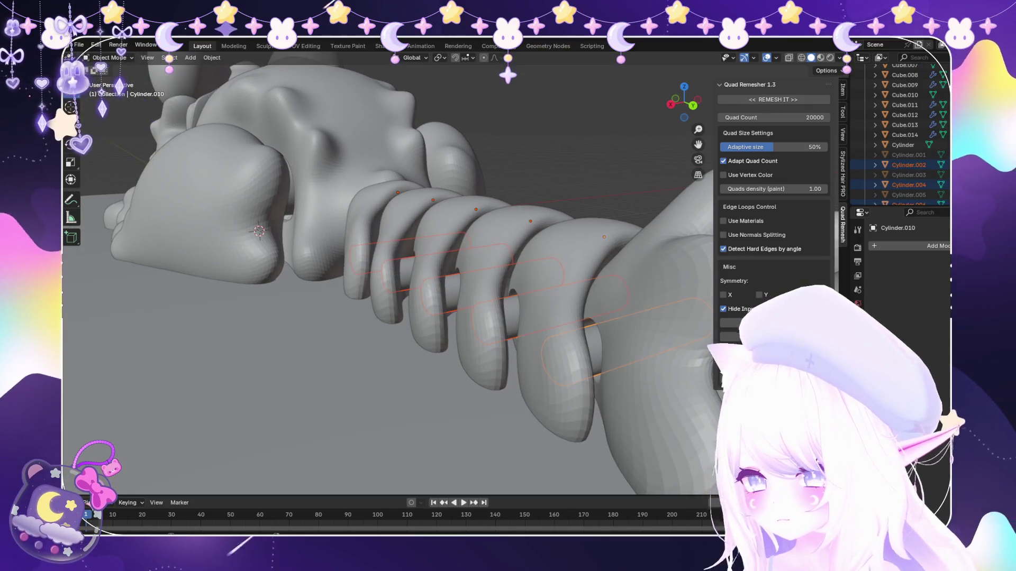
{"action": "left_click", "coordinate": [628, 350], "text": "shift"}
{"action": "scroll", "coordinate": [901, 135], "scroll_direction": "down", "scroll_amount": 1}
Add Cylinder.001, .003, .005, .007, .009, .011 and .012 to the selection and frame them.
{"action": "left_click", "coordinate": [908, 135]}
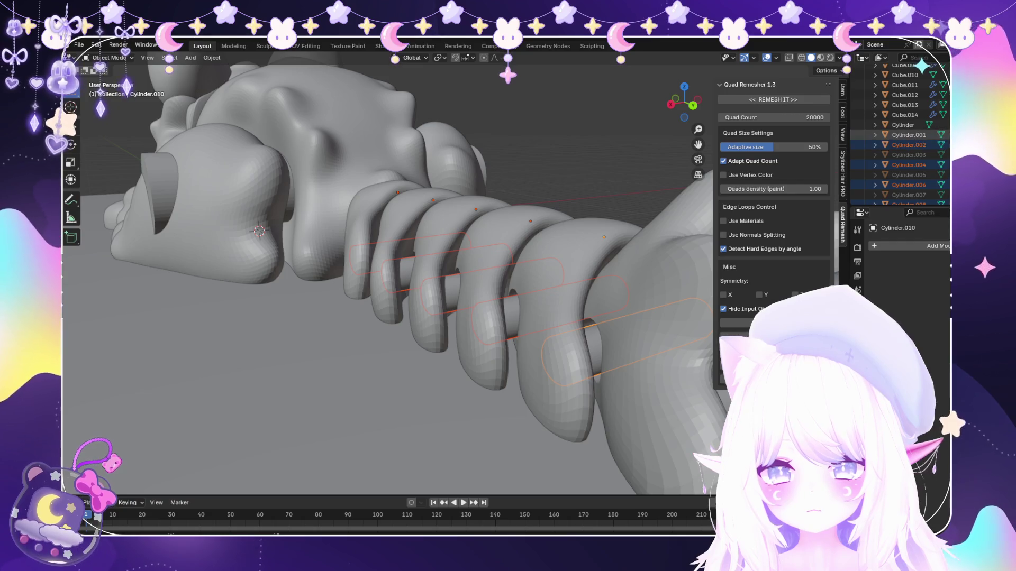
{"action": "left_click", "coordinate": [908, 155], "text": "ctrl"}
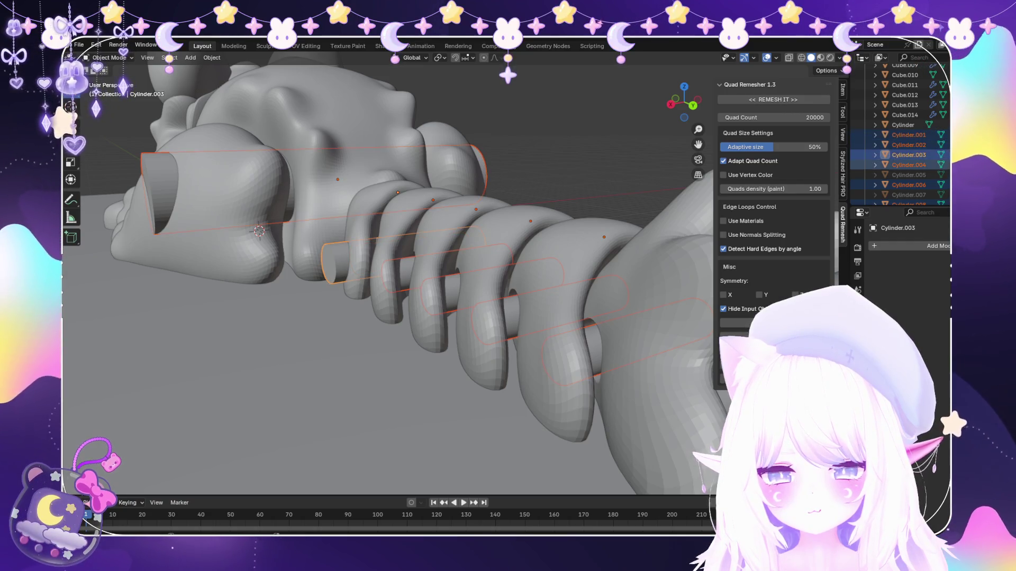
{"action": "left_click", "coordinate": [909, 176], "text": "ctrl"}
{"action": "scroll", "coordinate": [909, 154], "scroll_direction": "down", "scroll_amount": 1}
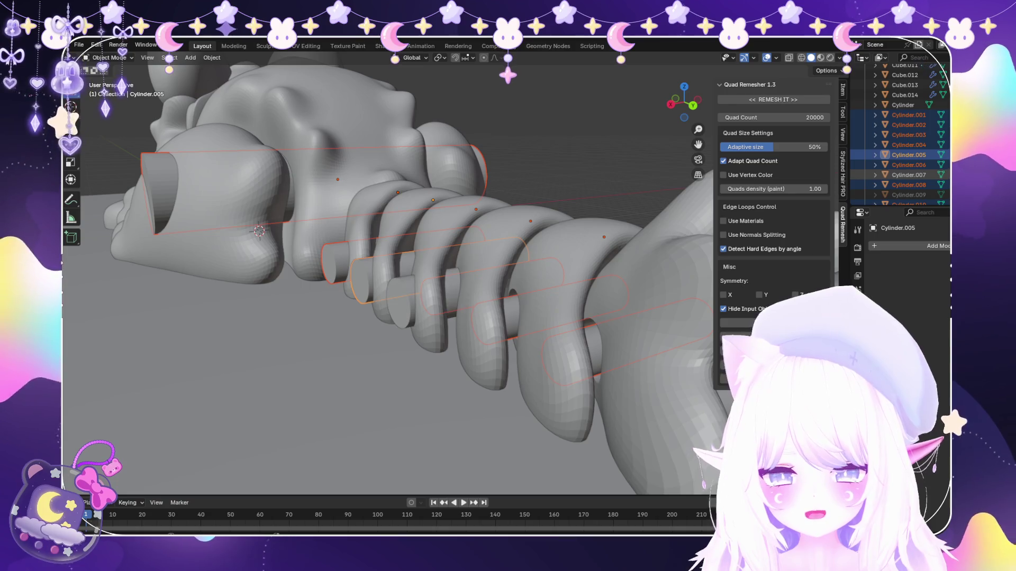
{"action": "left_click", "coordinate": [909, 175], "text": "ctrl"}
{"action": "scroll", "coordinate": [909, 175], "scroll_direction": "down", "scroll_amount": 1}
{"action": "left_click", "coordinate": [908, 175], "text": "ctrl"}
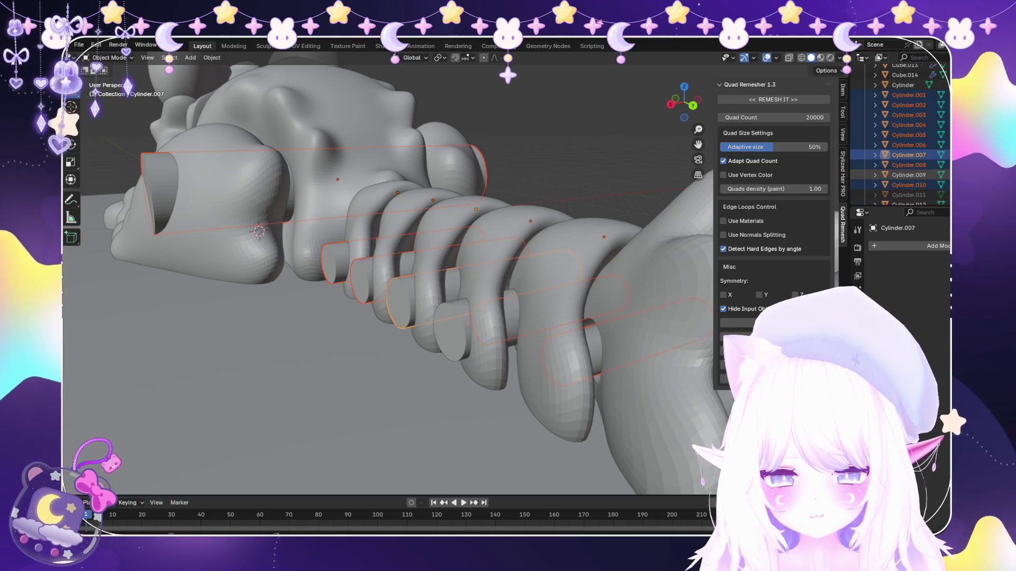
{"action": "scroll", "coordinate": [909, 175], "scroll_direction": "down", "scroll_amount": 1}
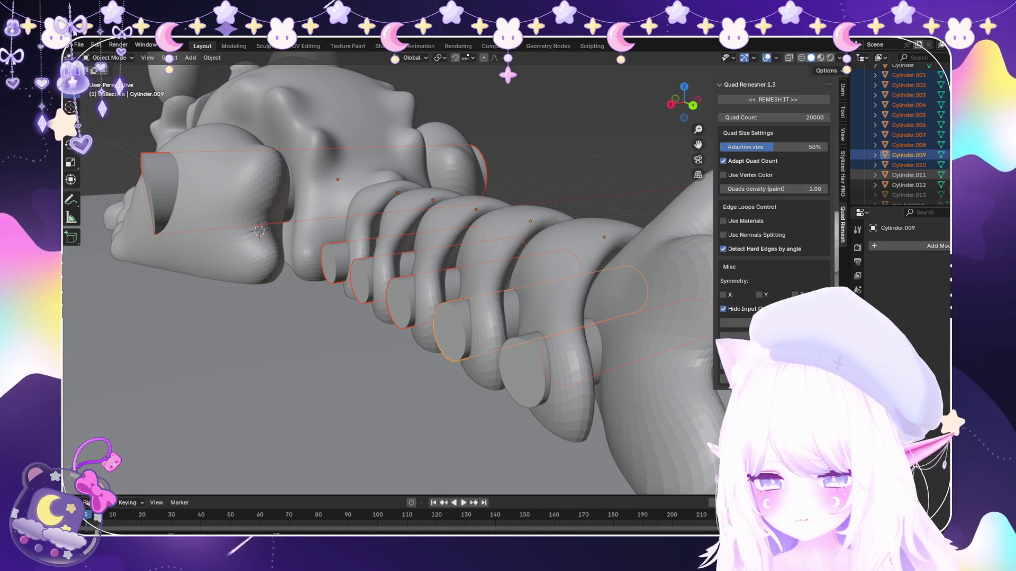
{"action": "left_click", "coordinate": [908, 175], "text": "ctrl"}
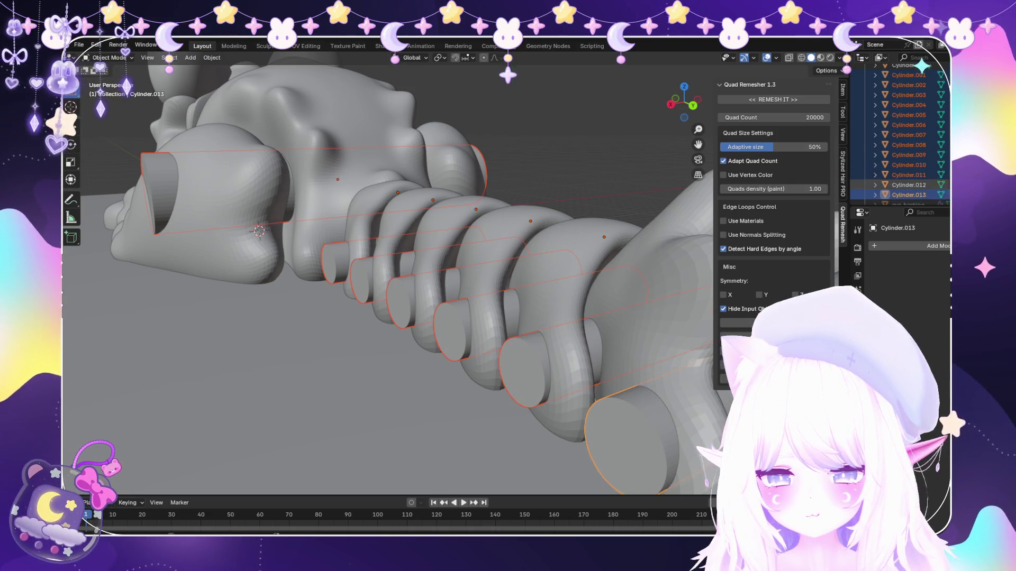
{"action": "left_click", "coordinate": [909, 184], "text": "ctrl"}
{"action": "key", "text": "KP_Decimal"}
{"action": "scroll", "coordinate": [389, 274], "scroll_direction": "down", "scroll_amount": 1}
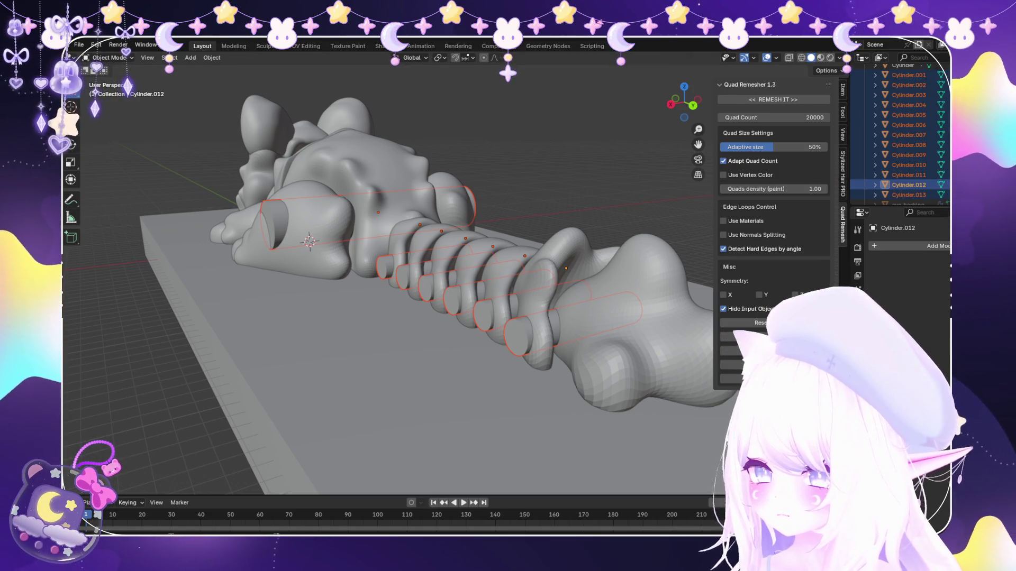
Turn on X-ray shading and orbit around to see the cylinders through the ribs.
{"action": "key", "text": "alt+z"}
{"action": "middle_click_drag", "start_coordinate": [398, 301], "coordinate": [412, 262]}
{"action": "middle_click_drag", "start_coordinate": [397, 318], "coordinate": [414, 303]}
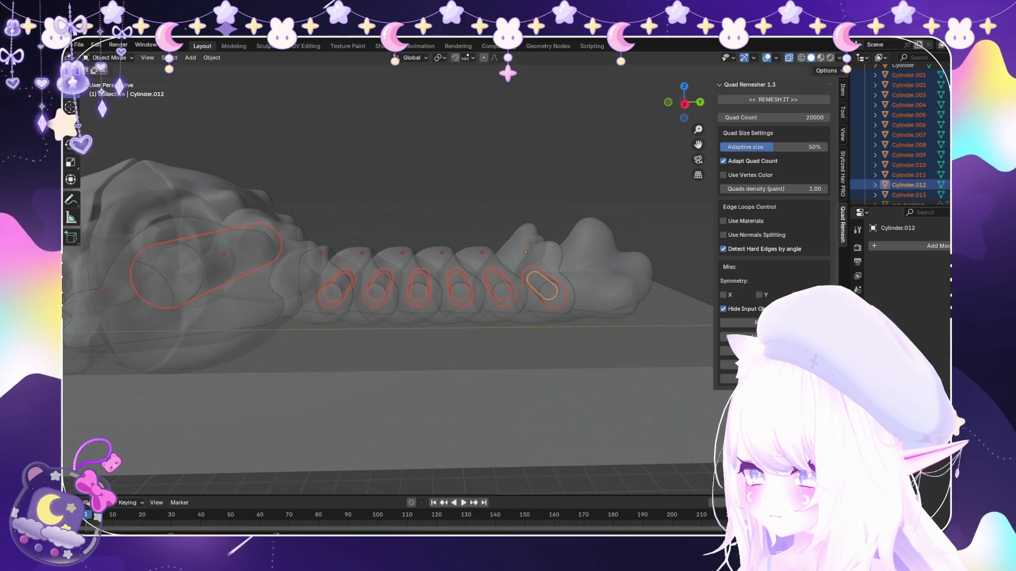
{"action": "middle_click_drag", "start_coordinate": [358, 278], "coordinate": [405, 254]}
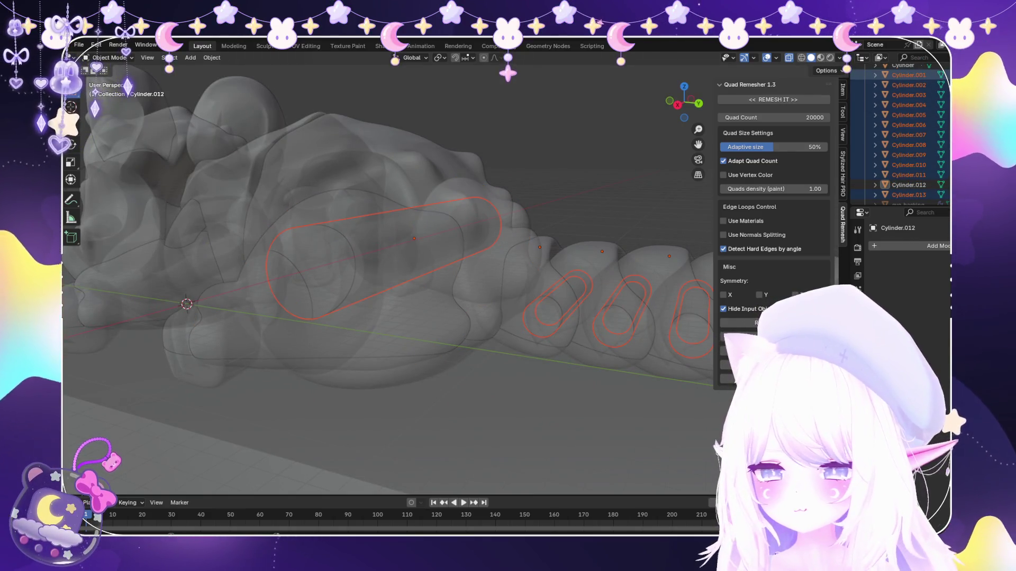
{"action": "left_click", "coordinate": [920, 72]}
{"action": "middle_click_drag", "start_coordinate": [381, 278], "coordinate": [413, 262]}
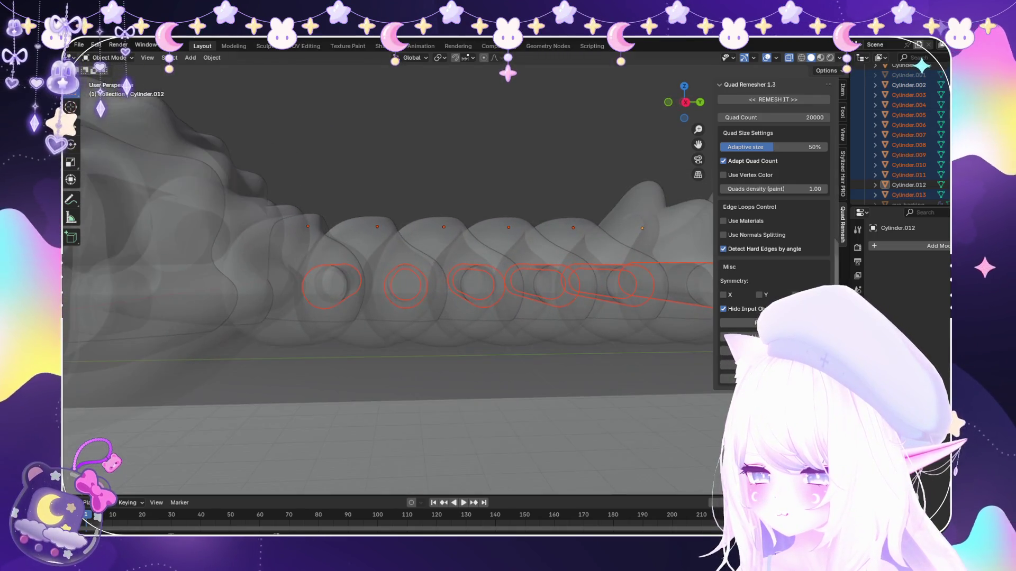
Make Cube.010 active and check its mesh in Edit Mode from front and right views.
{"action": "left_click", "coordinate": [468, 290]}
{"action": "left_click", "coordinate": [373, 301], "text": "shift"}
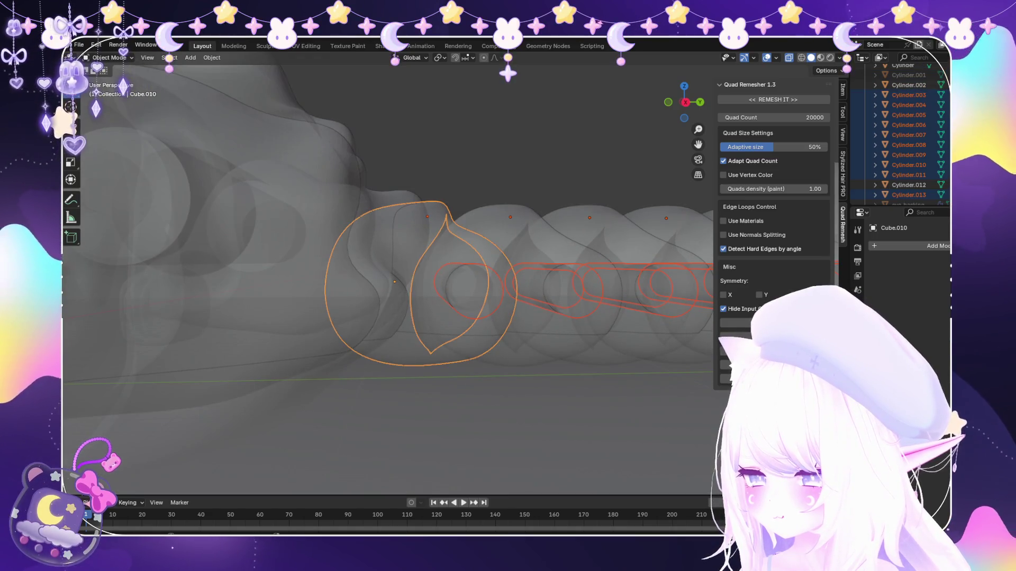
{"action": "key", "text": "ctrl+z"}
{"action": "key", "text": "ctrl+shift+z"}
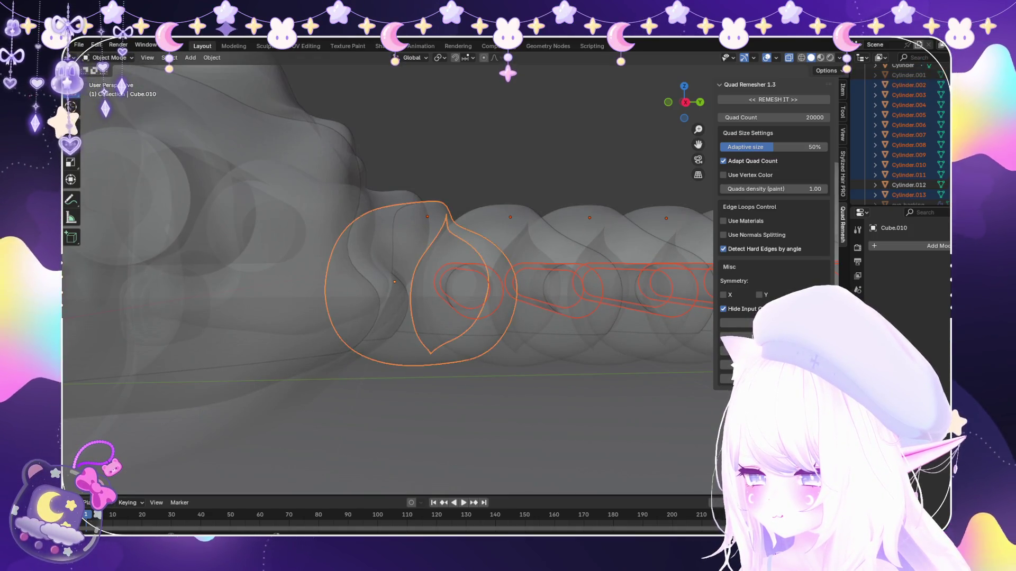
{"action": "key", "text": "ctrl+z"}
{"action": "middle_click_drag", "start_coordinate": [397, 278], "coordinate": [357, 261]}
{"action": "left_click", "coordinate": [109, 57]}
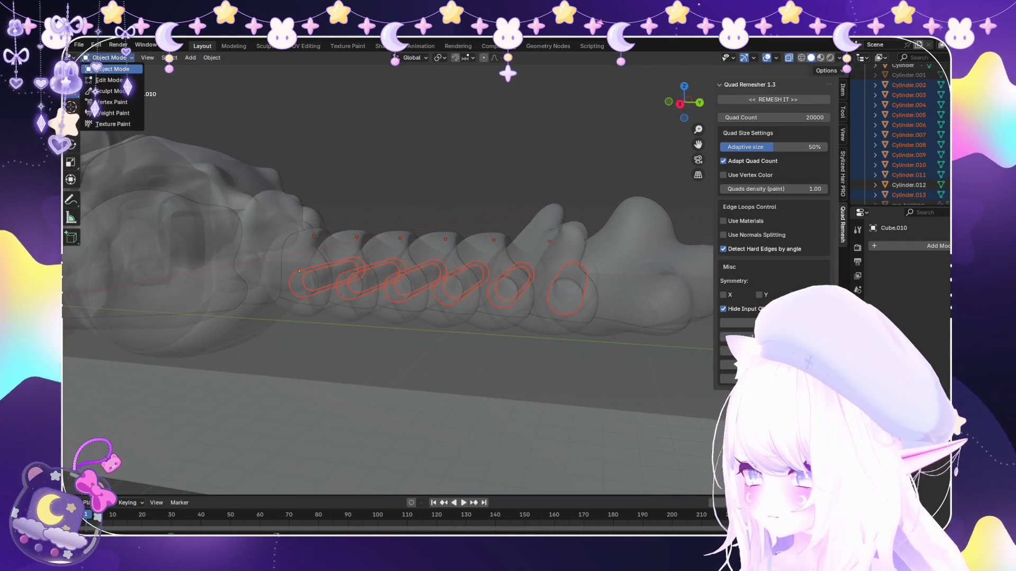
{"action": "left_click", "coordinate": [110, 80]}
{"action": "key", "text": "KP_1"}
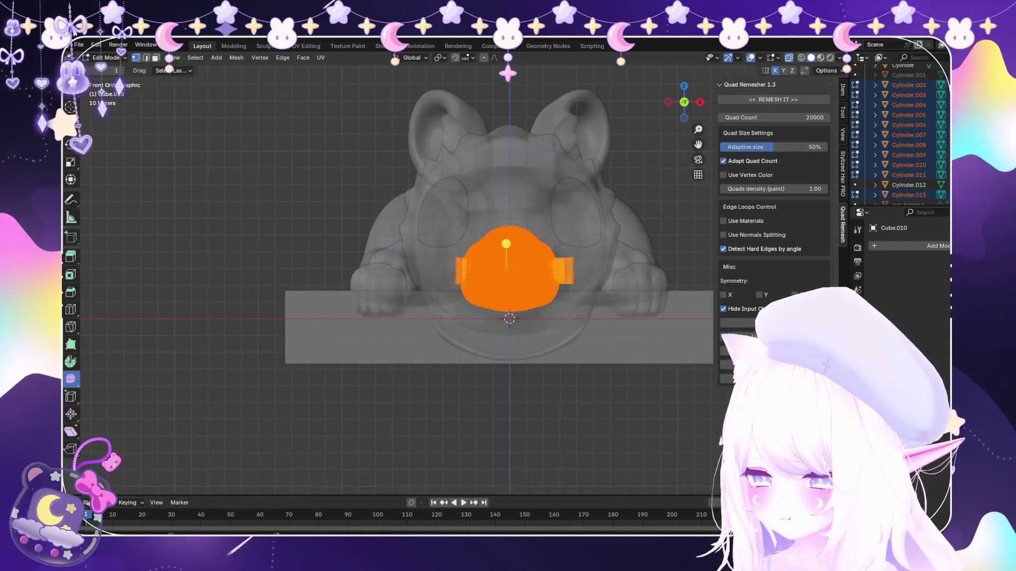
{"action": "key", "text": "KP_3"}
{"action": "left_click", "coordinate": [109, 57]}
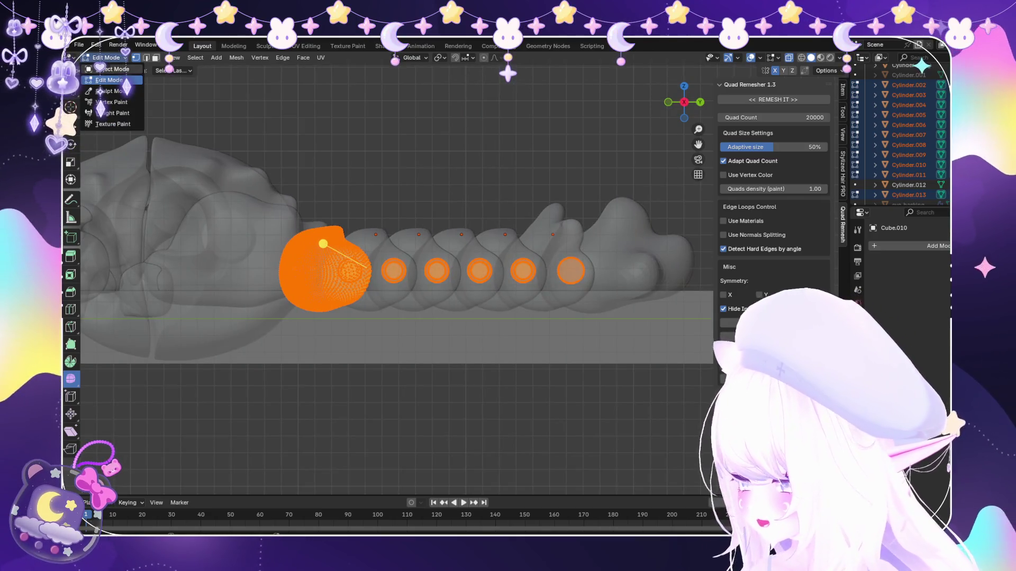
{"action": "scroll", "coordinate": [461, 271], "scroll_direction": "up", "scroll_amount": 2}
{"action": "scroll", "coordinate": [460, 269], "scroll_direction": "up", "scroll_amount": 2}
Inspect Cube.014 and a rib cylinder in perspective, then clear the selection.
{"action": "middle_click_drag", "start_coordinate": [476, 278], "coordinate": [278, 277], "text": "shift"}
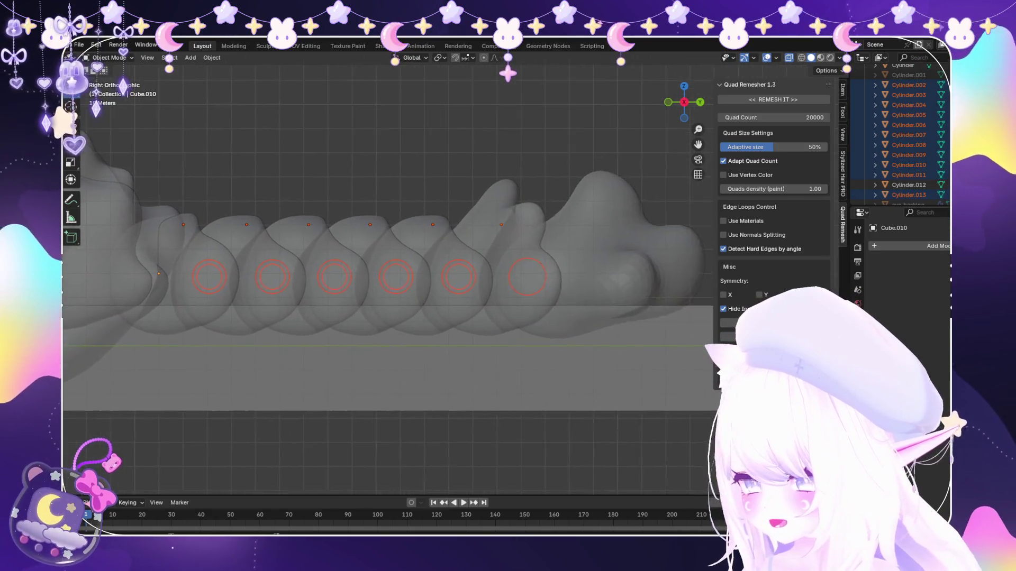
{"action": "scroll", "coordinate": [357, 270], "scroll_direction": "up", "scroll_amount": 1}
{"action": "mouse_move", "coordinate": [397, 278]}
{"action": "middle_mouse_down"}
{"action": "mouse_move", "coordinate": [444, 239]}
{"action": "mouse_move", "coordinate": [476, 238]}
{"action": "middle_mouse_up"}
{"action": "left_click", "coordinate": [492, 318]}
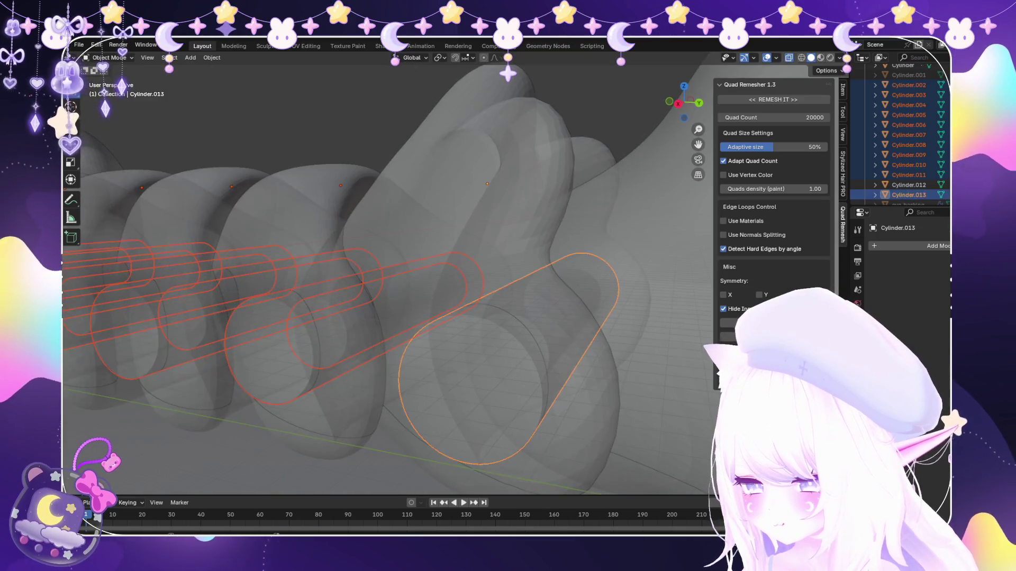
{"action": "left_click", "coordinate": [521, 340]}
{"action": "left_click", "coordinate": [492, 238]}
{"action": "key", "text": "alt+a"}
{"action": "scroll", "coordinate": [460, 278], "scroll_direction": "down", "scroll_amount": 3}
{"action": "mouse_move", "coordinate": [460, 278]}
{"action": "middle_mouse_down"}
{"action": "mouse_move", "coordinate": [460, 238]}
{"action": "mouse_move", "coordinate": [477, 272]}
{"action": "middle_mouse_up"}
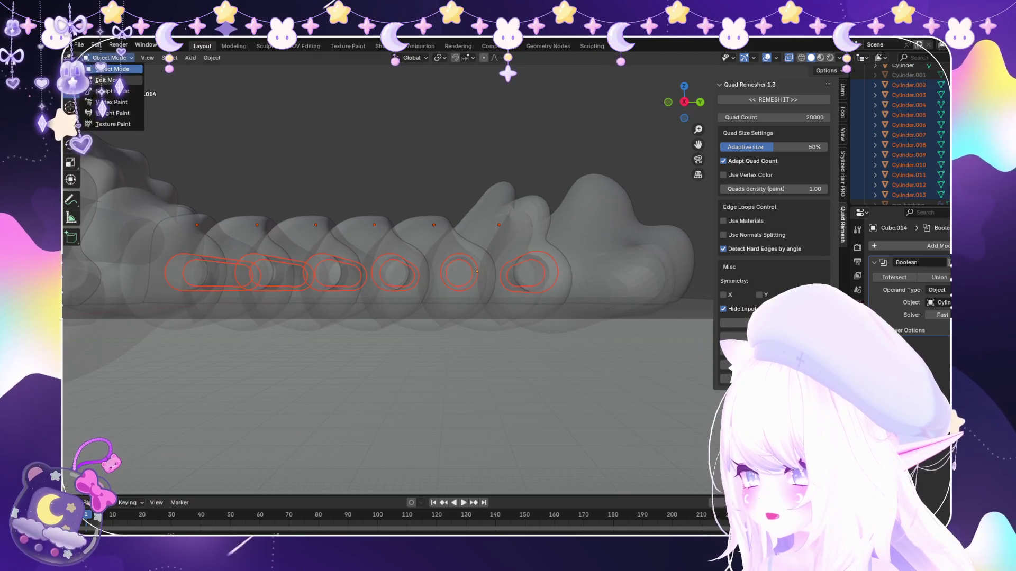
Select all the cylinders with Cube.014, glance at their meshes, and snap to a right side view.
{"action": "key", "text": "a"}
{"action": "key", "text": "Tab"}
{"action": "scroll", "coordinate": [389, 278], "scroll_direction": "up", "scroll_amount": 3}
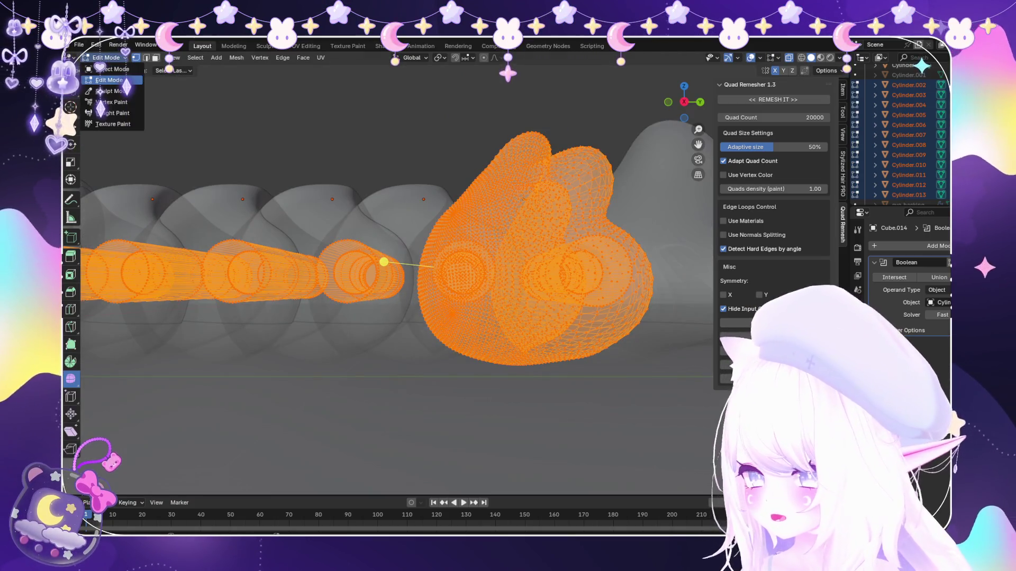
{"action": "key", "text": "Tab"}
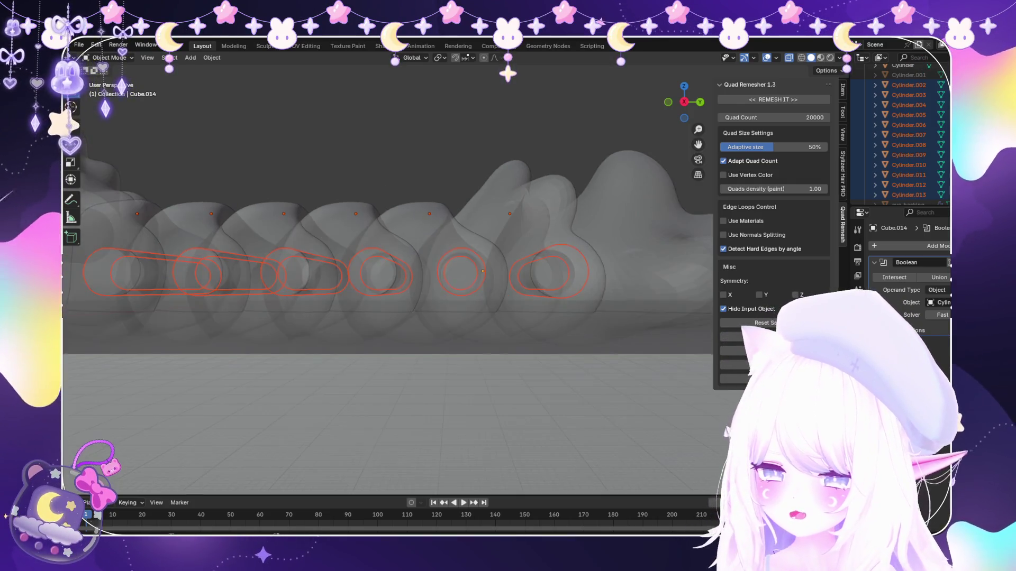
{"action": "middle_click_drag", "start_coordinate": [490, 270], "coordinate": [483, 274]}
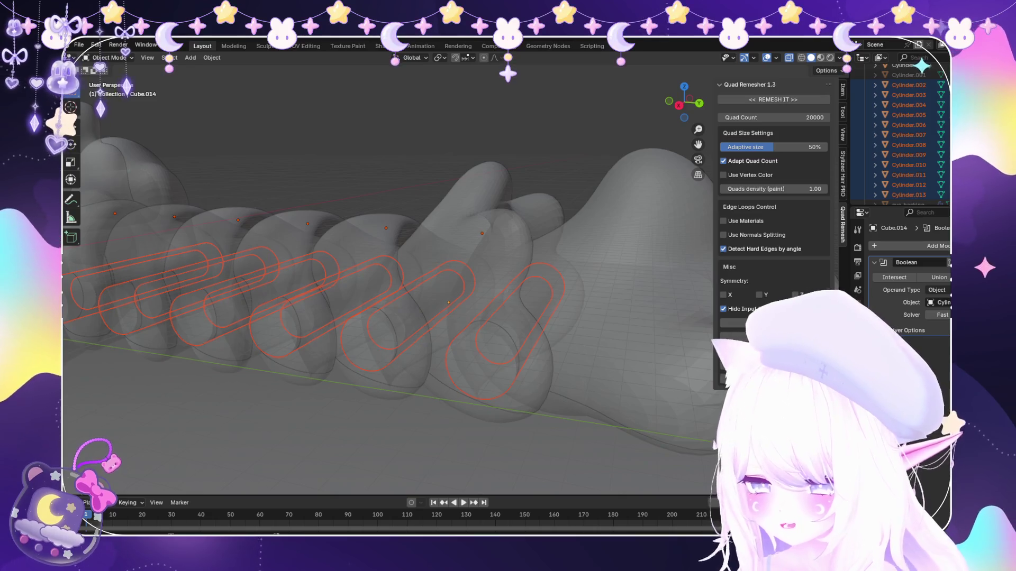
{"action": "key", "text": "KP_3"}
{"action": "scroll", "coordinate": [389, 270], "scroll_direction": "up", "scroll_amount": 1}
{"action": "scroll", "coordinate": [389, 269], "scroll_direction": "up", "scroll_amount": 1}
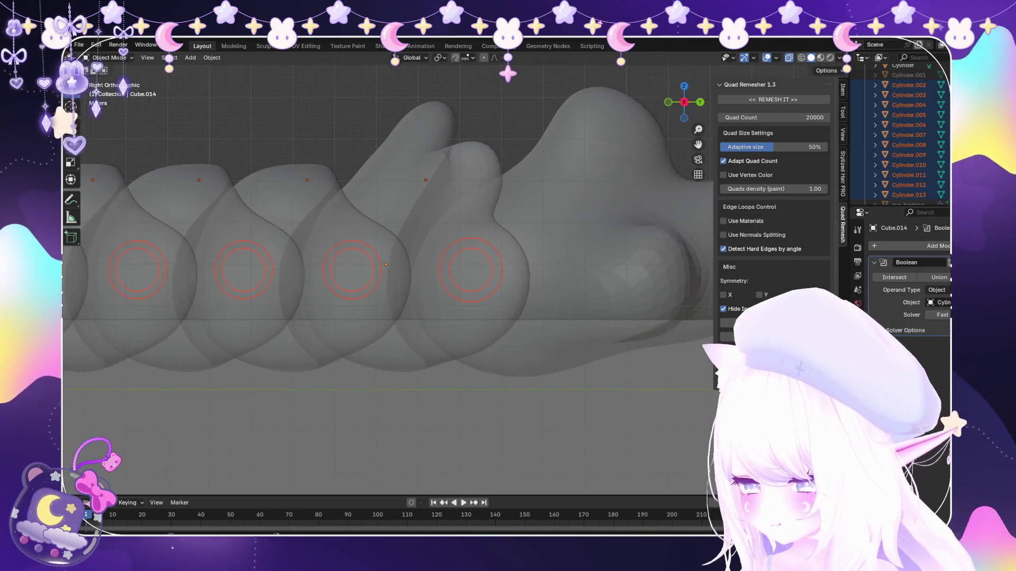
{"action": "scroll", "coordinate": [389, 270], "scroll_direction": "up", "scroll_amount": 1}
Briefly edit Cube.014, return to Object Mode and make Cylinder.013 active.
{"action": "key", "text": "Tab"}
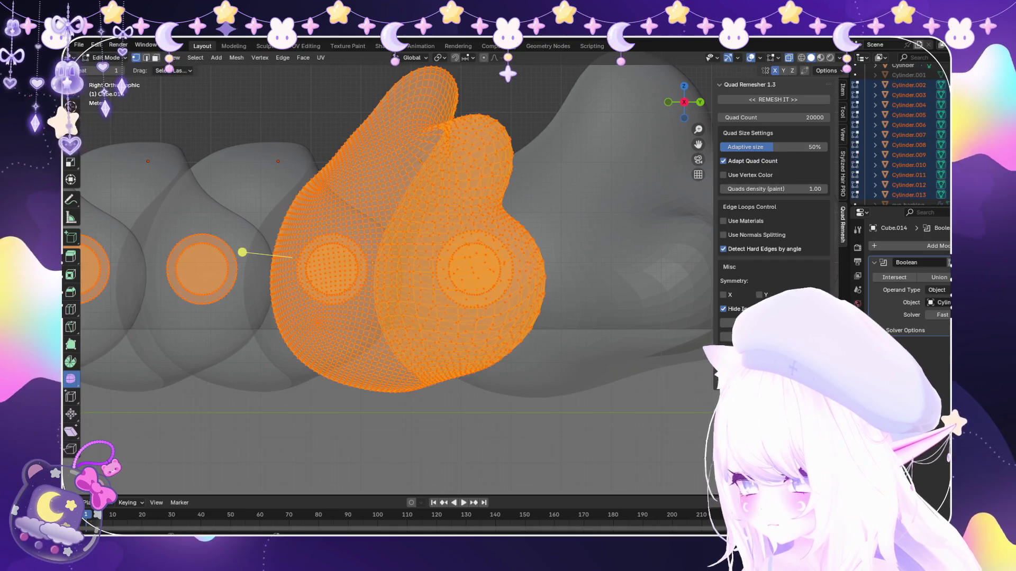
{"action": "left_click", "coordinate": [111, 69]}
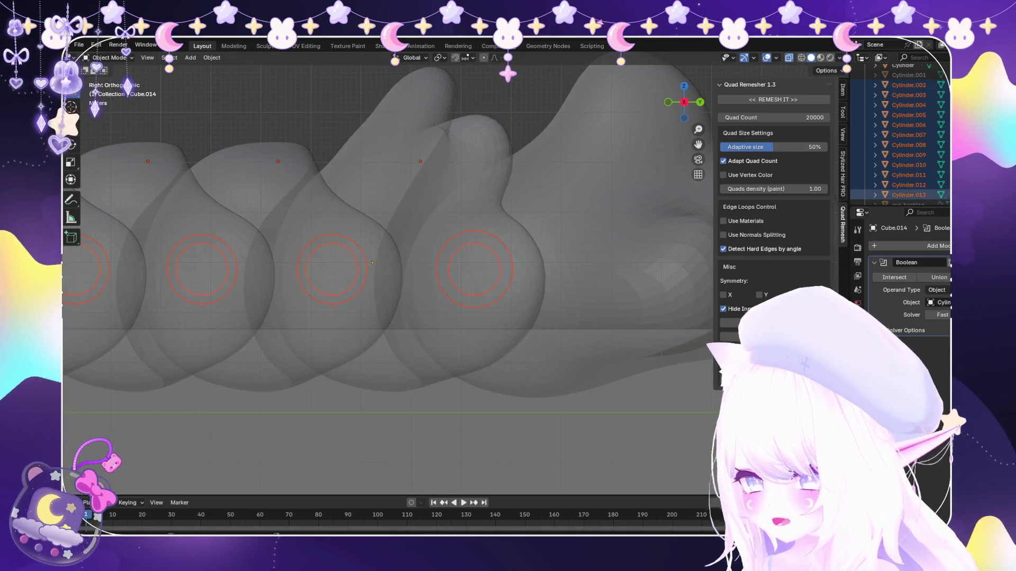
{"action": "left_click", "coordinate": [909, 194]}
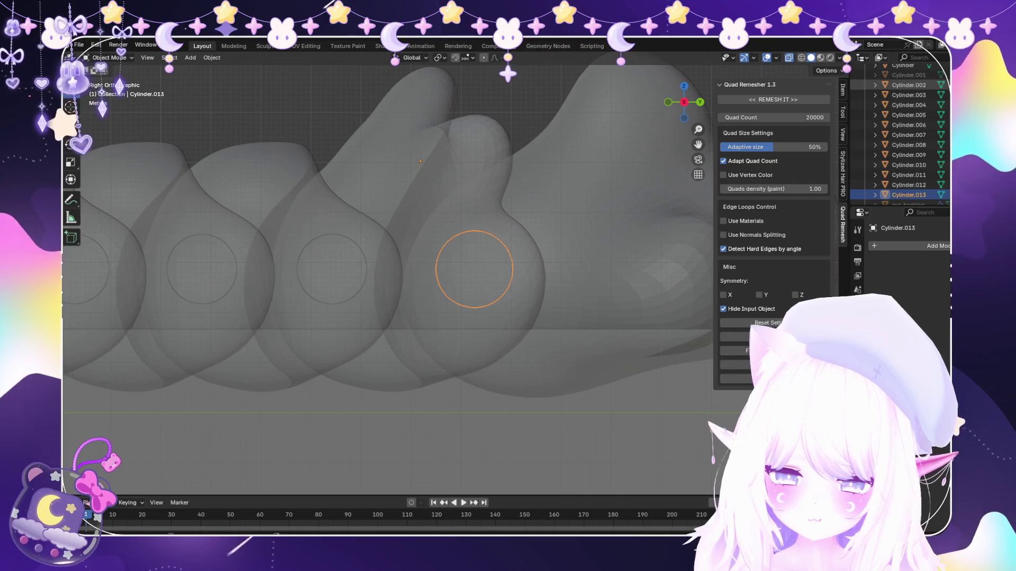
Fatten Cylinder.013's selected end faces outward with Alt+S in Edit Mode.
{"action": "key", "text": "Tab"}
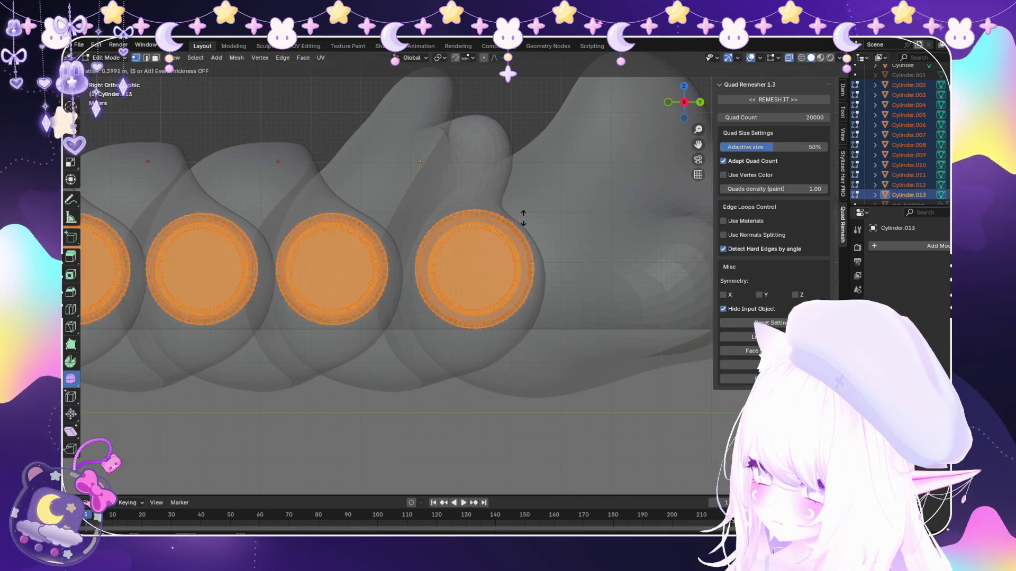
{"action": "key", "text": "Escape"}
{"action": "scroll", "coordinate": [522, 220], "scroll_direction": "up", "scroll_amount": 3}
{"action": "scroll", "coordinate": [562, 205], "scroll_direction": "up", "scroll_amount": 3}
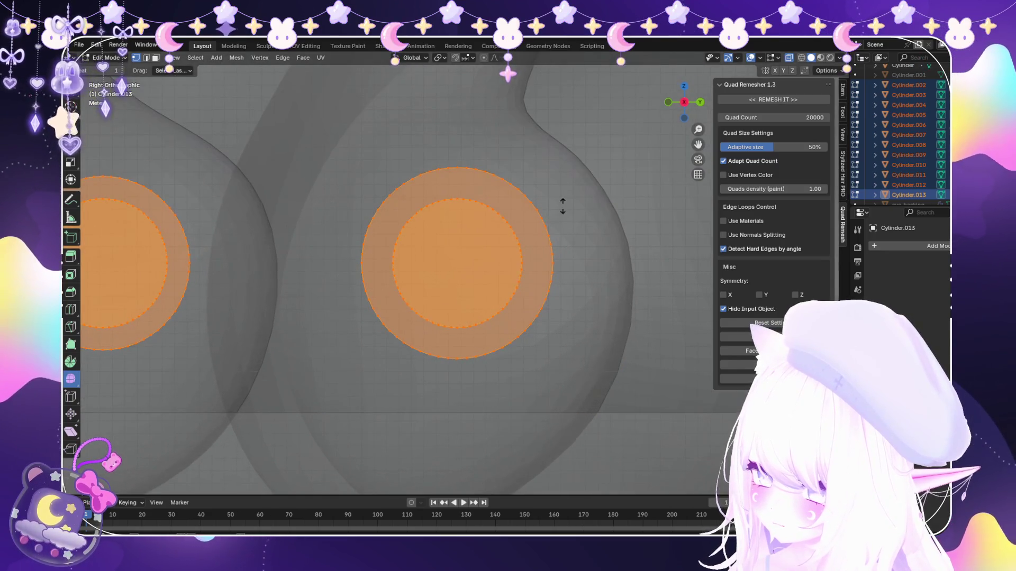
{"action": "key", "text": "alt+s"}
{"action": "left_click", "coordinate": [561, 204]}
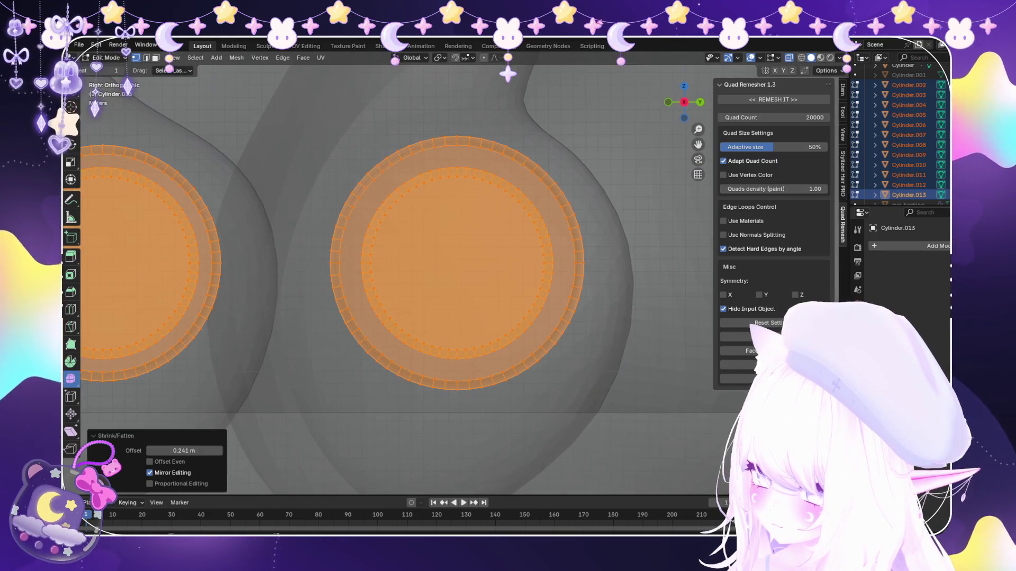
{"action": "scroll", "coordinate": [562, 205], "scroll_direction": "down", "scroll_amount": 2}
{"action": "scroll", "coordinate": [562, 205], "scroll_direction": "down", "scroll_amount": 2}
{"action": "scroll", "coordinate": [176, 270], "scroll_direction": "down", "scroll_amount": 2}
{"action": "key", "text": "alt+s"}
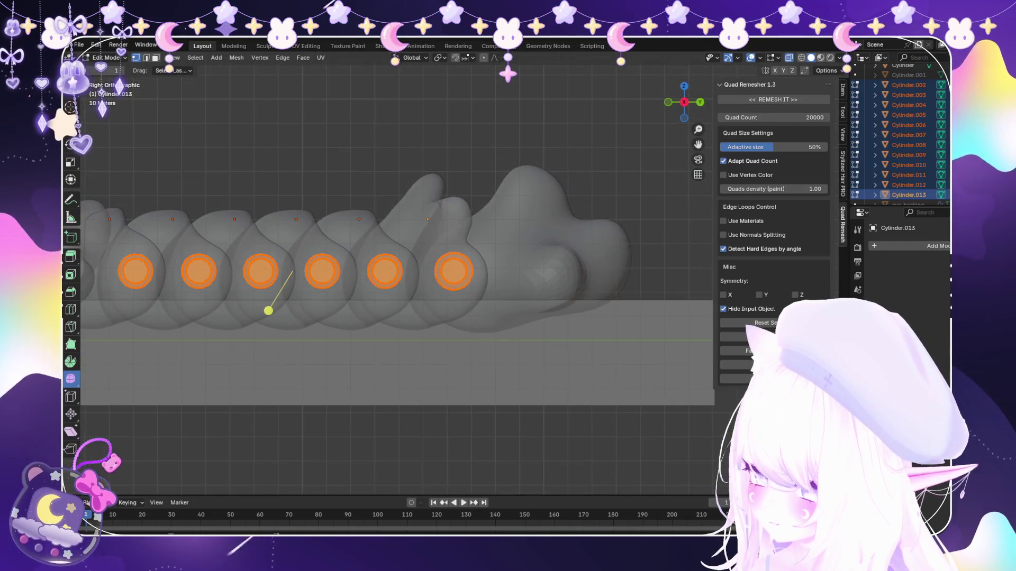
{"action": "scroll", "coordinate": [269, 310], "scroll_direction": "up", "scroll_amount": 2}
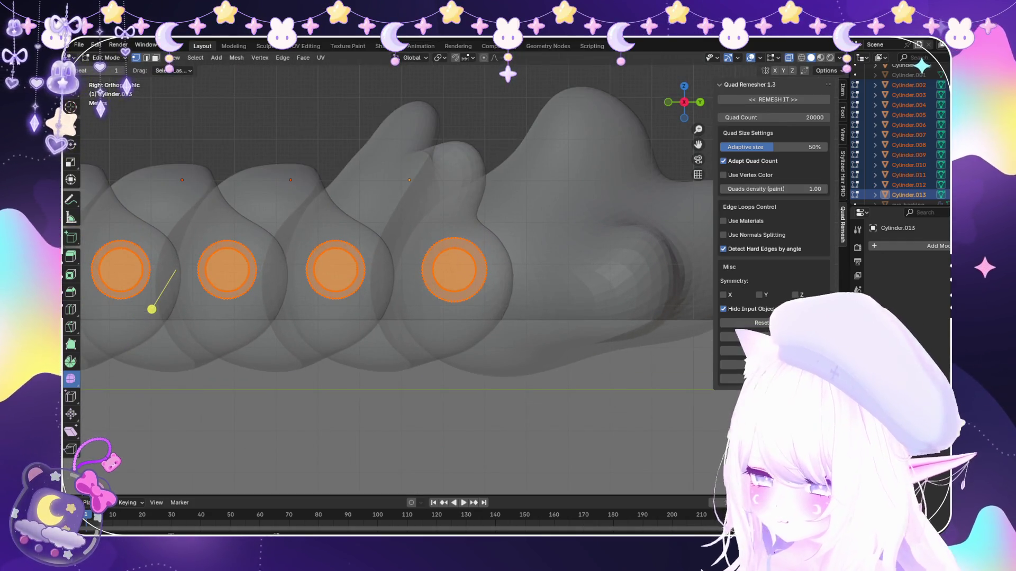
Select the linked end circles on two neighbouring tail cylinders.
{"action": "left_click", "coordinate": [468, 201]}
{"action": "key", "text": "l"}
{"action": "middle_click_drag", "start_coordinate": [463, 313], "coordinate": [714, 333], "text": "shift"}
{"action": "key", "text": "l"}
{"action": "key", "text": "l"}
{"action": "scroll", "coordinate": [577, 318], "scroll_direction": "up", "scroll_amount": 2}
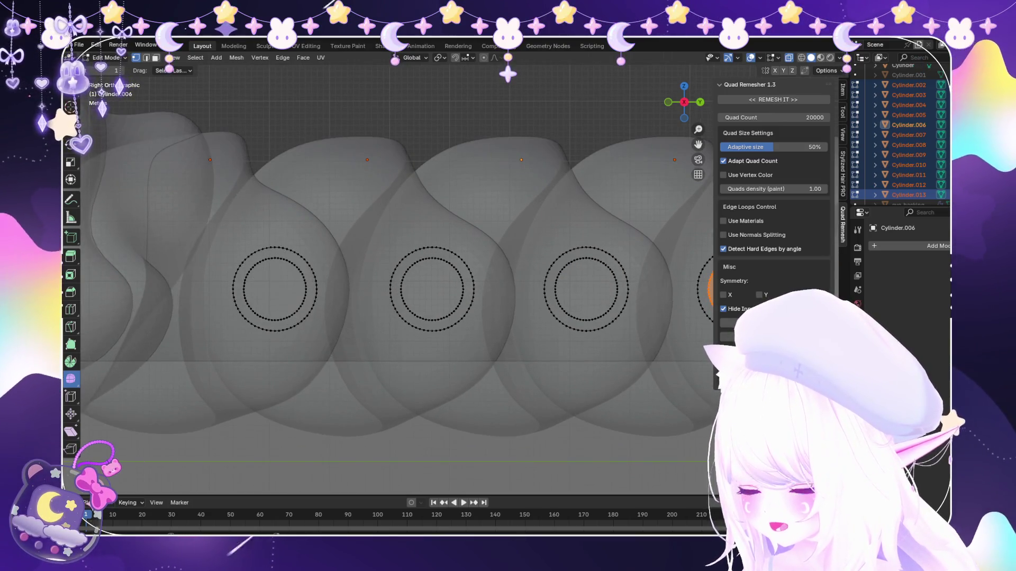
Select the end circles of the third, middle and left cylinders and fatten them.
{"action": "key", "text": "l"}
{"action": "left_click", "coordinate": [585, 290]}
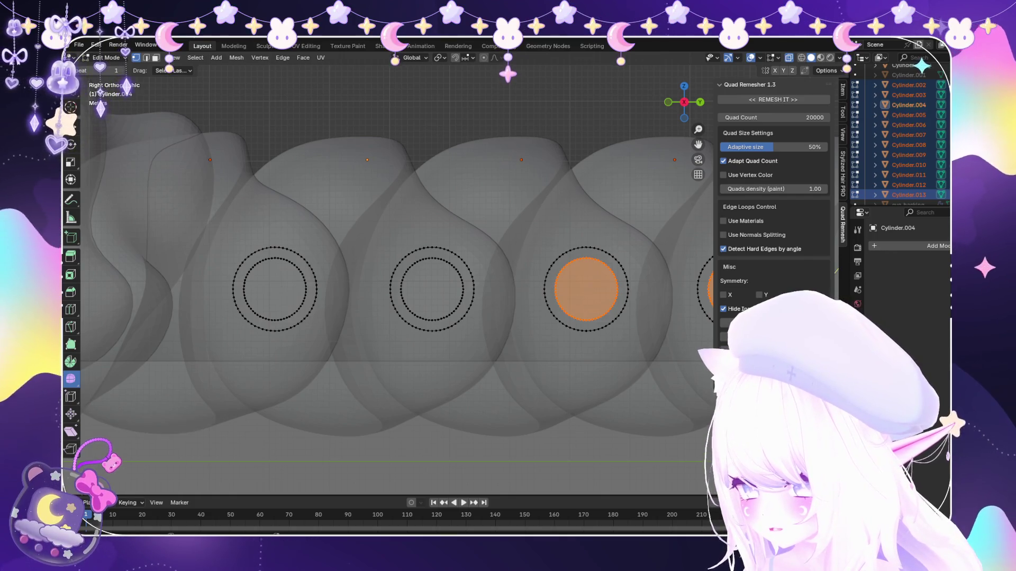
{"action": "key", "text": "l"}
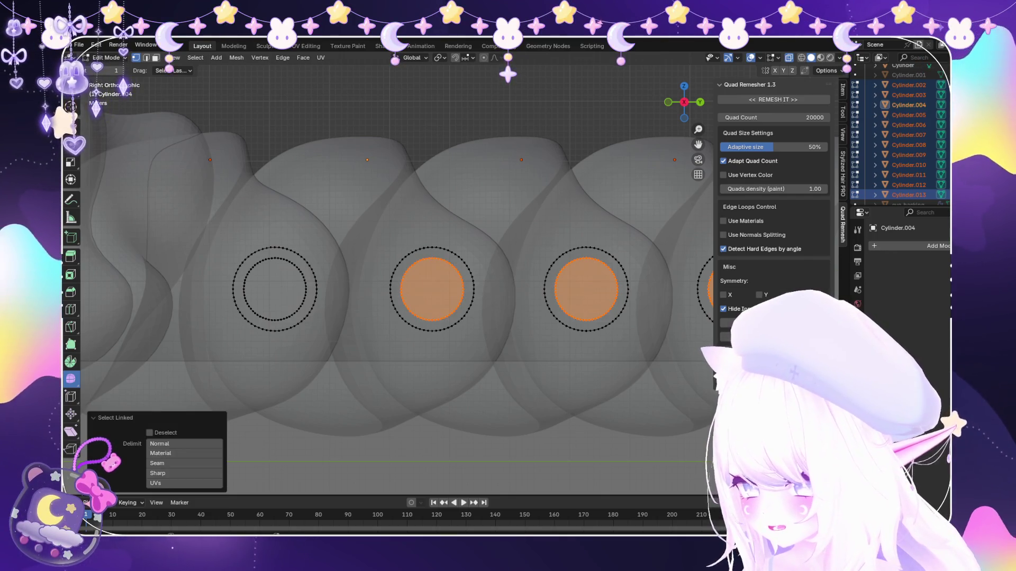
{"action": "left_click", "coordinate": [431, 290], "text": "shift"}
{"action": "key", "text": "l"}
{"action": "scroll", "coordinate": [306, 302], "scroll_direction": "down", "scroll_amount": 3}
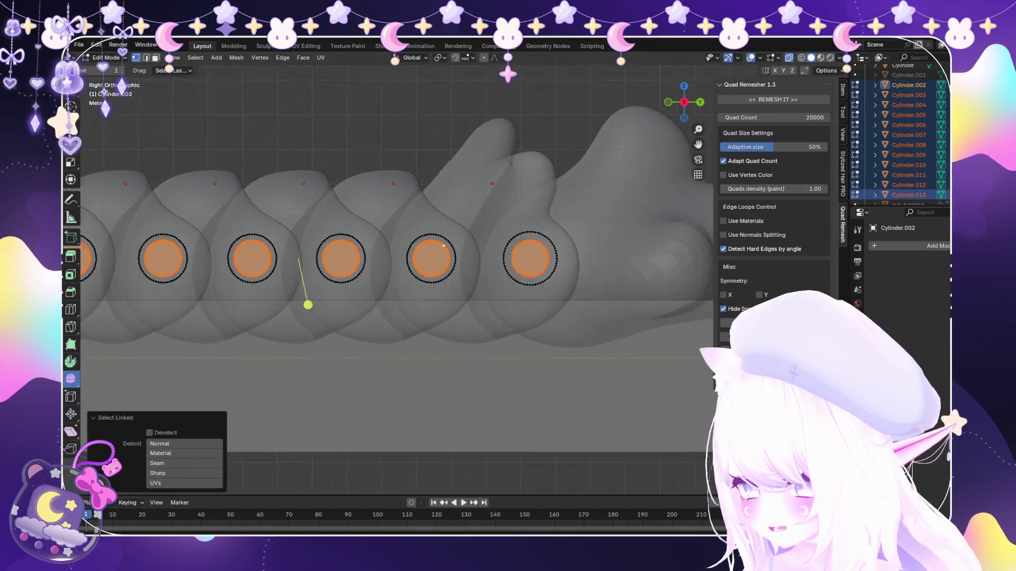
{"action": "scroll", "coordinate": [188, 291], "scroll_direction": "up", "scroll_amount": 3}
{"action": "scroll", "coordinate": [552, 235], "scroll_direction": "up", "scroll_amount": 3}
{"action": "key", "text": "alt+s"}
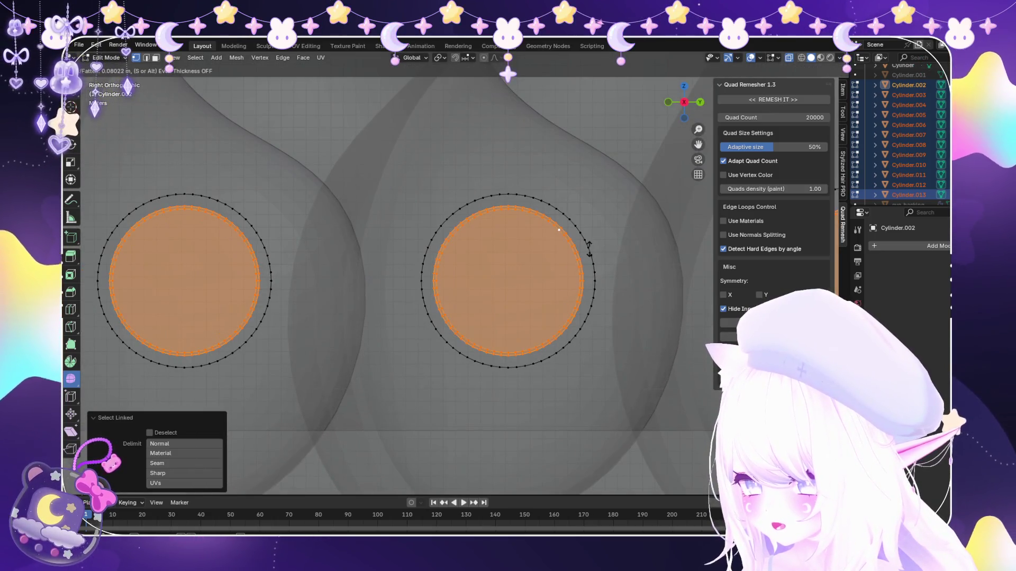
{"action": "left_click", "coordinate": [588, 248]}
{"action": "scroll", "coordinate": [498, 265], "scroll_direction": "up", "scroll_amount": 1}
{"action": "scroll", "coordinate": [497, 265], "scroll_direction": "up", "scroll_amount": 2}
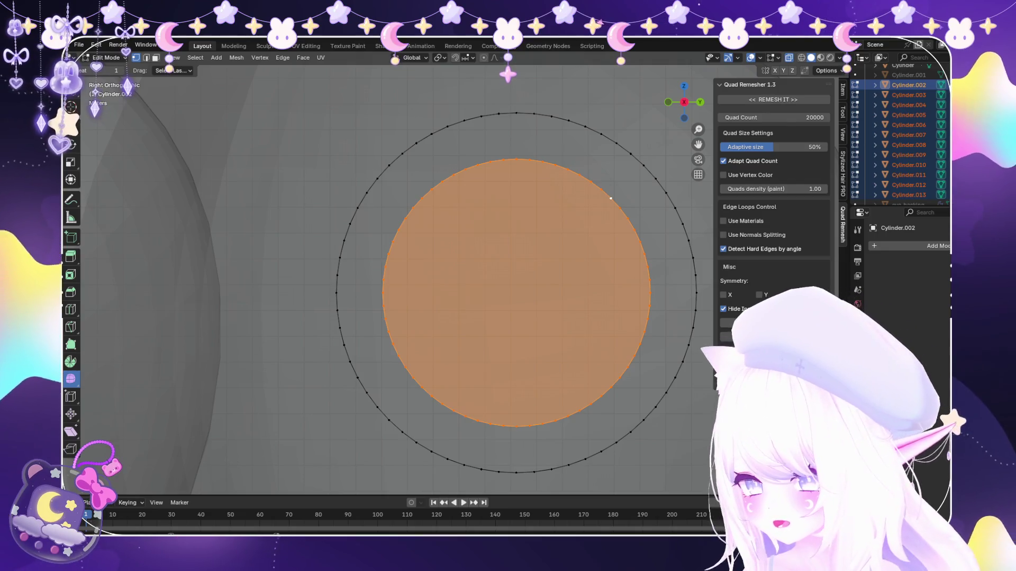
Adjust the close-up circle face, trying fatten, scale and inset before settling on a new offset.
{"action": "key", "text": "alt+s"}
{"action": "left_click", "coordinate": [640, 175]}
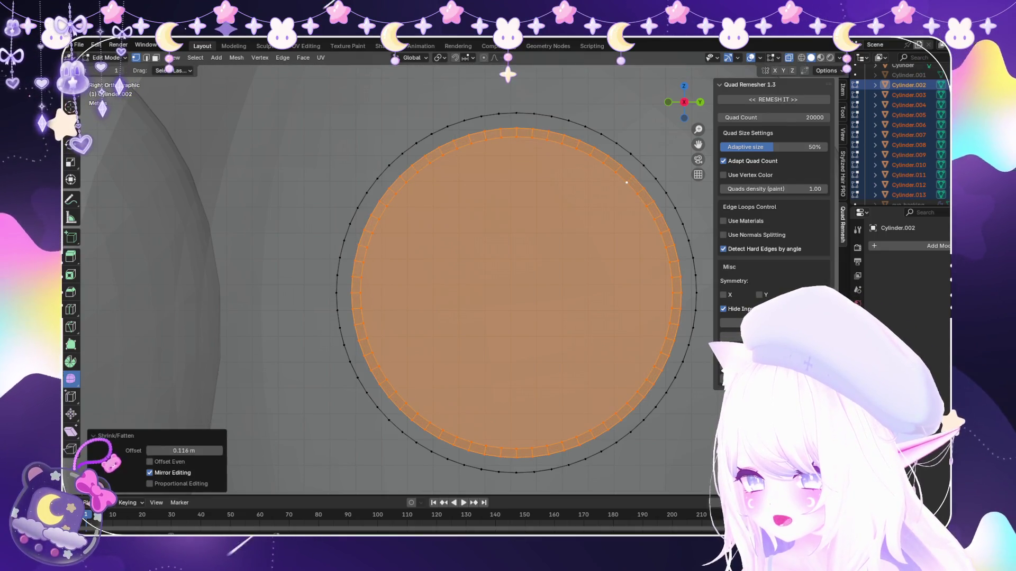
{"action": "key", "text": "ctrl+z"}
{"action": "key", "text": "s"}
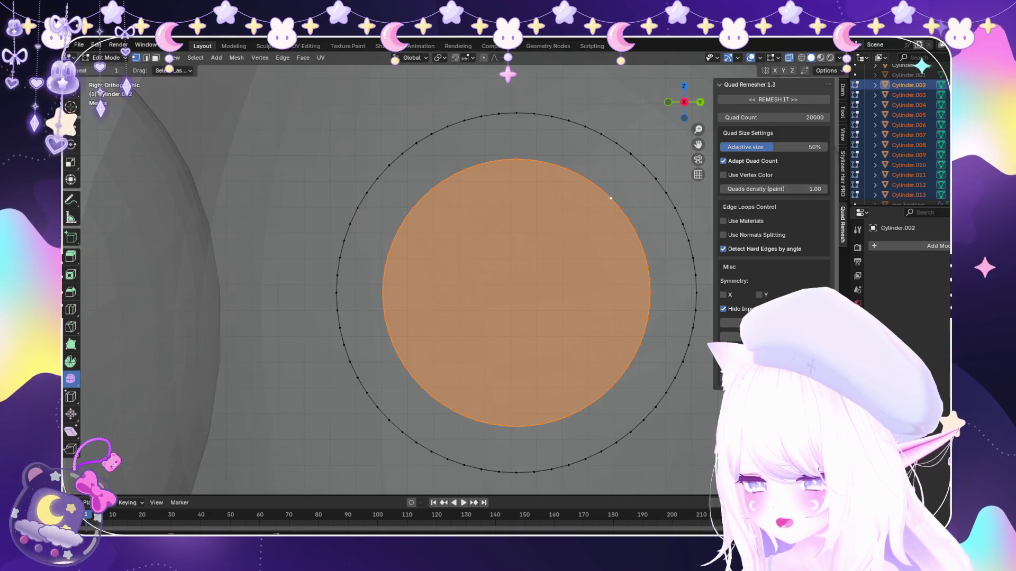
{"action": "mouse_move", "coordinate": [611, 198]}
{"action": "middle_mouse_down"}
{"action": "mouse_move", "coordinate": [174, 326]}
{"action": "mouse_move", "coordinate": [205, 325]}
{"action": "middle_mouse_up"}
{"action": "key", "text": "KP_3"}
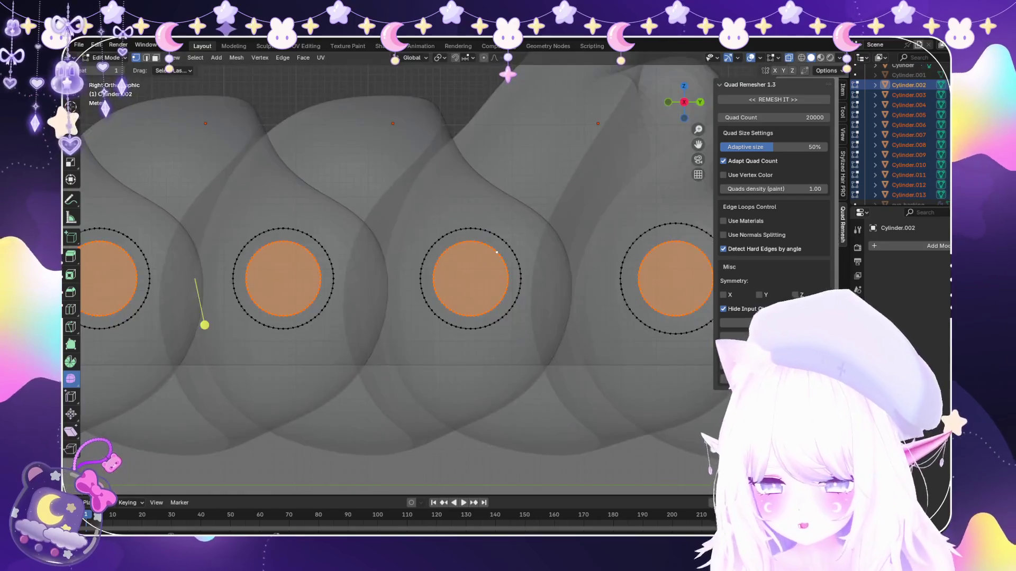
{"action": "scroll", "coordinate": [205, 324], "scroll_direction": "up", "scroll_amount": 3}
{"action": "scroll", "coordinate": [528, 236], "scroll_direction": "up", "scroll_amount": 3}
{"action": "key", "text": "i"}
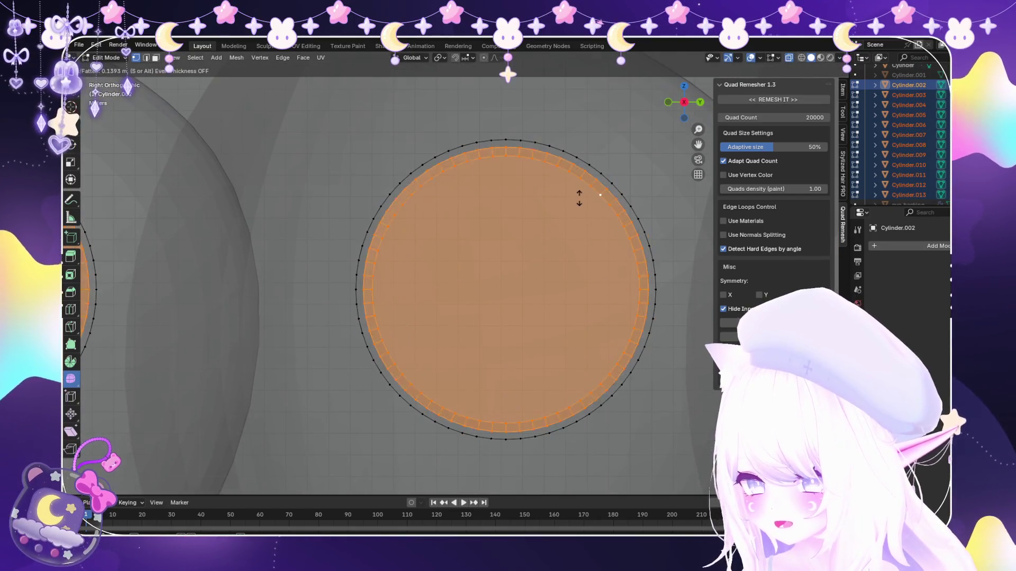
{"action": "left_click", "coordinate": [579, 199]}
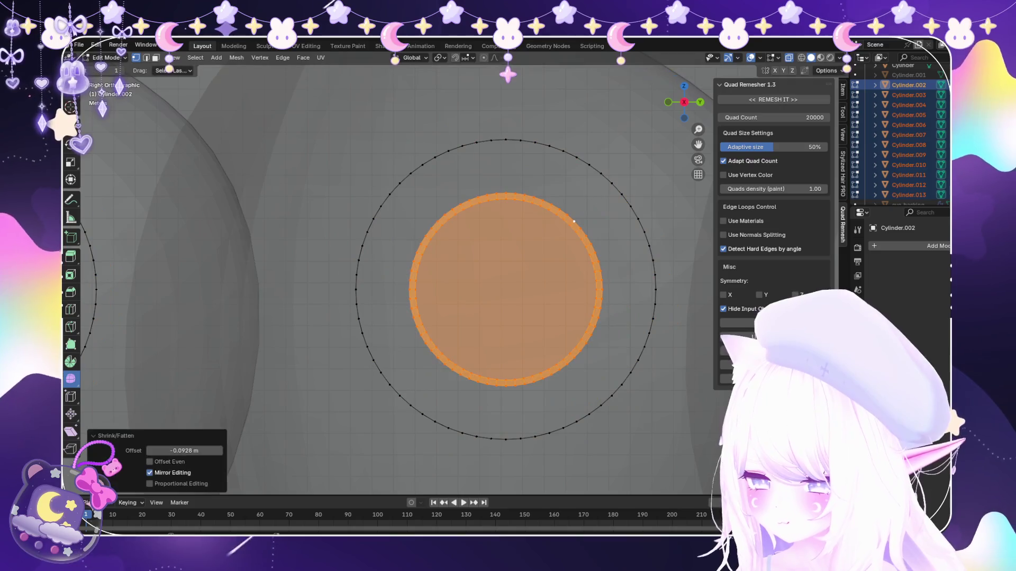
{"action": "key", "text": "ctrl+z"}
{"action": "key", "text": "alt+s"}
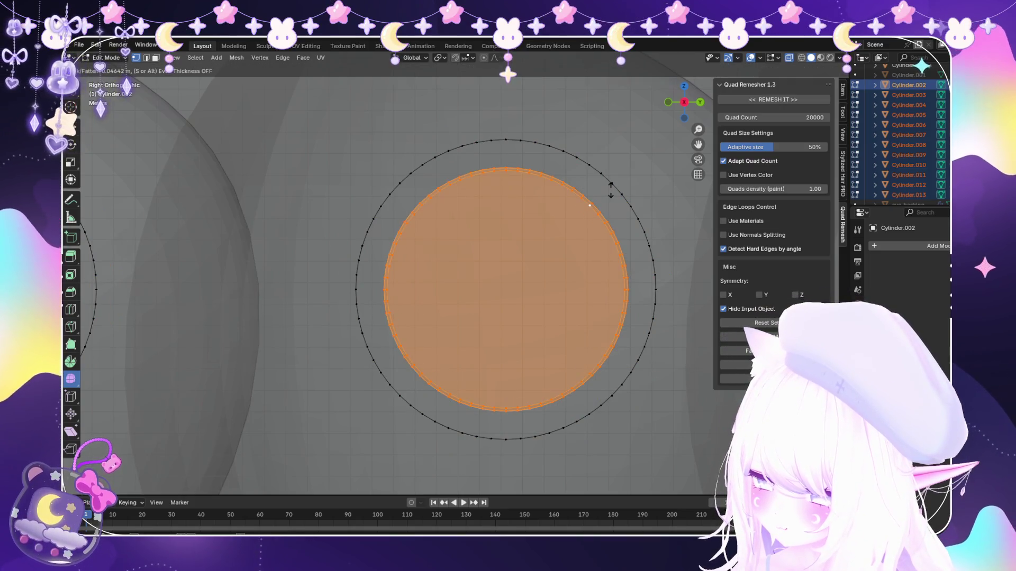
{"action": "left_click", "coordinate": [611, 191]}
{"action": "scroll", "coordinate": [447, 270], "scroll_direction": "down", "scroll_amount": 3}
{"action": "scroll", "coordinate": [328, 275], "scroll_direction": "down", "scroll_amount": 5}
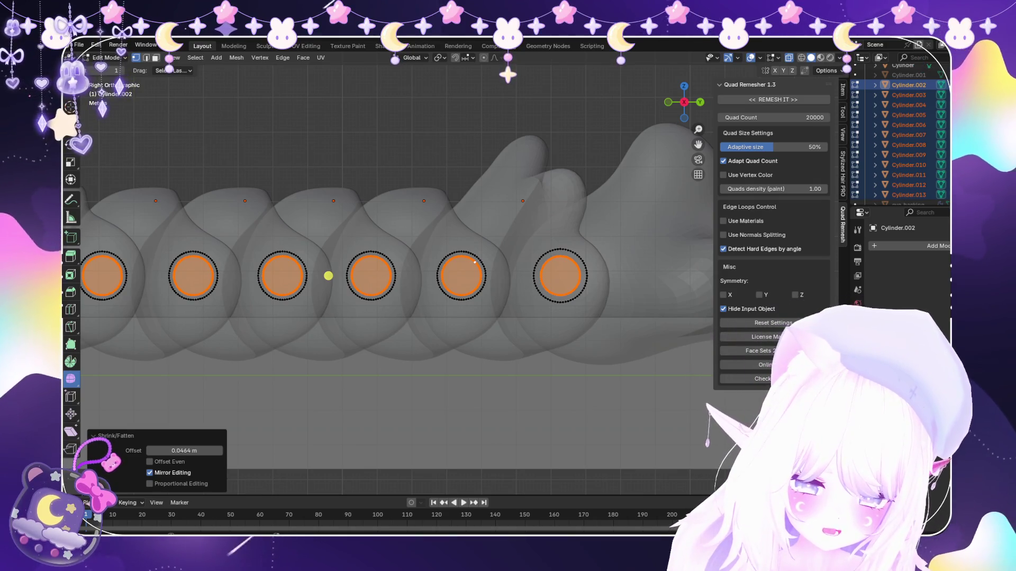
Switch to opaque shading and return to Object Mode.
{"action": "key", "text": "alt+z"}
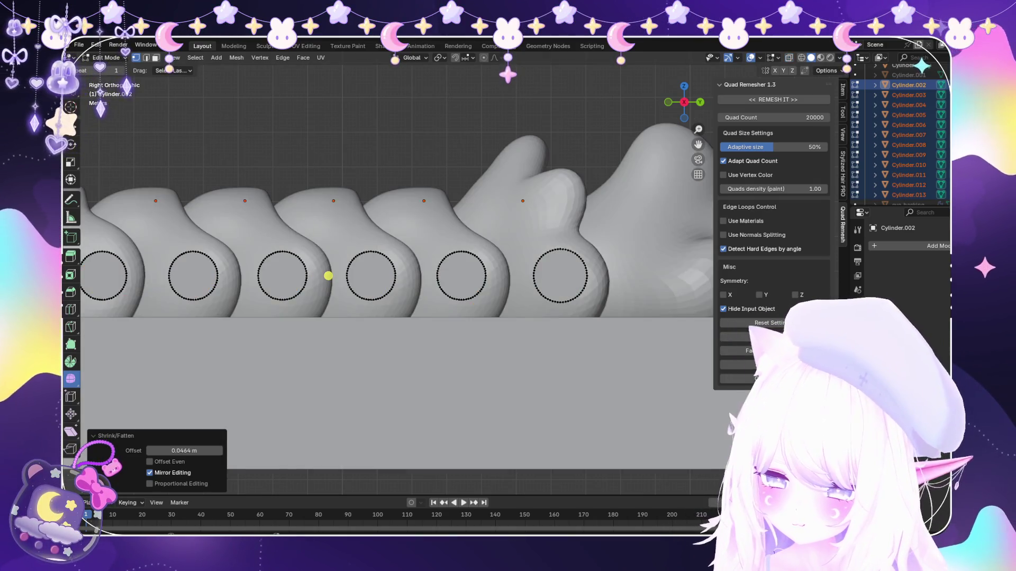
{"action": "key", "text": "Tab"}
{"action": "scroll", "coordinate": [328, 276], "scroll_direction": "down", "scroll_amount": 2}
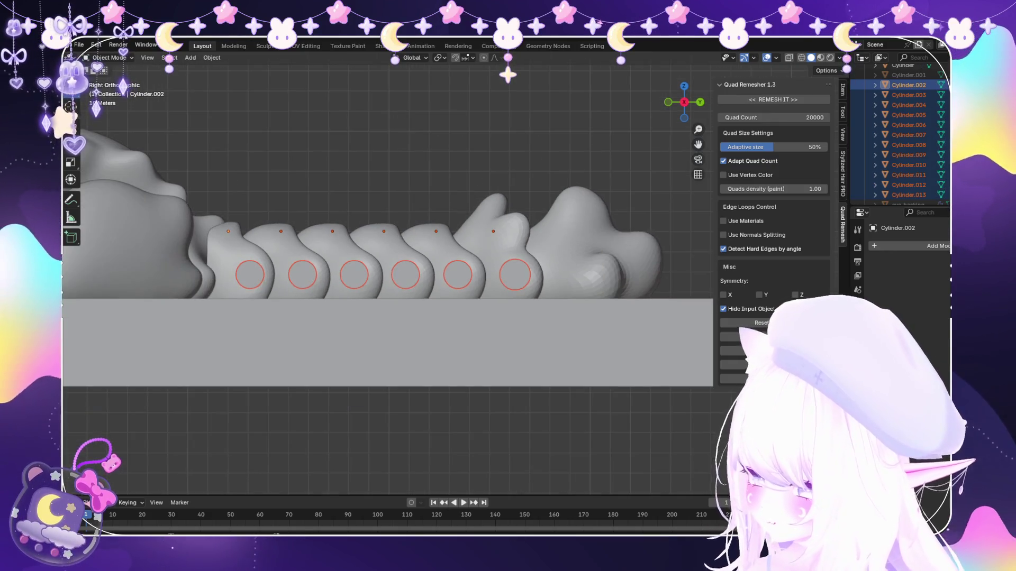
{"action": "middle_click_drag", "start_coordinate": [389, 277], "coordinate": [445, 238]}
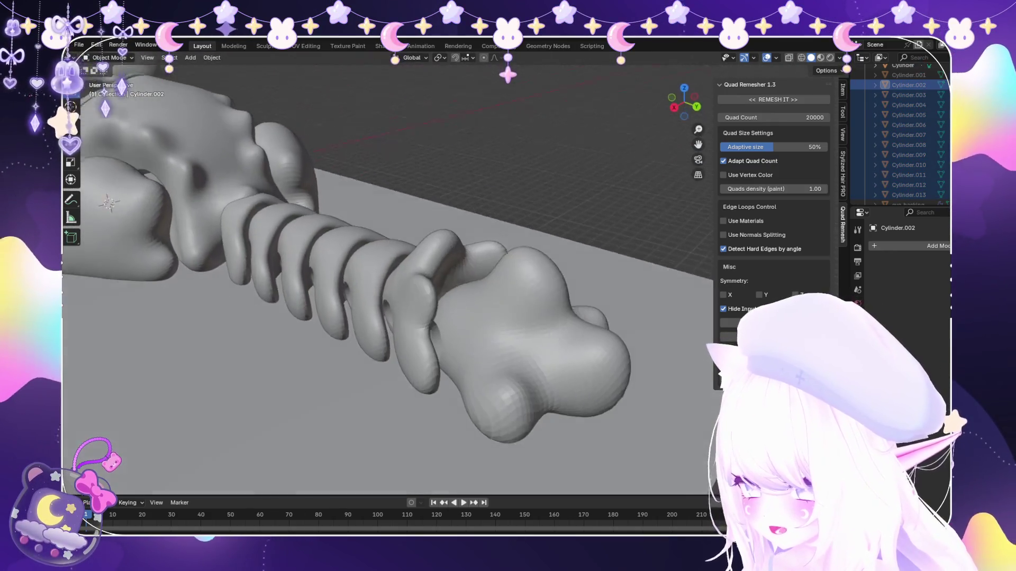
{"action": "left_click", "coordinate": [908, 194], "text": "shift"}
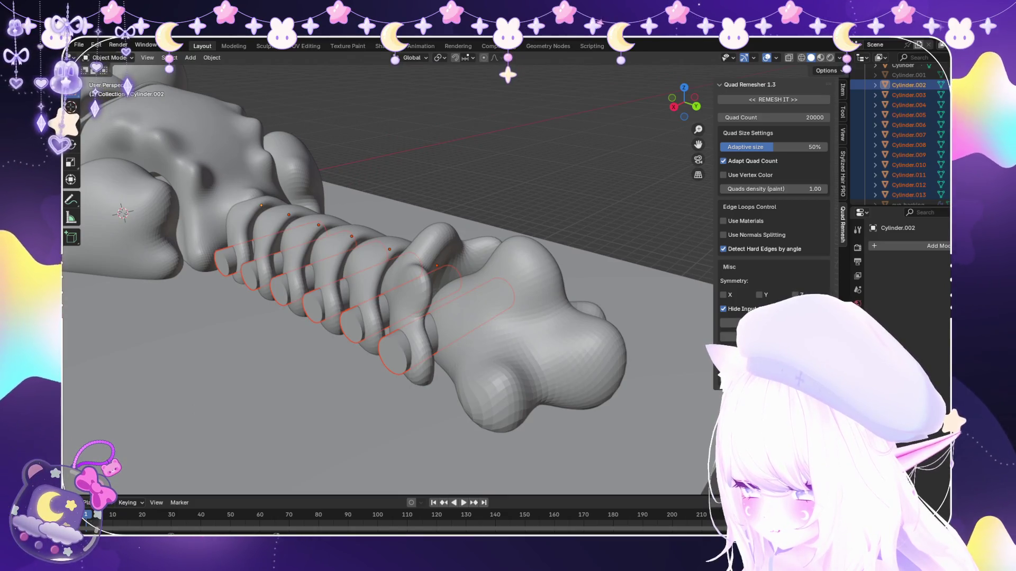
{"action": "left_click", "coordinate": [908, 195]}
{"action": "left_click", "coordinate": [909, 175]}
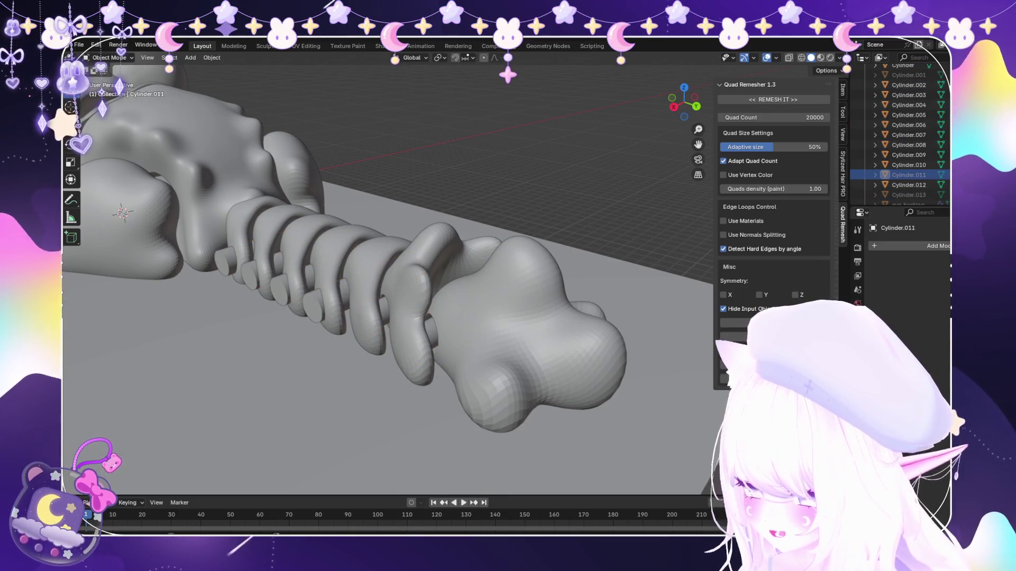
{"action": "key", "text": "Up"}
{"action": "key", "text": "Up"}
{"action": "key", "text": "Up"}
{"action": "key", "text": "Up"}
{"action": "key", "text": "Up"}
{"action": "key", "text": "Up"}
{"action": "key", "text": "Up"}
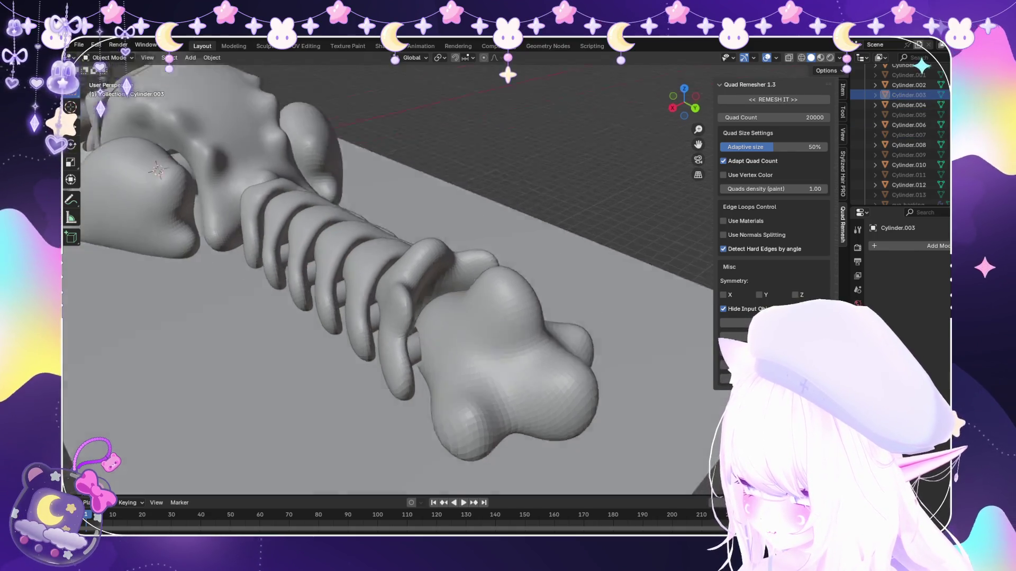
{"action": "middle_click_drag", "start_coordinate": [389, 278], "coordinate": [492, 286]}
{"action": "middle_click_drag", "start_coordinate": [388, 278], "coordinate": [540, 274]}
{"action": "key", "text": "alt+z"}
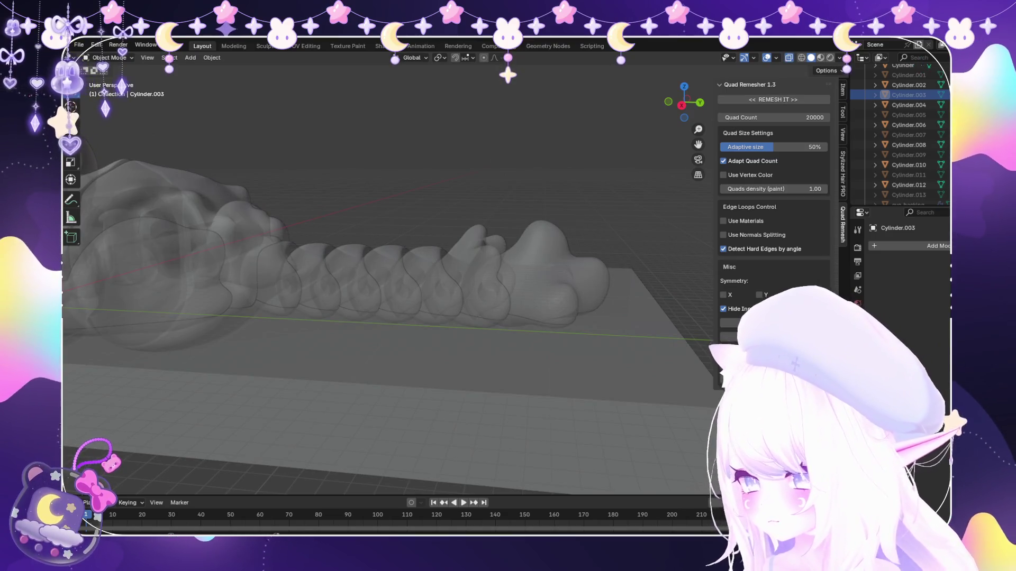
{"action": "mouse_move", "coordinate": [389, 278]}
{"action": "middle_mouse_down"}
{"action": "mouse_move", "coordinate": [389, 215]}
{"action": "mouse_move", "coordinate": [388, 259]}
{"action": "middle_mouse_up"}
{"action": "key", "text": "KP_3"}
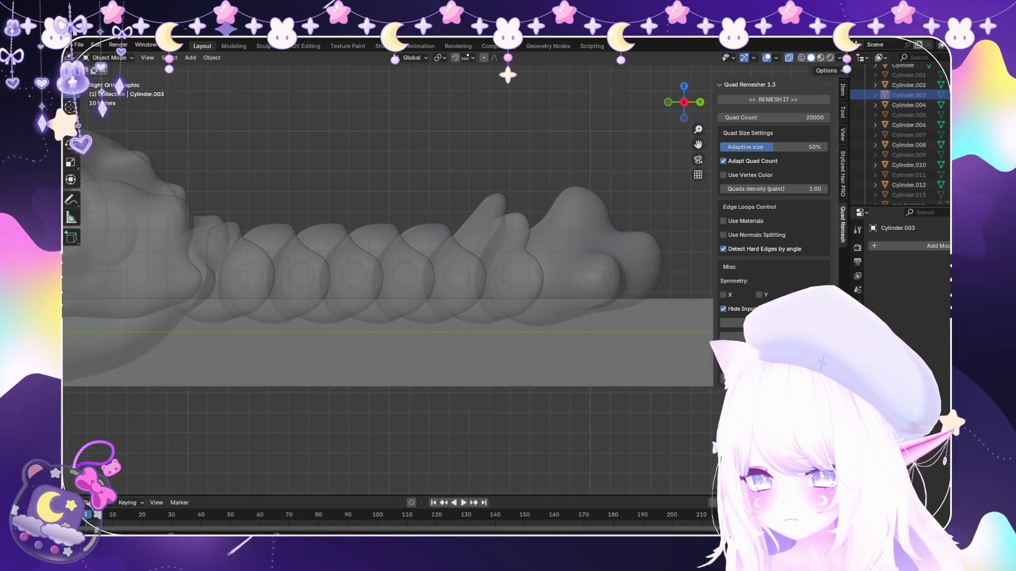
{"action": "scroll", "coordinate": [389, 277], "scroll_direction": "down", "scroll_amount": 4}
{"action": "middle_click_drag", "start_coordinate": [389, 279], "coordinate": [334, 215]}
{"action": "scroll", "coordinate": [334, 214], "scroll_direction": "up", "scroll_amount": 5}
{"action": "scroll", "coordinate": [389, 278], "scroll_direction": "down", "scroll_amount": 3}
{"action": "mouse_move", "coordinate": [389, 278]}
{"action": "middle_mouse_down"}
{"action": "mouse_move", "coordinate": [341, 262]}
{"action": "mouse_move", "coordinate": [389, 238]}
{"action": "mouse_move", "coordinate": [389, 262]}
{"action": "mouse_move", "coordinate": [421, 270]}
{"action": "middle_mouse_up"}
{"action": "scroll", "coordinate": [388, 278], "scroll_direction": "down", "scroll_amount": 2}
{"action": "scroll", "coordinate": [421, 270], "scroll_direction": "down", "scroll_amount": 2}
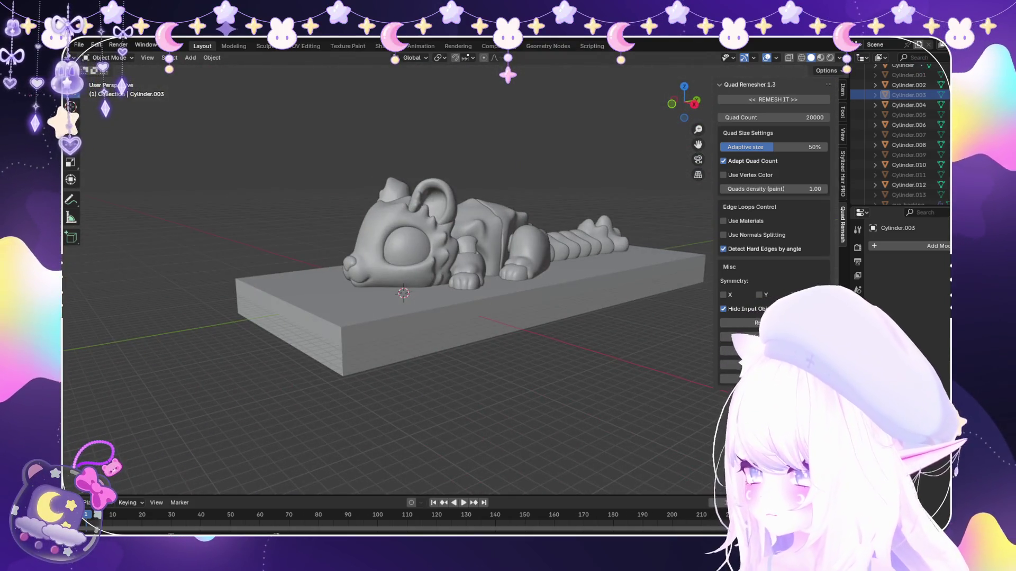
{"action": "left_click", "coordinate": [79, 45]}
{"action": "left_click", "coordinate": [95, 109]}
{"action": "mouse_move", "coordinate": [398, 278]}
{"action": "middle_mouse_down"}
{"action": "mouse_move", "coordinate": [444, 270]}
{"action": "mouse_move", "coordinate": [444, 198]}
{"action": "mouse_move", "coordinate": [476, 302]}
{"action": "mouse_move", "coordinate": [428, 278]}
{"action": "mouse_move", "coordinate": [501, 270]}
{"action": "middle_mouse_up"}
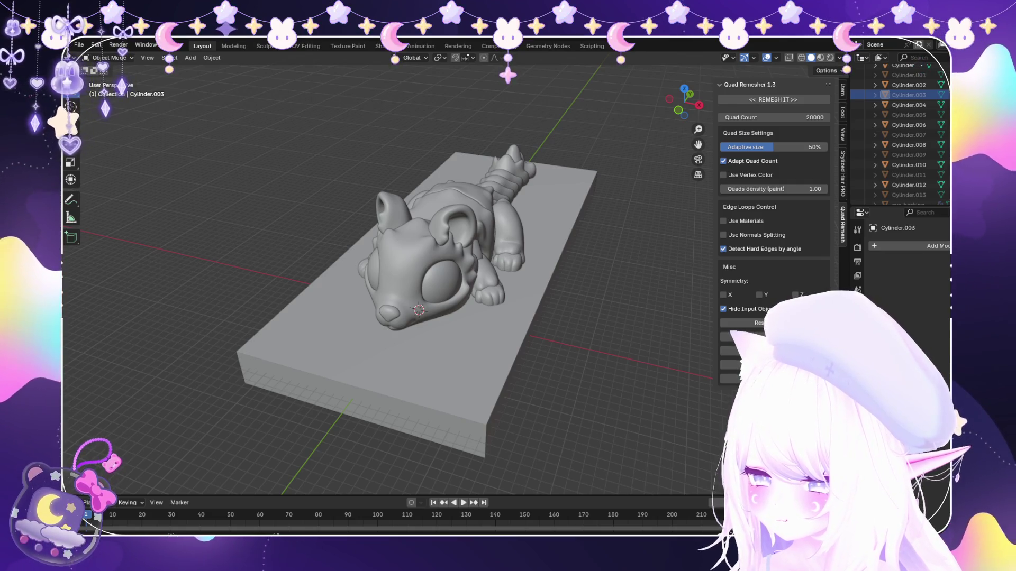
{"action": "middle_click_drag", "start_coordinate": [397, 317], "coordinate": [444, 238]}
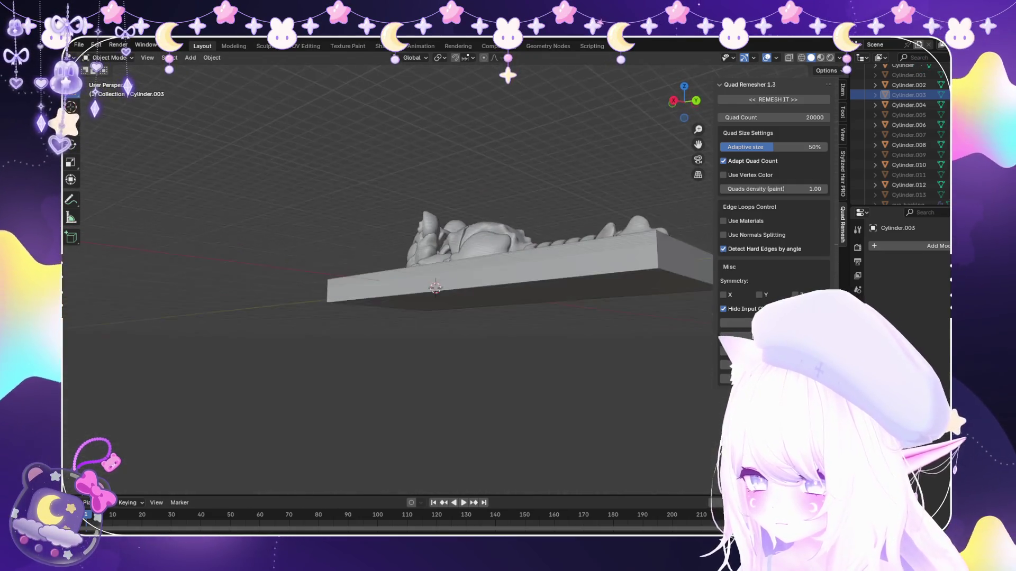
{"action": "middle_click_drag", "start_coordinate": [432, 318], "coordinate": [445, 238]}
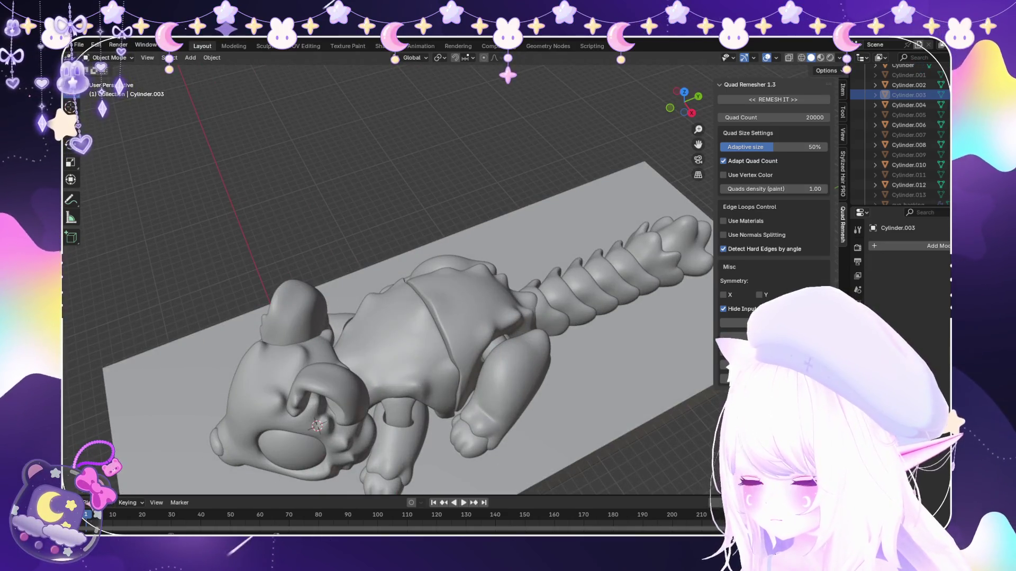
{"action": "left_click", "coordinate": [79, 46]}
{"action": "scroll", "coordinate": [396, 318], "scroll_direction": "down", "scroll_amount": 3}
{"action": "middle_click_drag", "start_coordinate": [397, 317], "coordinate": [445, 246]}
{"action": "mouse_move", "coordinate": [396, 318]}
{"action": "middle_mouse_down"}
{"action": "mouse_move", "coordinate": [412, 238]}
{"action": "mouse_move", "coordinate": [421, 286]}
{"action": "mouse_move", "coordinate": [397, 270]}
{"action": "mouse_move", "coordinate": [444, 239]}
{"action": "mouse_move", "coordinate": [477, 317]}
{"action": "mouse_move", "coordinate": [539, 310]}
{"action": "middle_mouse_up"}
{"action": "middle_click_drag", "start_coordinate": [397, 317], "coordinate": [539, 313]}
{"action": "scroll", "coordinate": [429, 317], "scroll_direction": "up", "scroll_amount": 2}
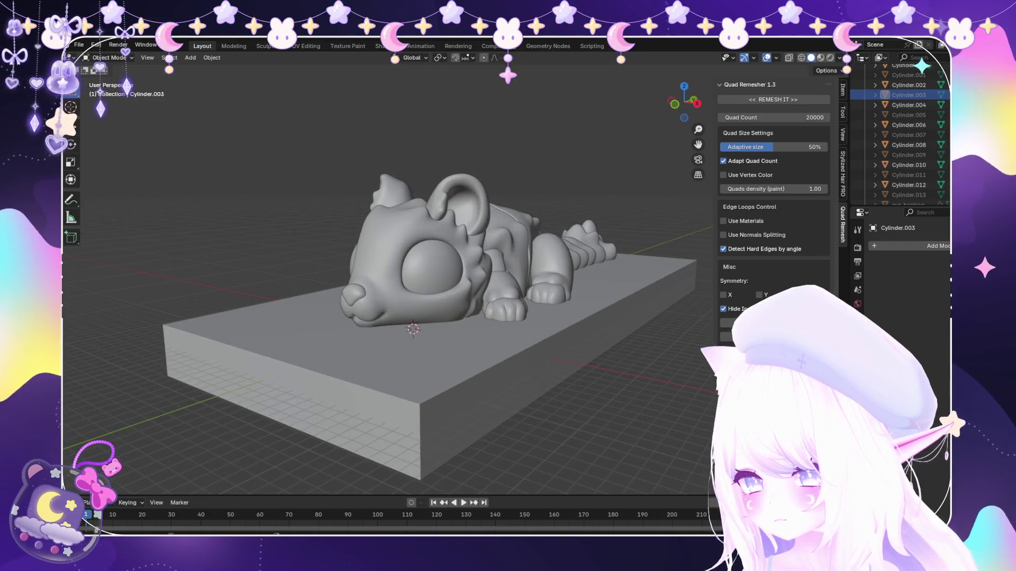
{"action": "left_click", "coordinate": [461, 207]}
{"action": "left_click", "coordinate": [107, 90]}
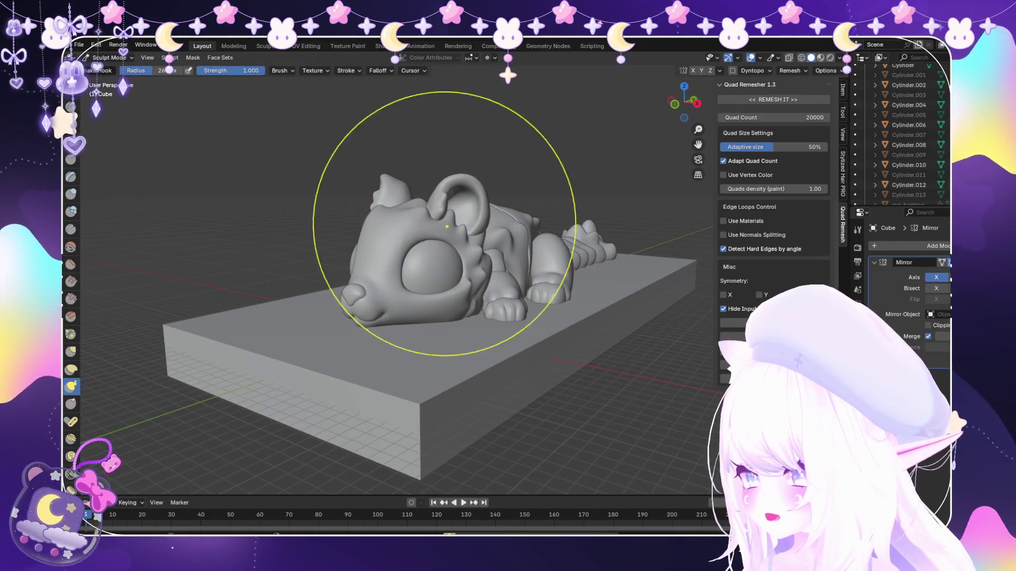
{"action": "scroll", "coordinate": [445, 254], "scroll_direction": "up", "scroll_amount": 3}
{"action": "scroll", "coordinate": [477, 263], "scroll_direction": "up", "scroll_amount": 2}
{"action": "scroll", "coordinate": [492, 258], "scroll_direction": "up", "scroll_amount": 3}
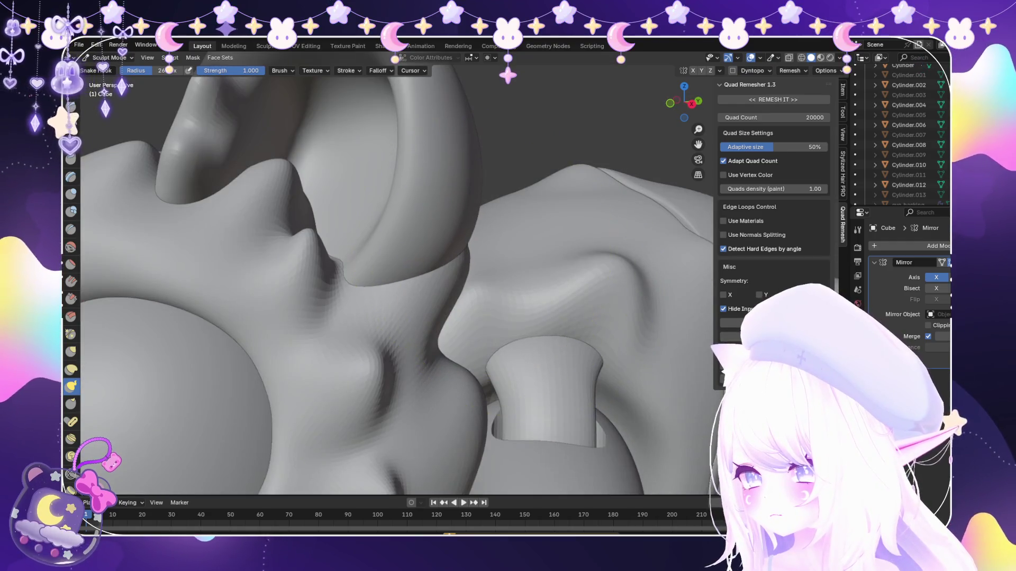
Leave the ear close-up for Object Mode and a side view of the creature.
{"action": "middle_click_drag", "start_coordinate": [493, 258], "coordinate": [468, 241]}
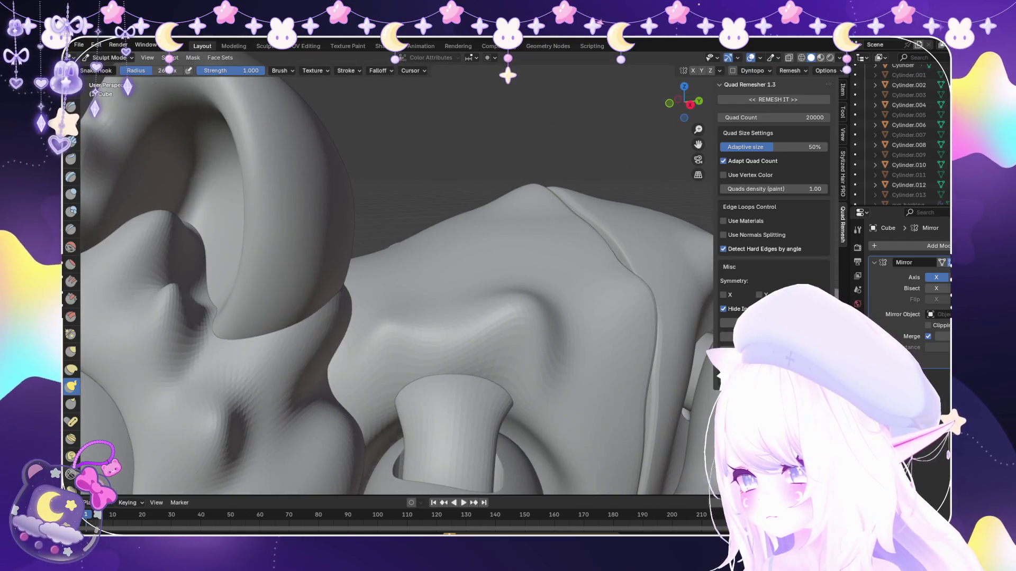
{"action": "scroll", "coordinate": [532, 254], "scroll_direction": "down", "scroll_amount": 5}
{"action": "scroll", "coordinate": [587, 304], "scroll_direction": "down", "scroll_amount": 1}
{"action": "left_click", "coordinate": [109, 57]}
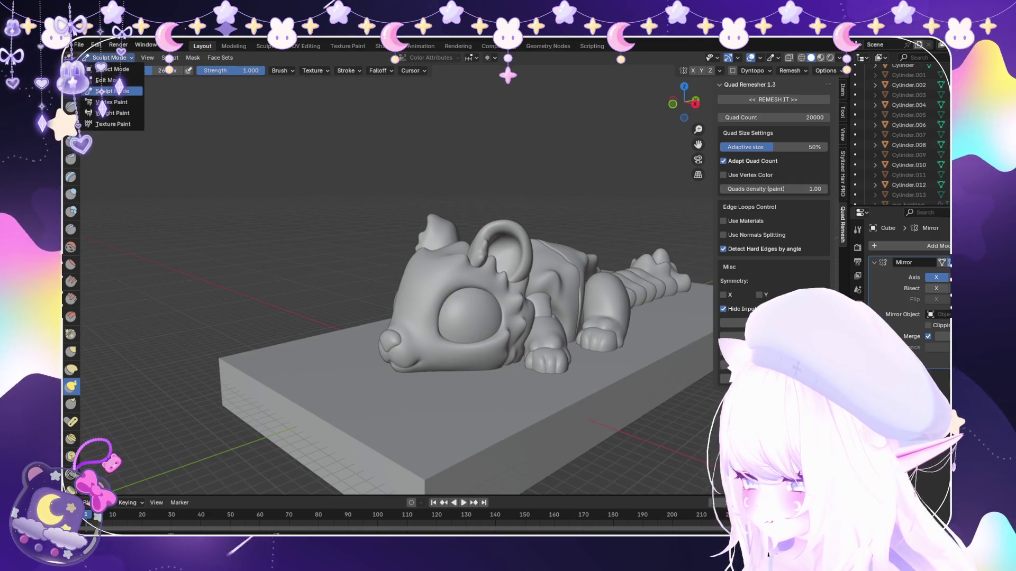
{"action": "scroll", "coordinate": [396, 278], "scroll_direction": "down", "scroll_amount": 5}
{"action": "mouse_move", "coordinate": [396, 278]}
{"action": "middle_mouse_down"}
{"action": "mouse_move", "coordinate": [445, 270]}
{"action": "mouse_move", "coordinate": [445, 238]}
{"action": "middle_mouse_up"}
{"action": "scroll", "coordinate": [476, 278], "scroll_direction": "up", "scroll_amount": 3}
{"action": "left_click", "coordinate": [79, 45]}
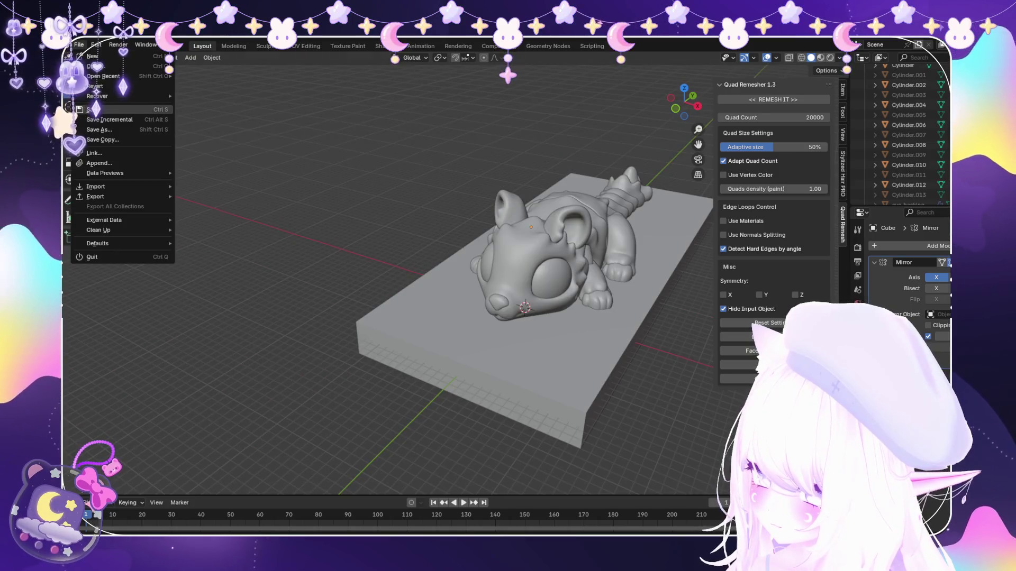
{"action": "key", "text": "Escape"}
{"action": "middle_click_drag", "start_coordinate": [397, 278], "coordinate": [476, 262]}
{"action": "key", "text": "a"}
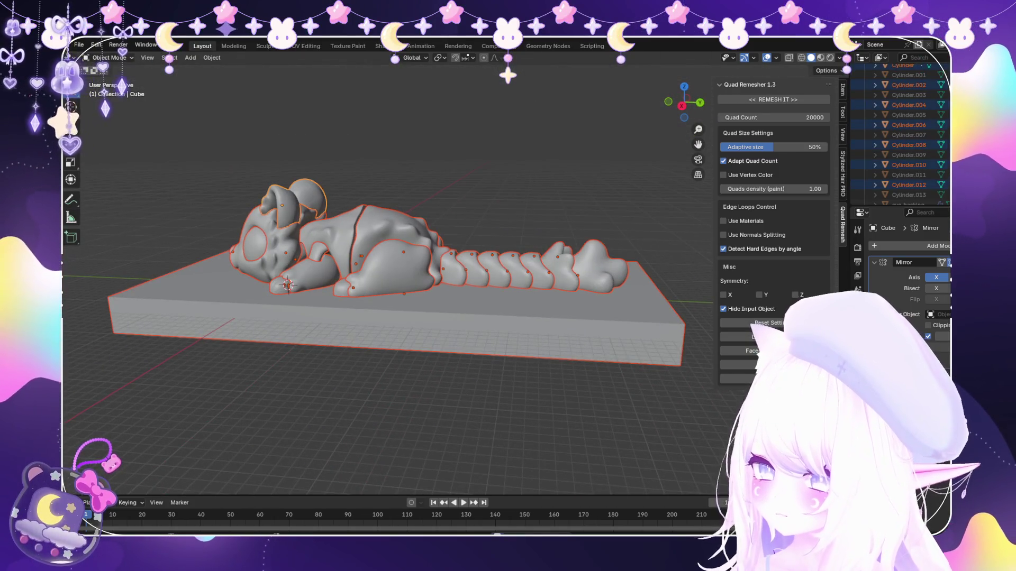
{"action": "left_click", "coordinate": [79, 44]}
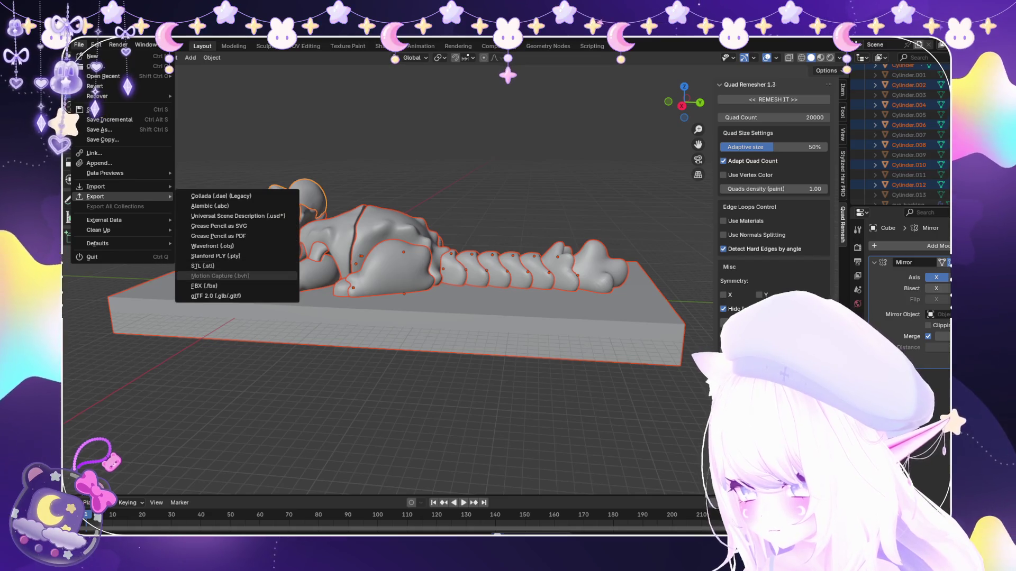
{"action": "key", "text": "Escape"}
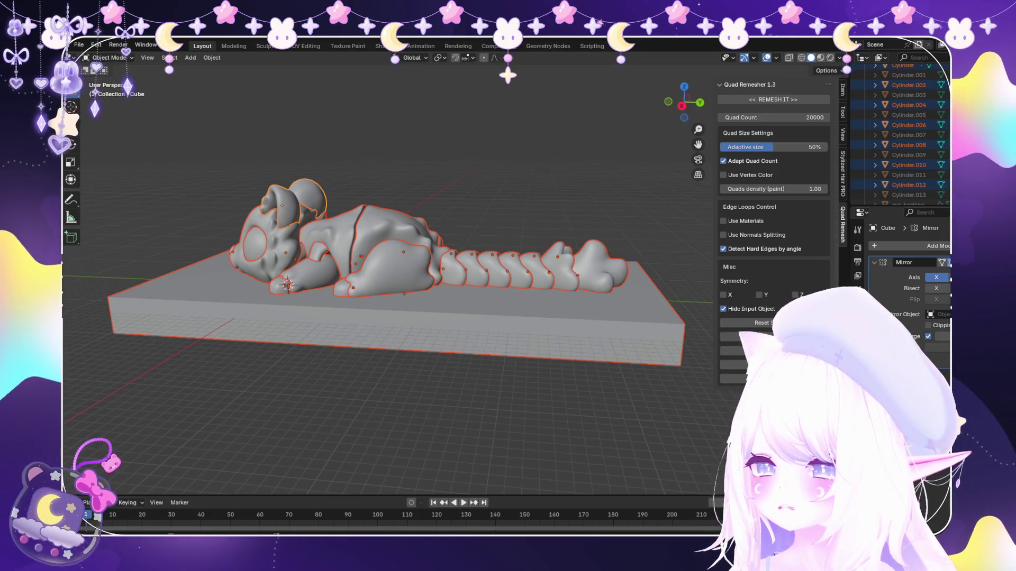
{"action": "left_click", "coordinate": [79, 45]}
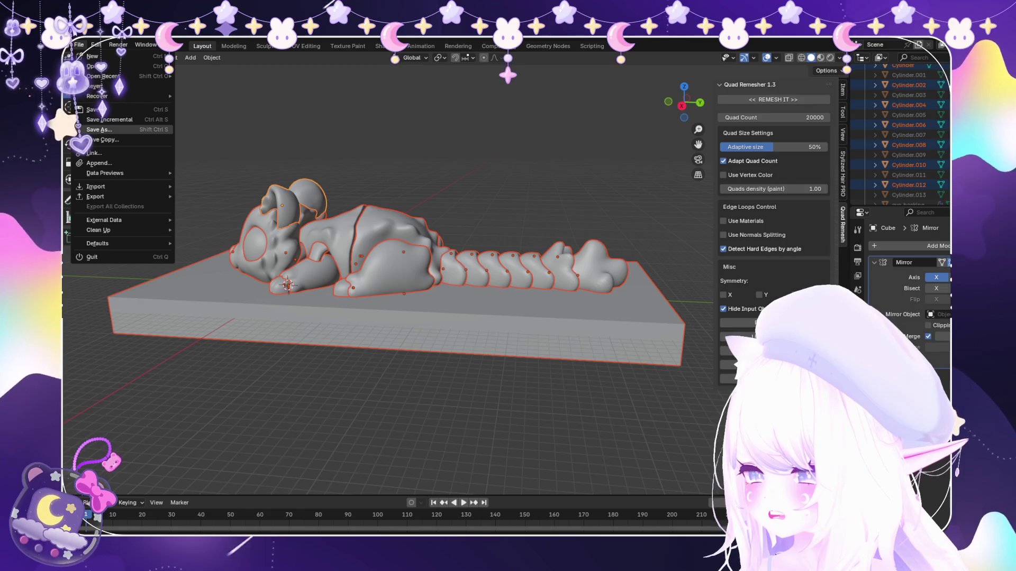
{"action": "left_click", "coordinate": [110, 119]}
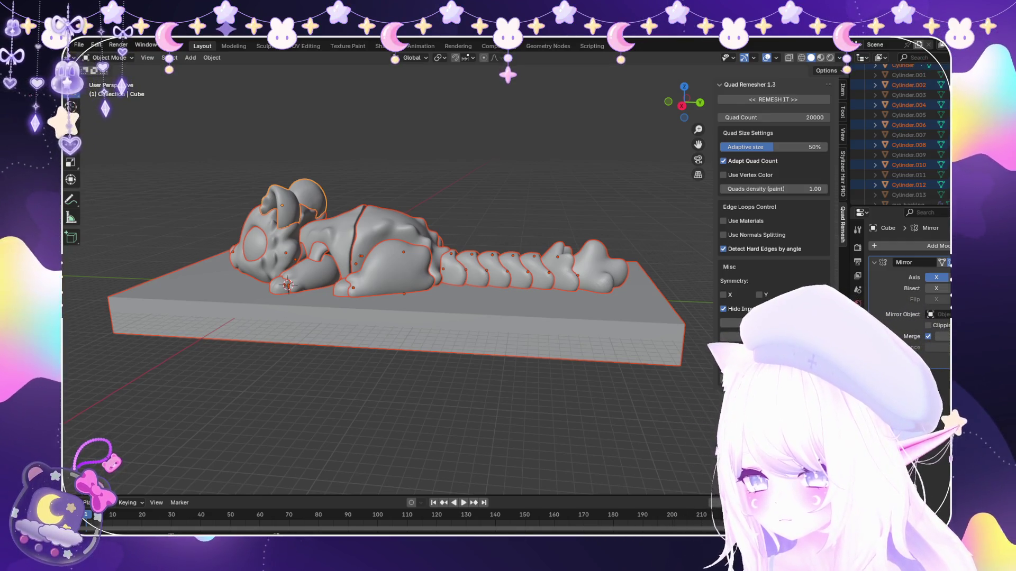
{"action": "left_click", "coordinate": [80, 45]}
{"action": "mouse_move", "coordinate": [95, 196]}
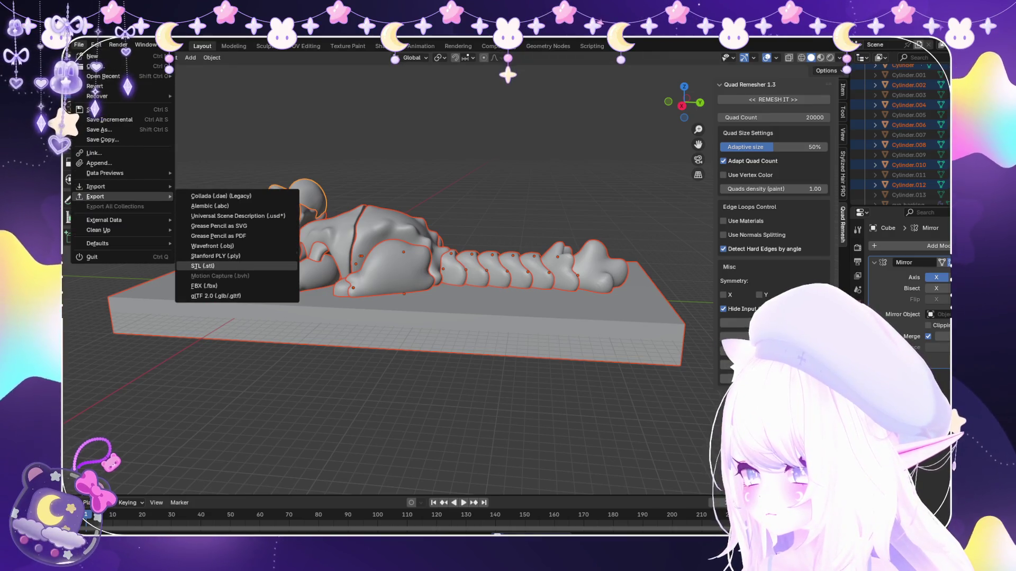
{"action": "left_click", "coordinate": [203, 266]}
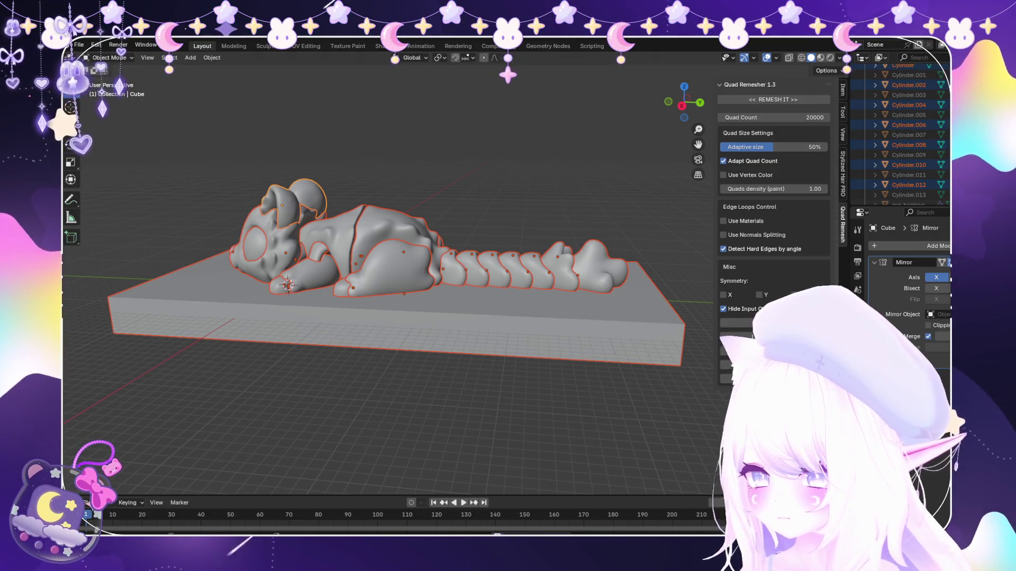
{"action": "key", "text": "alt+a"}
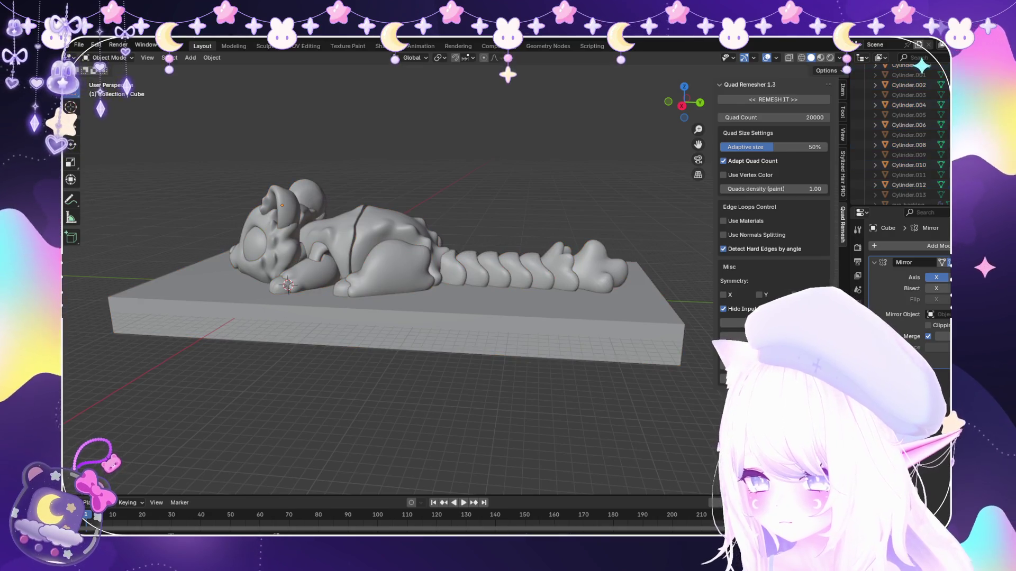
{"action": "middle_click_drag", "start_coordinate": [397, 278], "coordinate": [492, 286]}
{"action": "middle_click_drag", "start_coordinate": [397, 279], "coordinate": [317, 270]}
{"action": "scroll", "coordinate": [388, 277], "scroll_direction": "down", "scroll_amount": 3}
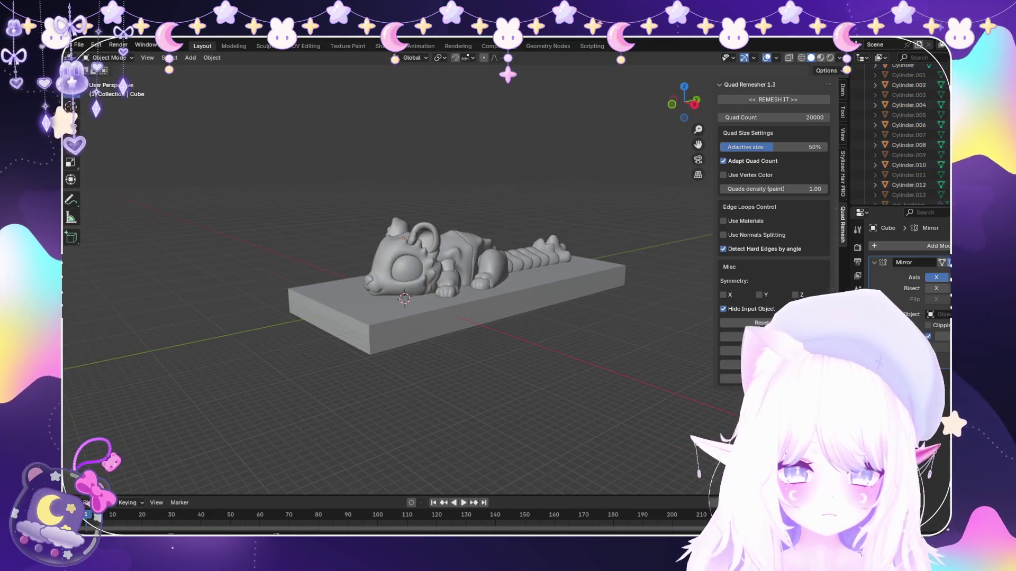
{"action": "scroll", "coordinate": [389, 278], "scroll_direction": "up", "scroll_amount": 4}
{"action": "scroll", "coordinate": [389, 278], "scroll_direction": "up", "scroll_amount": 2}
{"action": "left_click", "coordinate": [79, 45]}
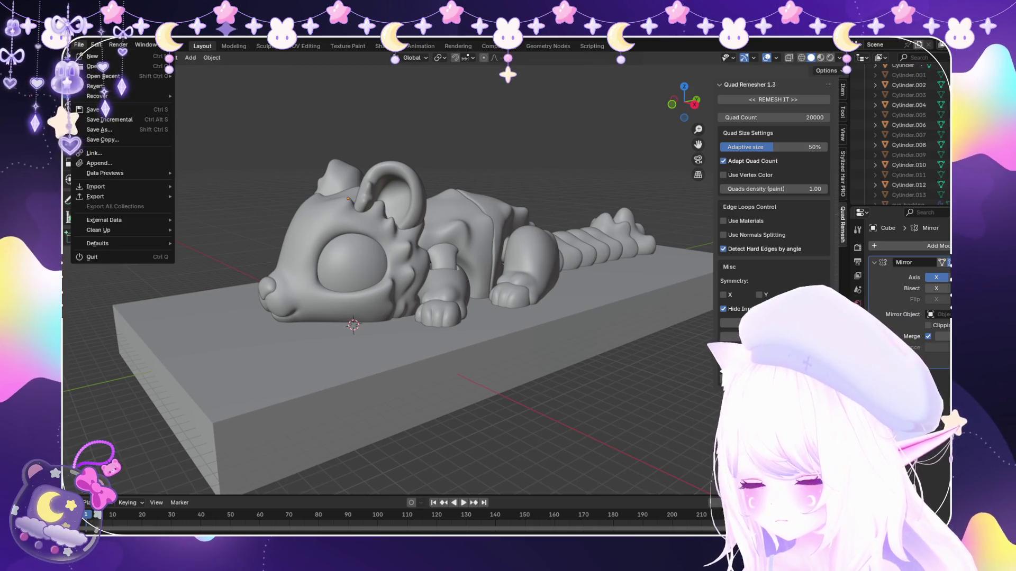
{"action": "middle_click_drag", "start_coordinate": [397, 278], "coordinate": [445, 199]}
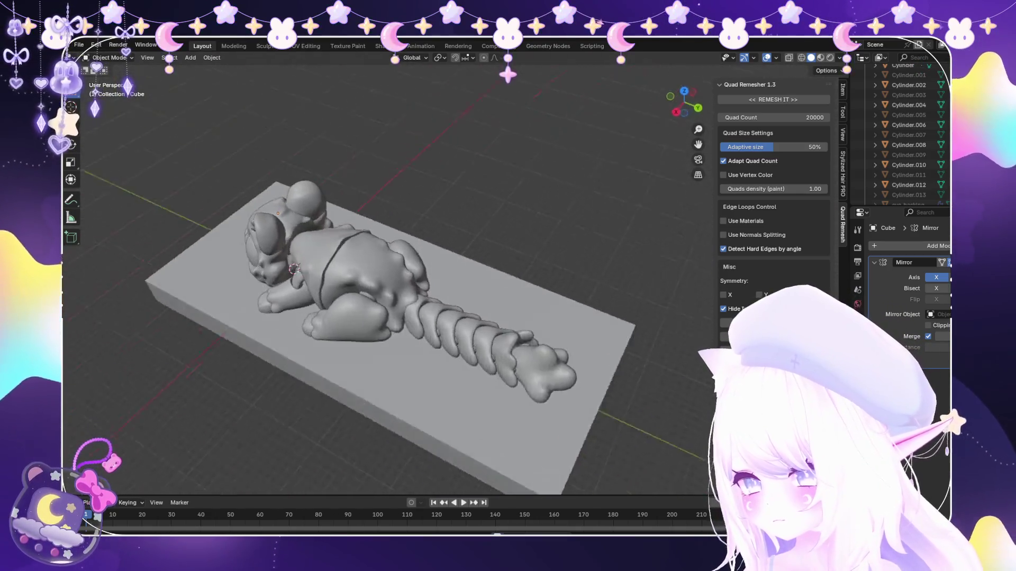
{"action": "scroll", "coordinate": [389, 278], "scroll_direction": "up", "scroll_amount": 2}
{"action": "scroll", "coordinate": [389, 301], "scroll_direction": "up", "scroll_amount": 2}
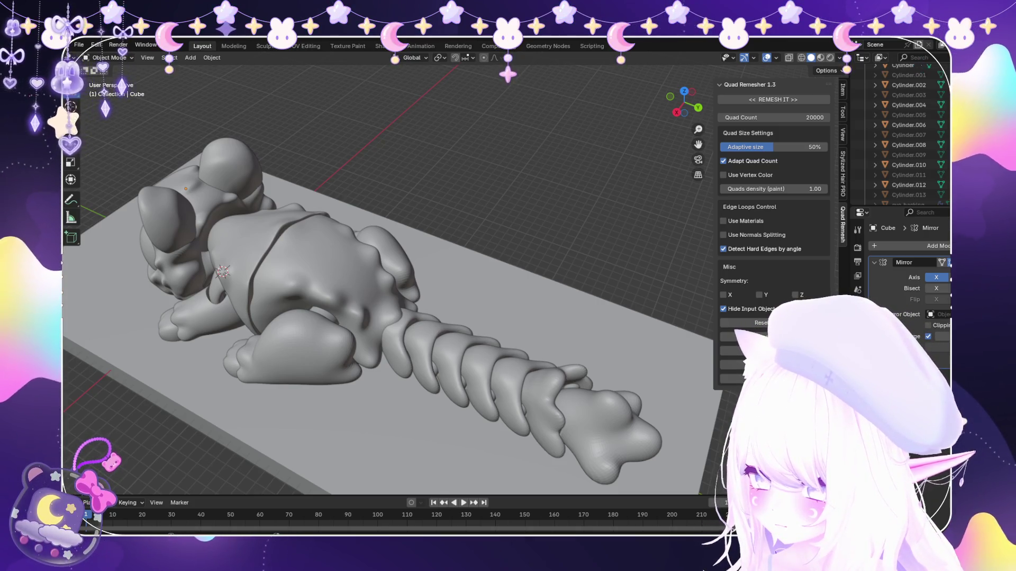
{"action": "scroll", "coordinate": [389, 278], "scroll_direction": "down", "scroll_amount": 5}
{"action": "mouse_move", "coordinate": [389, 278]}
{"action": "middle_mouse_down"}
{"action": "mouse_move", "coordinate": [444, 238]}
{"action": "mouse_move", "coordinate": [508, 254]}
{"action": "middle_mouse_up"}
{"action": "scroll", "coordinate": [456, 333], "scroll_direction": "up", "scroll_amount": 2}
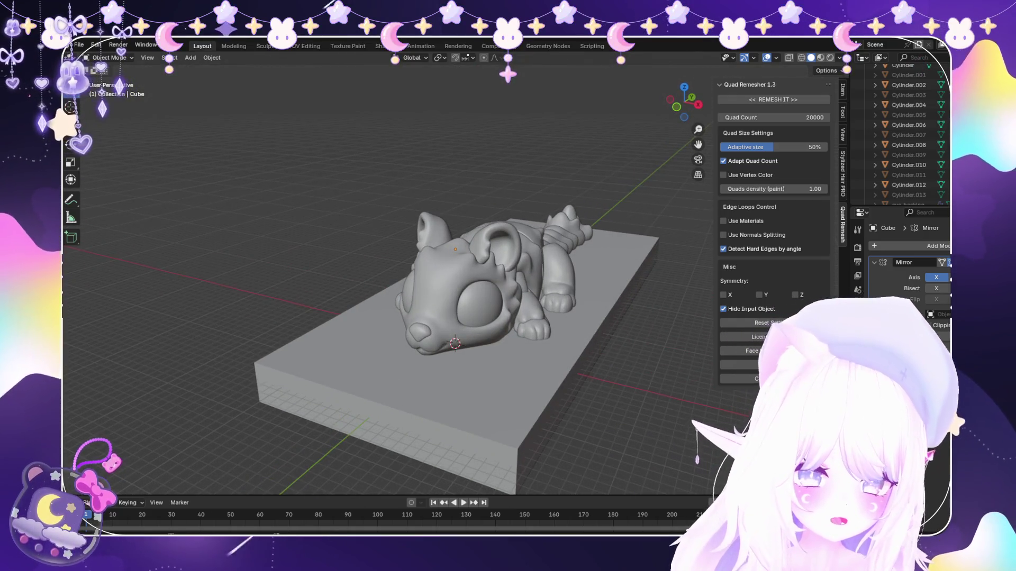
{"action": "middle_click_drag", "start_coordinate": [389, 278], "coordinate": [429, 238]}
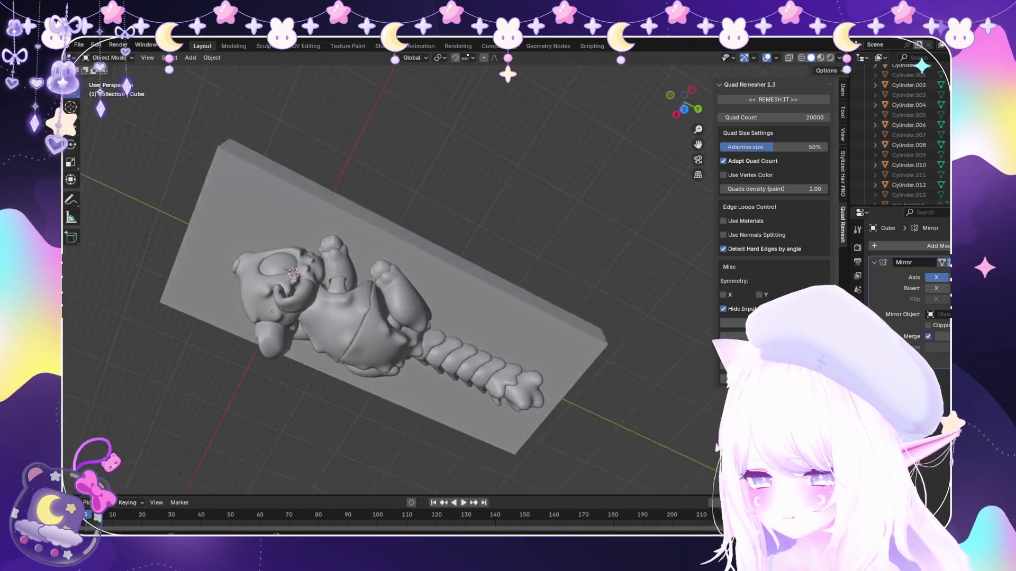
{"action": "scroll", "coordinate": [429, 278], "scroll_direction": "down", "scroll_amount": 4}
{"action": "middle_click_drag", "start_coordinate": [429, 278], "coordinate": [460, 238]}
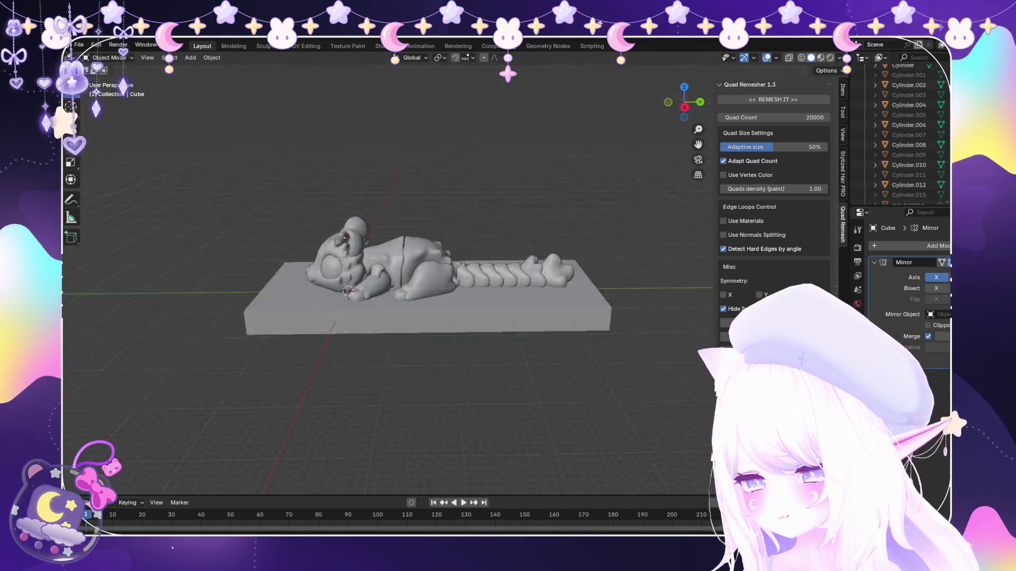
{"action": "scroll", "coordinate": [429, 302], "scroll_direction": "up", "scroll_amount": 3}
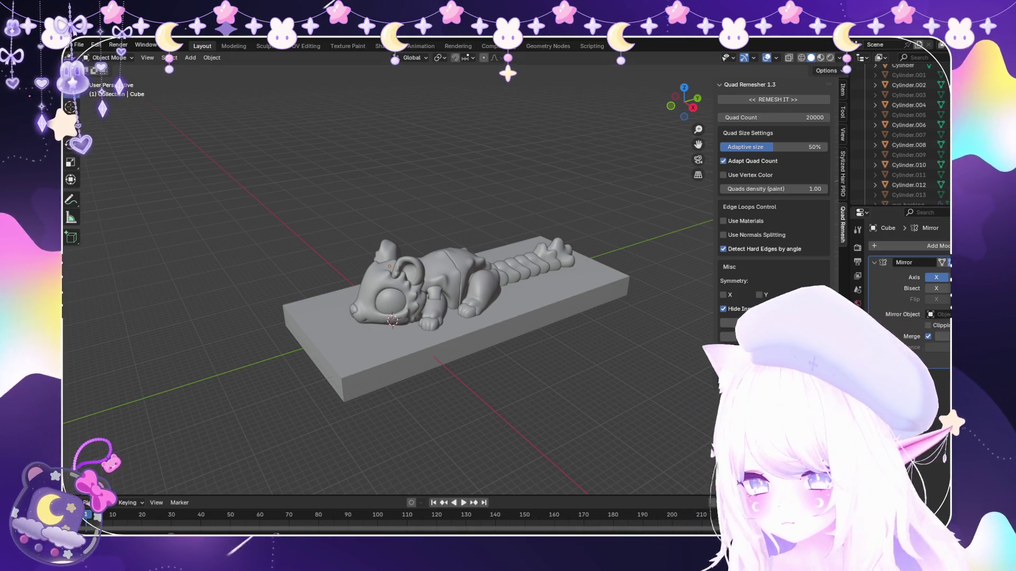
{"action": "left_click", "coordinate": [79, 44]}
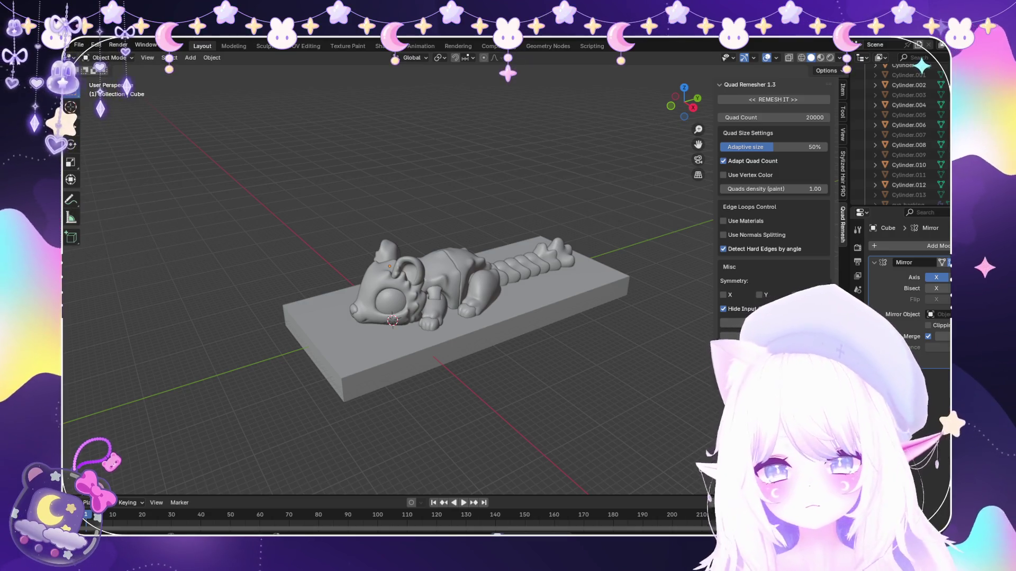
Open the mask scene and slide a lower-edge vertex vertically and along its edges.
{"action": "key", "text": "Return"}
{"action": "scroll", "coordinate": [526, 310], "scroll_direction": "down", "scroll_amount": 3}
{"action": "mouse_move", "coordinate": [488, 294]}
{"action": "middle_mouse_down"}
{"action": "mouse_move", "coordinate": [574, 278]}
{"action": "mouse_move", "coordinate": [469, 317]}
{"action": "mouse_move", "coordinate": [556, 314]}
{"action": "middle_mouse_up"}
{"action": "scroll", "coordinate": [469, 318], "scroll_direction": "up", "scroll_amount": 3}
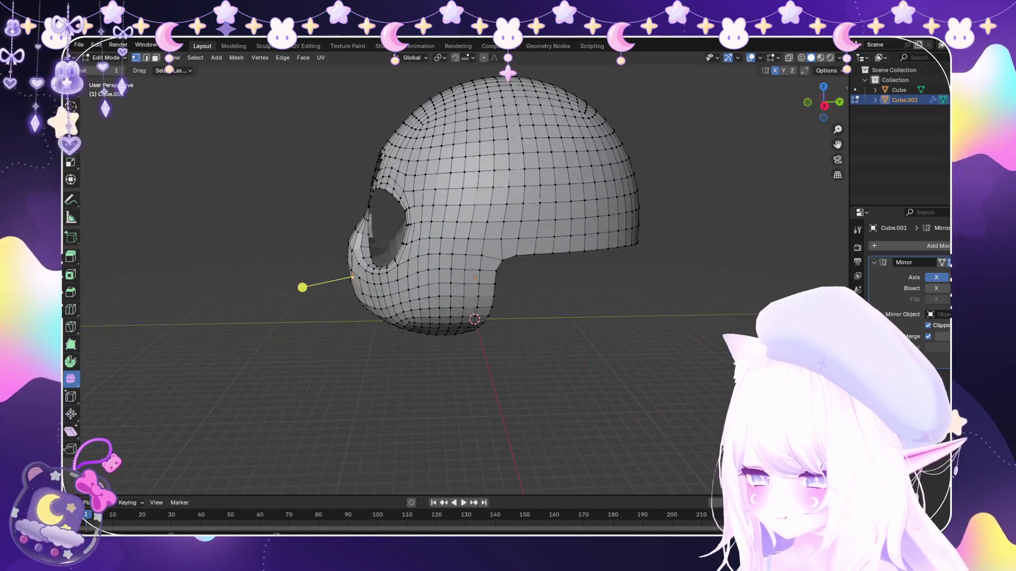
{"action": "scroll", "coordinate": [302, 287], "scroll_direction": "up", "scroll_amount": 3}
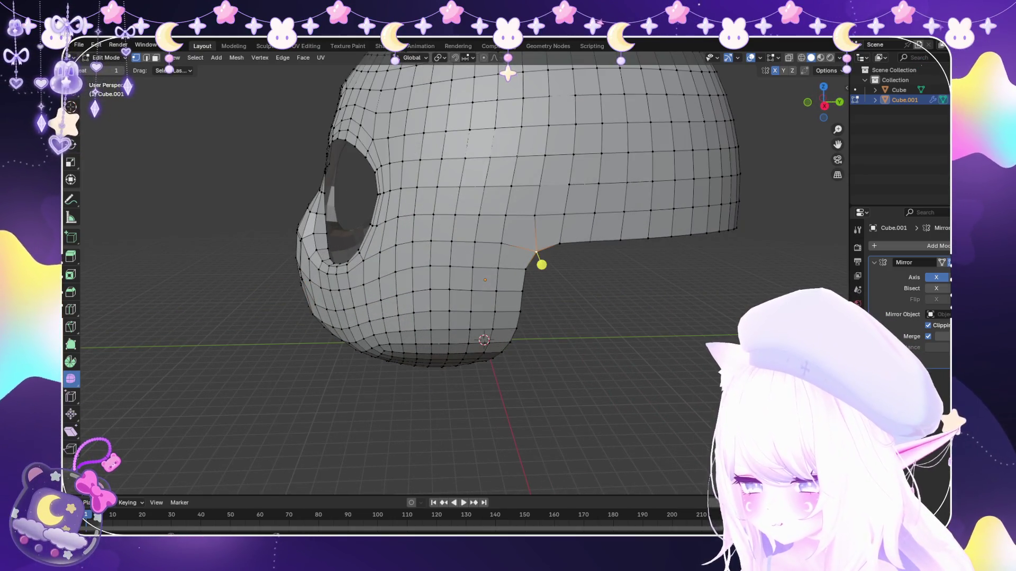
{"action": "key", "text": "g"}
{"action": "key", "text": "z"}
{"action": "left_click", "coordinate": [542, 257]}
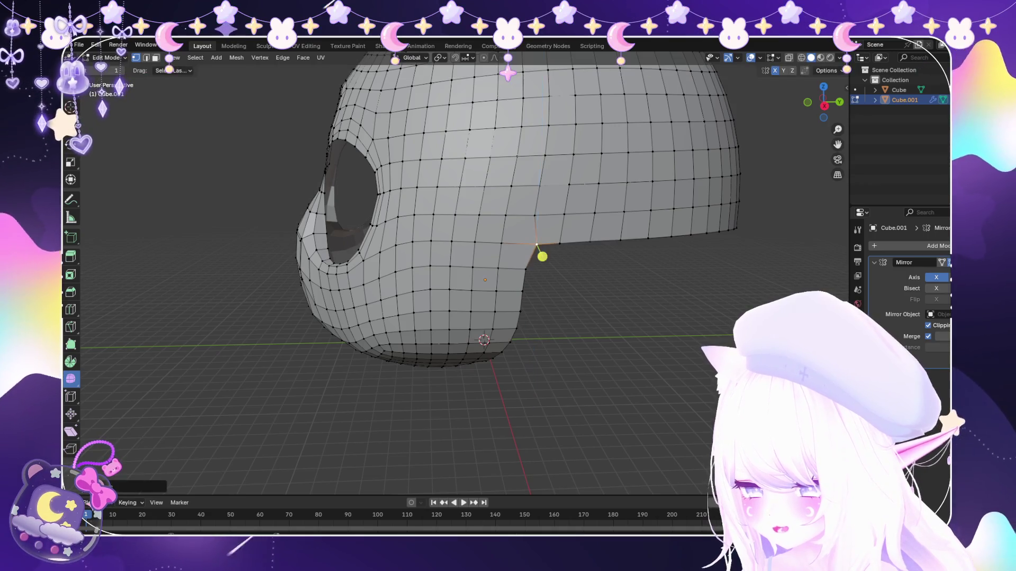
{"action": "key", "text": "g"}
{"action": "key", "text": "g"}
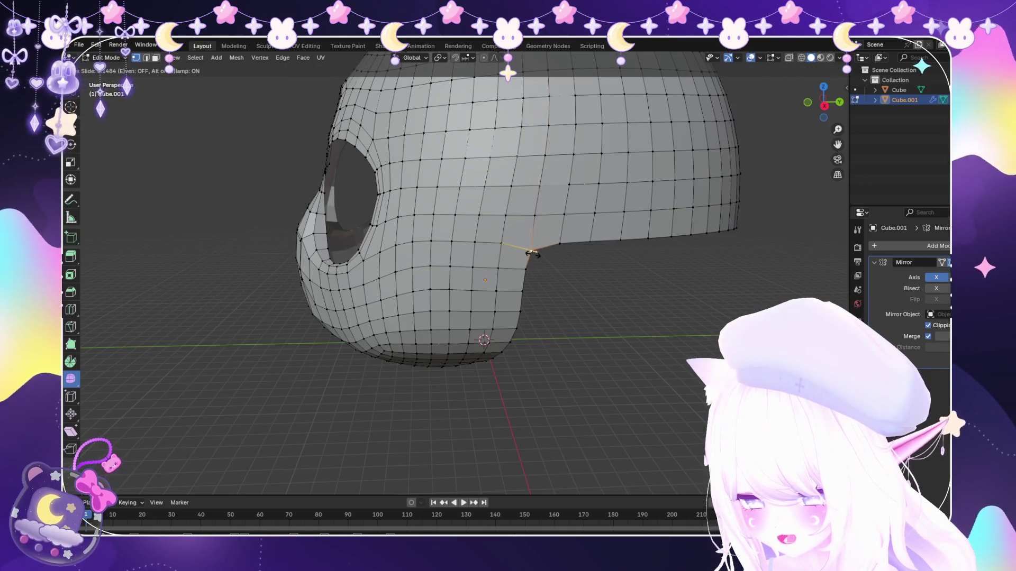
{"action": "left_click", "coordinate": [529, 253]}
{"action": "key", "text": "g"}
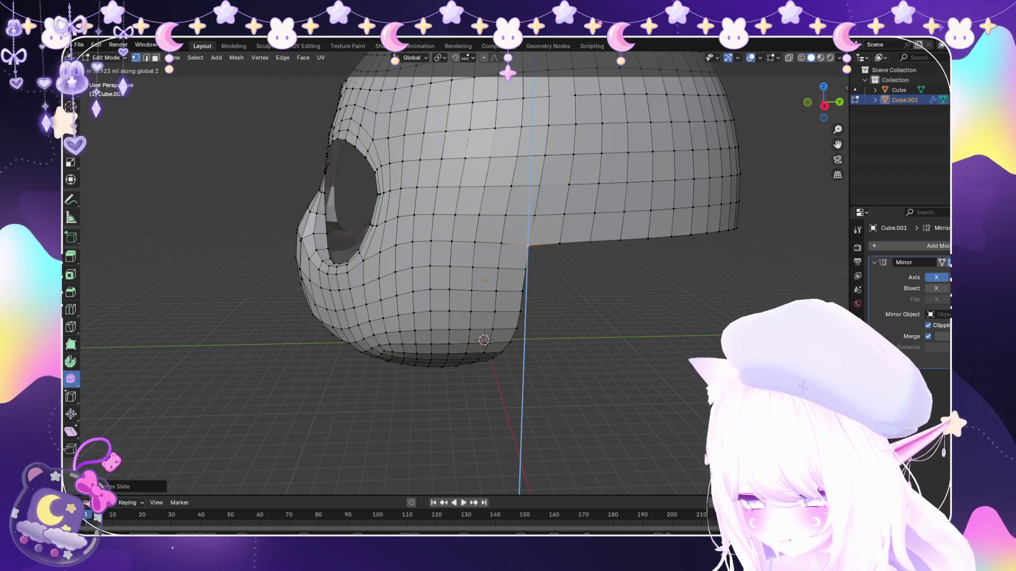
{"action": "left_click", "coordinate": [528, 250]}
View the mask from the front, return to Object Mode and deselect it.
{"action": "mouse_move", "coordinate": [527, 256]}
{"action": "middle_mouse_down"}
{"action": "mouse_move", "coordinate": [596, 263]}
{"action": "mouse_move", "coordinate": [640, 229]}
{"action": "middle_mouse_up"}
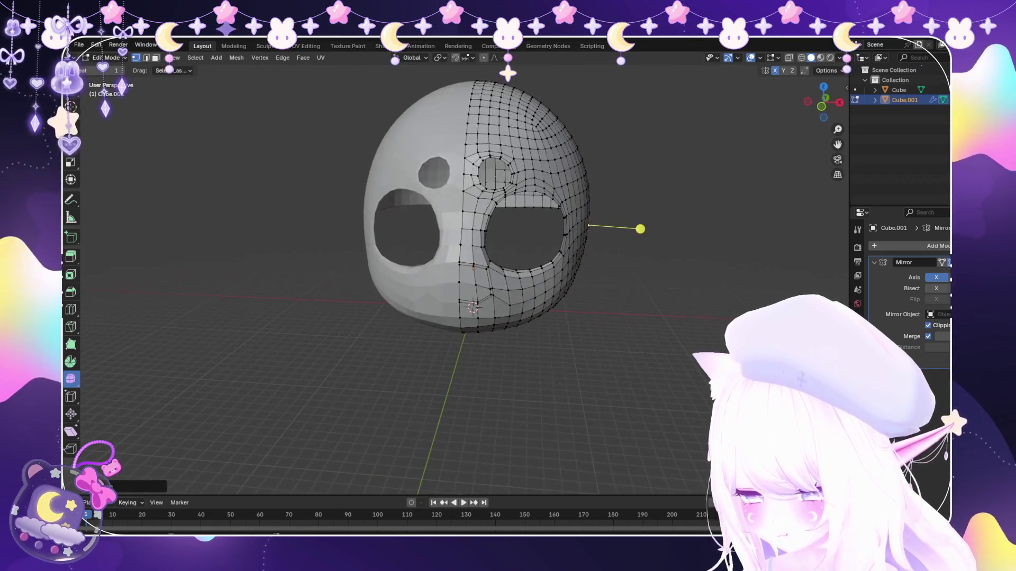
{"action": "key", "text": "Tab"}
{"action": "key", "text": "alt+a"}
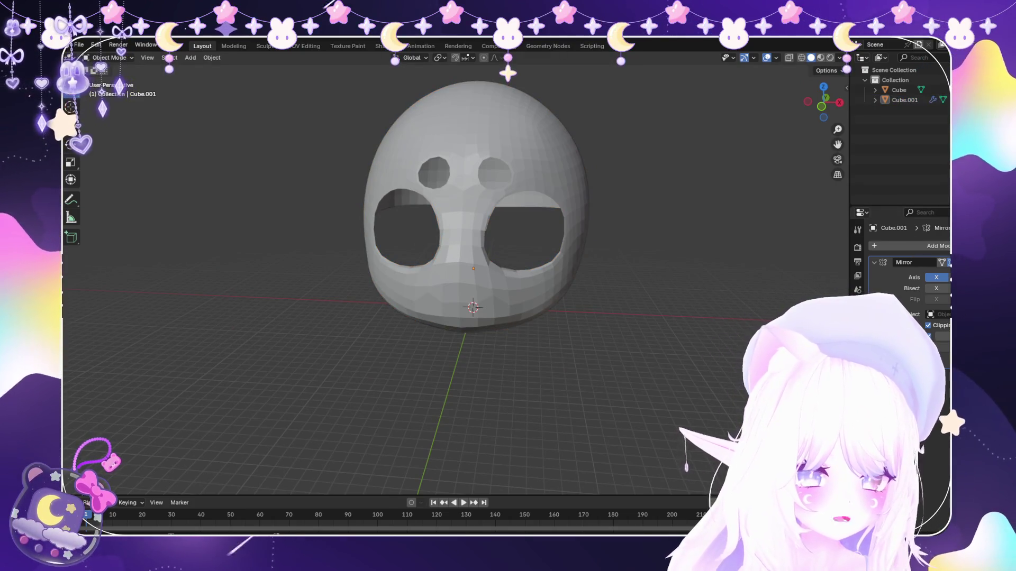
{"action": "scroll", "coordinate": [474, 262], "scroll_direction": "down", "scroll_amount": 2}
Reload the mask file, switch Cube.001 into Edit Mode and focus on the eye hole.
{"action": "left_click", "coordinate": [79, 44]}
{"action": "mouse_move", "coordinate": [103, 76]}
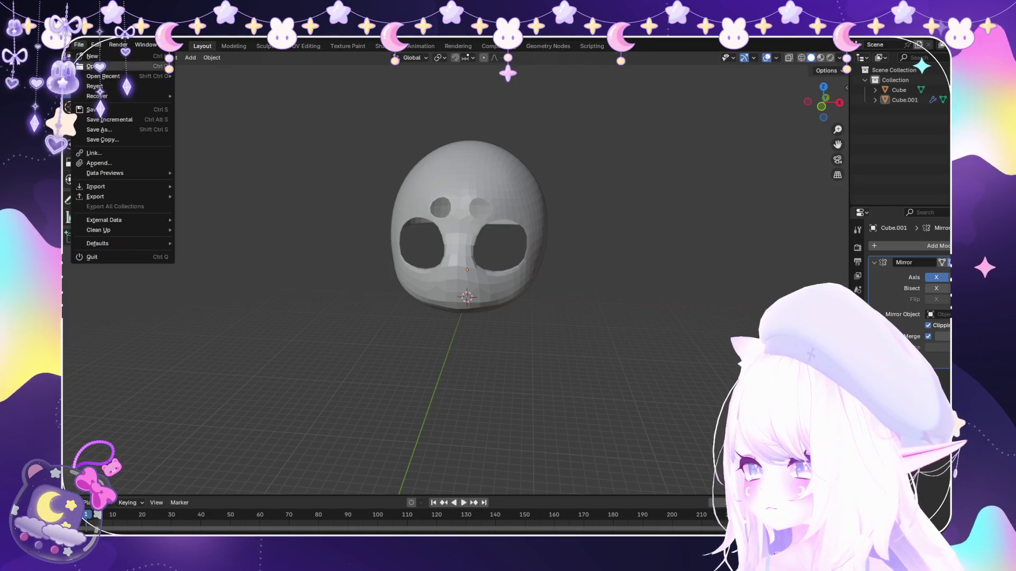
{"action": "left_click", "coordinate": [238, 76]}
{"action": "scroll", "coordinate": [457, 273], "scroll_direction": "up", "scroll_amount": 2}
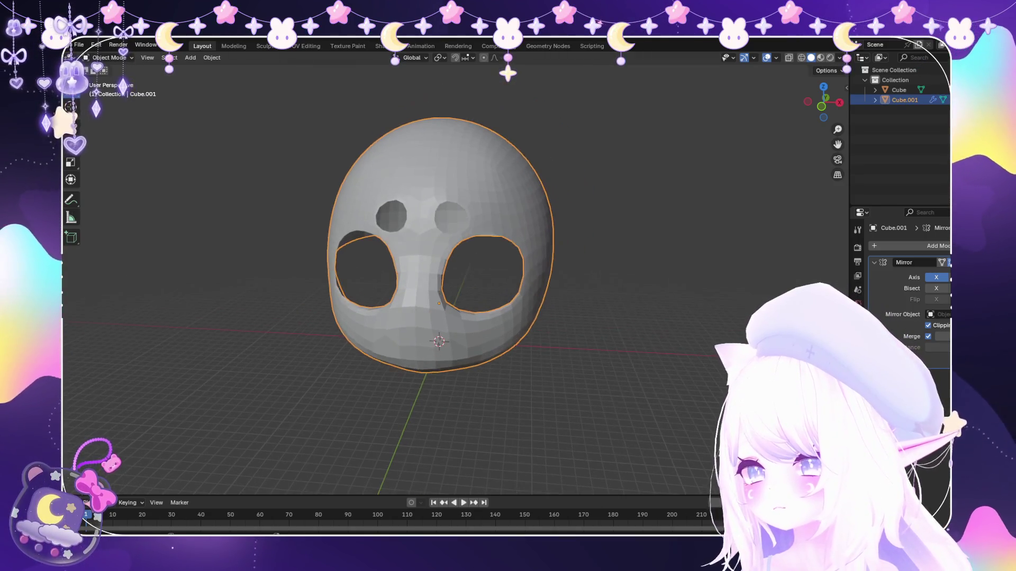
{"action": "left_click", "coordinate": [79, 44]}
{"action": "mouse_move", "coordinate": [444, 239]}
{"action": "middle_mouse_down"}
{"action": "mouse_move", "coordinate": [539, 230]}
{"action": "mouse_move", "coordinate": [516, 222]}
{"action": "mouse_move", "coordinate": [445, 239]}
{"action": "middle_mouse_up"}
{"action": "scroll", "coordinate": [457, 274], "scroll_direction": "up", "scroll_amount": 3}
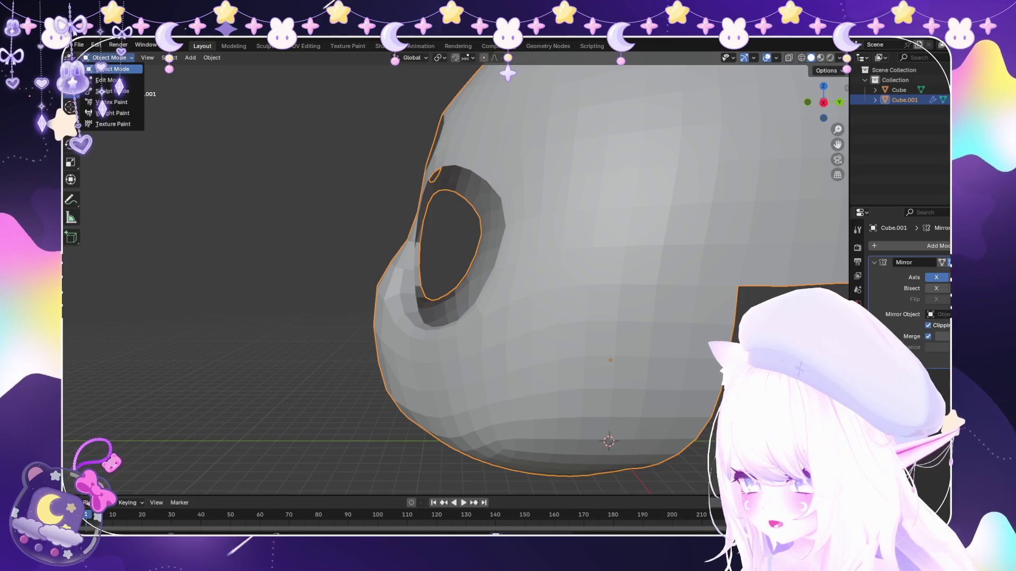
{"action": "left_click", "coordinate": [106, 79]}
{"action": "middle_click_drag", "start_coordinate": [357, 195], "coordinate": [386, 201]}
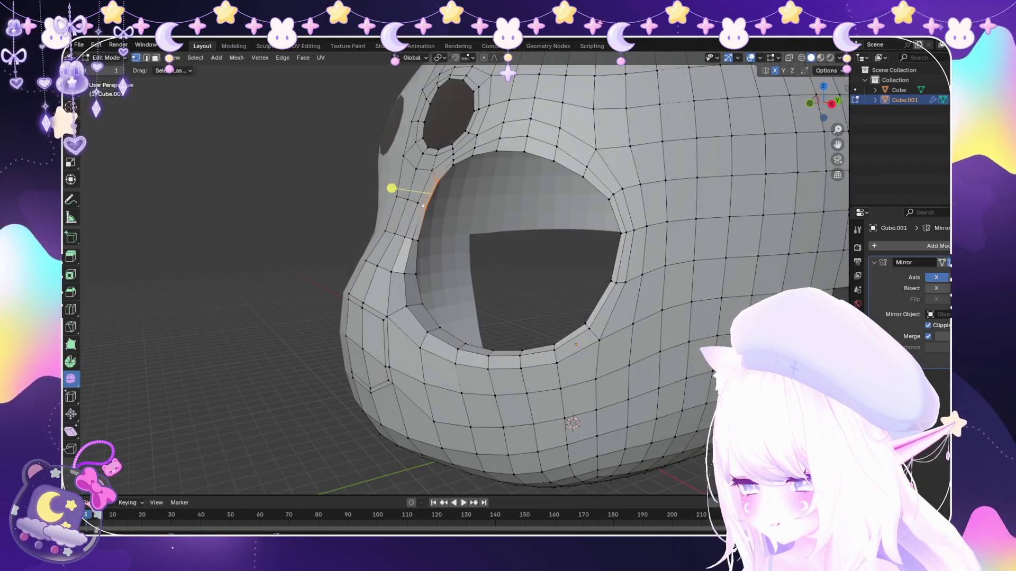
Select the edge run along the upper eye-hole rim and try a Y-axis move, cancelling it unchanged.
{"action": "left_click", "coordinate": [396, 182], "text": "shift"}
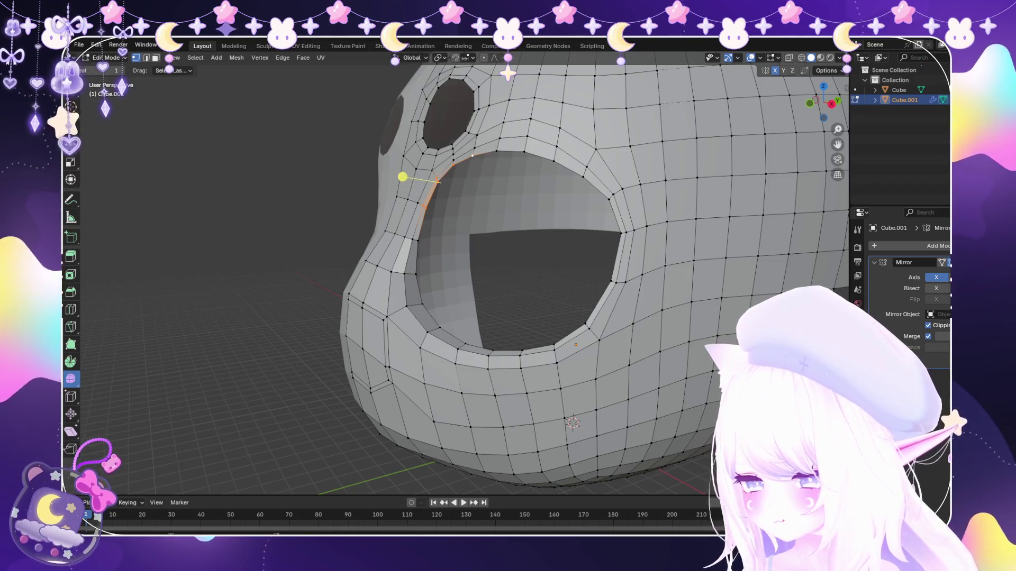
{"action": "middle_click_drag", "start_coordinate": [407, 172], "coordinate": [374, 168]}
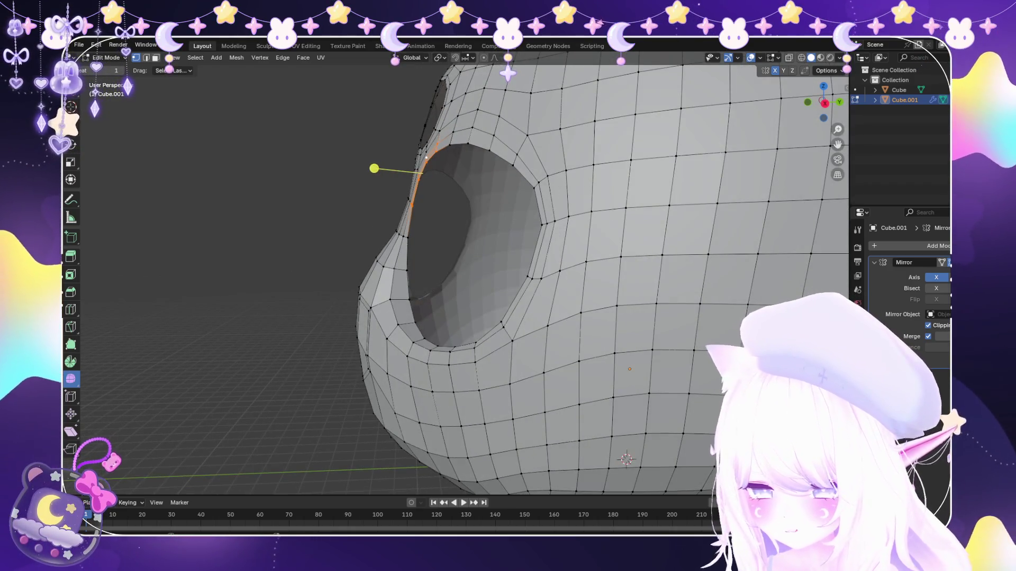
{"action": "key", "text": "g"}
{"action": "key", "text": "y"}
{"action": "right_click", "coordinate": [378, 168]}
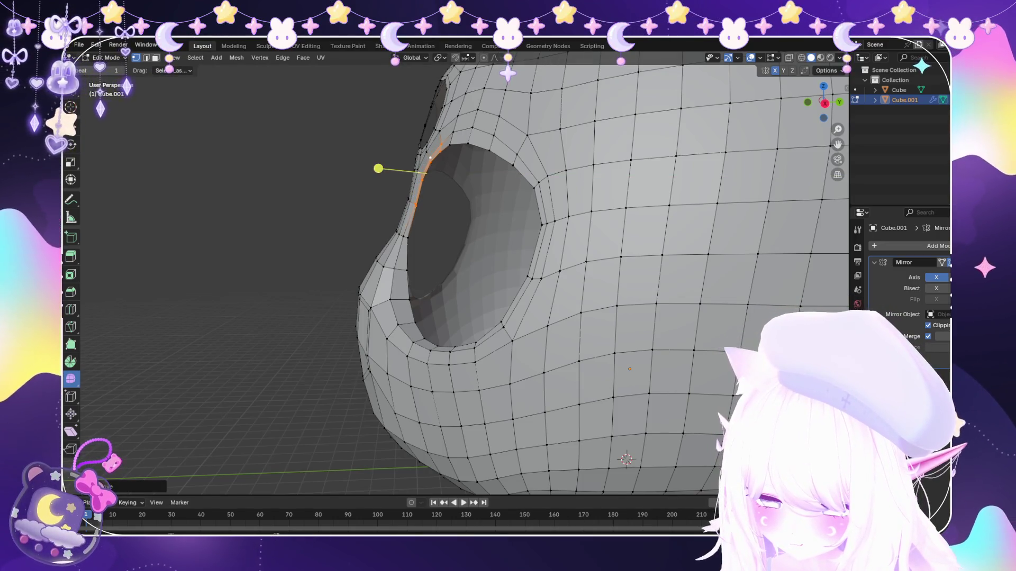
Inspect the eye socket from several angles, then smooth the selected rim vertices.
{"action": "mouse_move", "coordinate": [477, 278]}
{"action": "middle_mouse_down"}
{"action": "mouse_move", "coordinate": [485, 270]}
{"action": "mouse_move", "coordinate": [317, 286]}
{"action": "middle_mouse_up"}
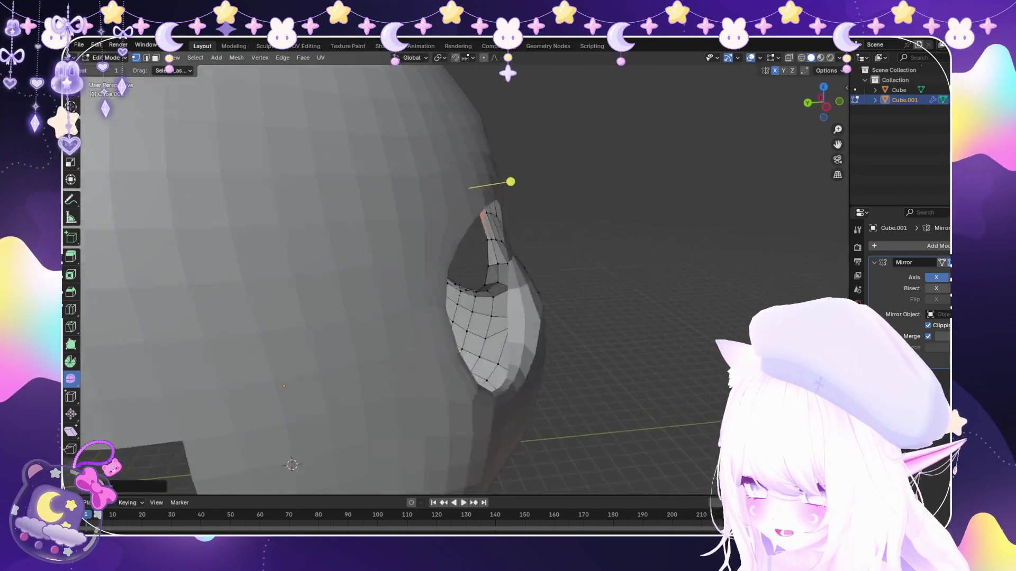
{"action": "scroll", "coordinate": [456, 274], "scroll_direction": "down", "scroll_amount": 5}
{"action": "middle_click_drag", "start_coordinate": [456, 274], "coordinate": [373, 270]}
{"action": "scroll", "coordinate": [457, 275], "scroll_direction": "up", "scroll_amount": 2}
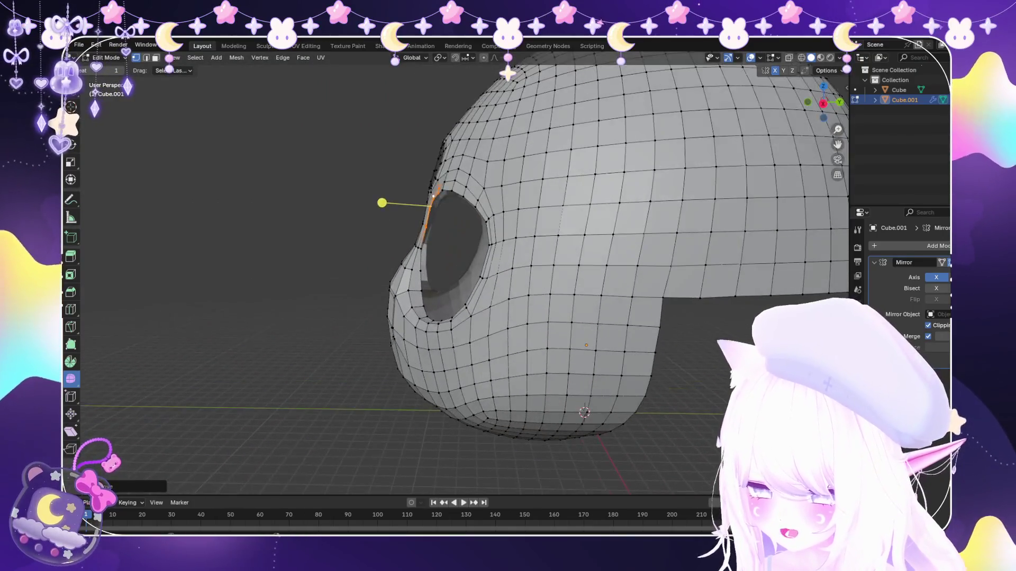
{"action": "scroll", "coordinate": [457, 274], "scroll_direction": "up", "scroll_amount": 3}
{"action": "middle_click_drag", "start_coordinate": [456, 274], "coordinate": [444, 270]}
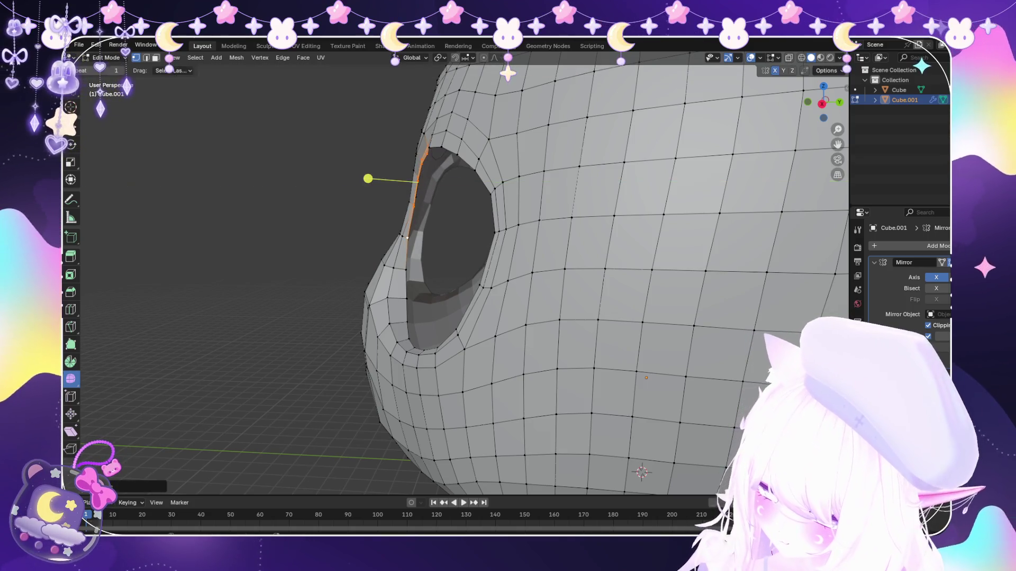
{"action": "mouse_move", "coordinate": [368, 178]}
{"action": "middle_mouse_down"}
{"action": "mouse_move", "coordinate": [382, 178]}
{"action": "mouse_move", "coordinate": [376, 166]}
{"action": "middle_mouse_up"}
{"action": "scroll", "coordinate": [377, 165], "scroll_direction": "down", "scroll_amount": 5}
{"action": "middle_click_drag", "start_coordinate": [522, 186], "coordinate": [498, 232]}
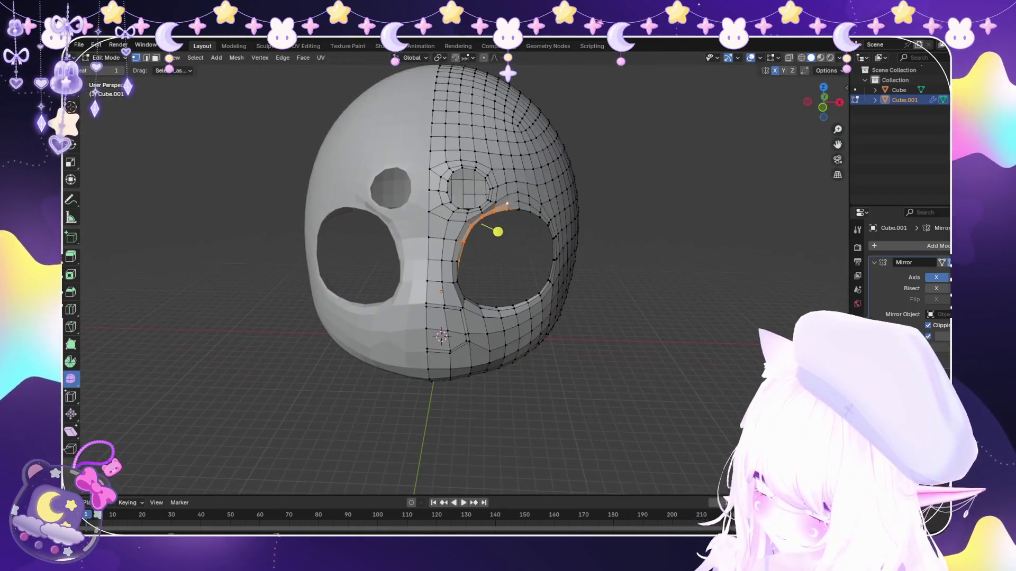
{"action": "key", "text": "shift+r"}
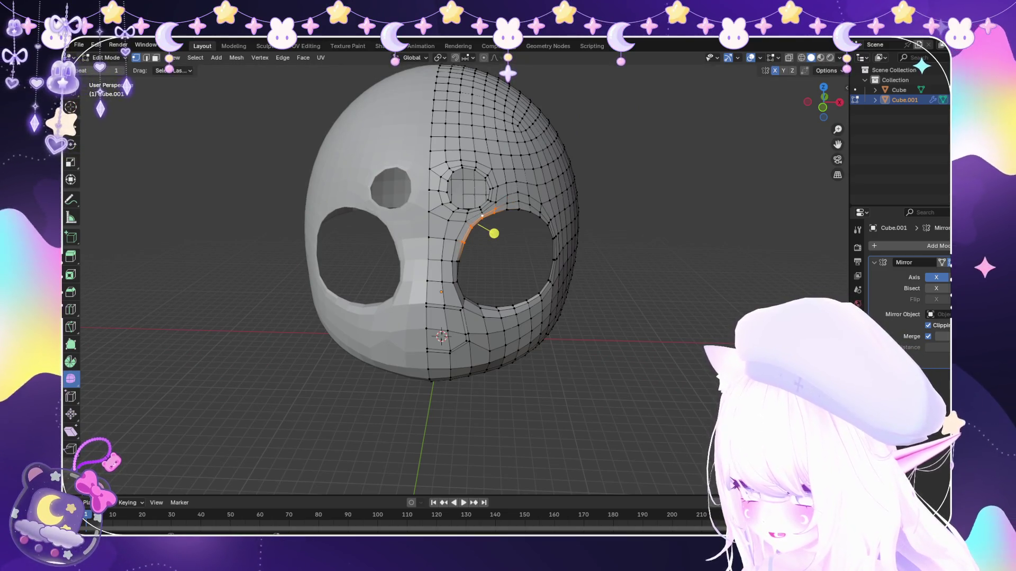
{"action": "scroll", "coordinate": [494, 234], "scroll_direction": "down", "scroll_amount": 3}
{"action": "middle_click_drag", "start_coordinate": [483, 256], "coordinate": [469, 233]}
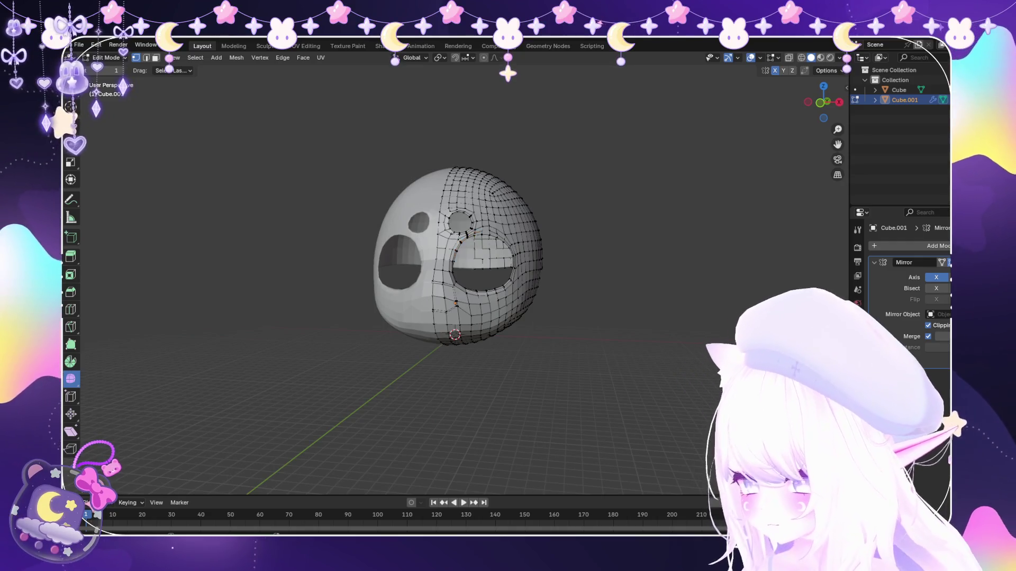
{"action": "scroll", "coordinate": [459, 252], "scroll_direction": "up", "scroll_amount": 3}
{"action": "scroll", "coordinate": [460, 252], "scroll_direction": "up", "scroll_amount": 1}
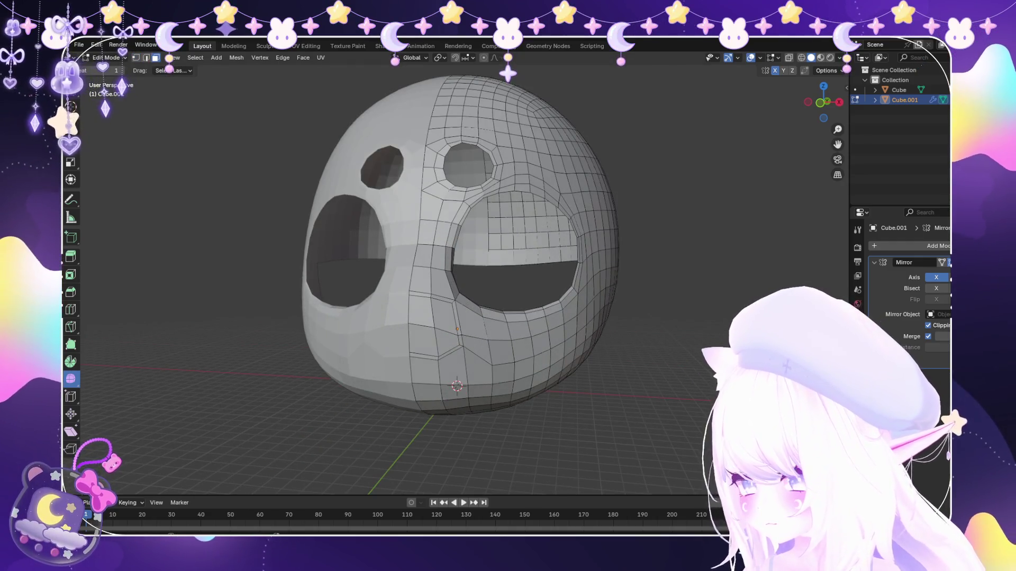
Smooth the three selected cheek faces and shift them along the Y axis.
{"action": "left_click", "coordinate": [443, 316]}
{"action": "left_click", "coordinate": [449, 340], "text": "shift"}
{"action": "left_click", "coordinate": [438, 341], "text": "shift"}
{"action": "key", "text": "s"}
{"action": "mouse_move", "coordinate": [431, 336]}
{"action": "middle_mouse_down"}
{"action": "mouse_move", "coordinate": [373, 324]}
{"action": "mouse_move", "coordinate": [461, 324]}
{"action": "mouse_move", "coordinate": [389, 306]}
{"action": "middle_mouse_up"}
{"action": "key", "text": "y"}
{"action": "scroll", "coordinate": [460, 324], "scroll_direction": "down", "scroll_amount": 3}
{"action": "scroll", "coordinate": [390, 307], "scroll_direction": "up", "scroll_amount": 3}
{"action": "key", "text": "shift+r"}
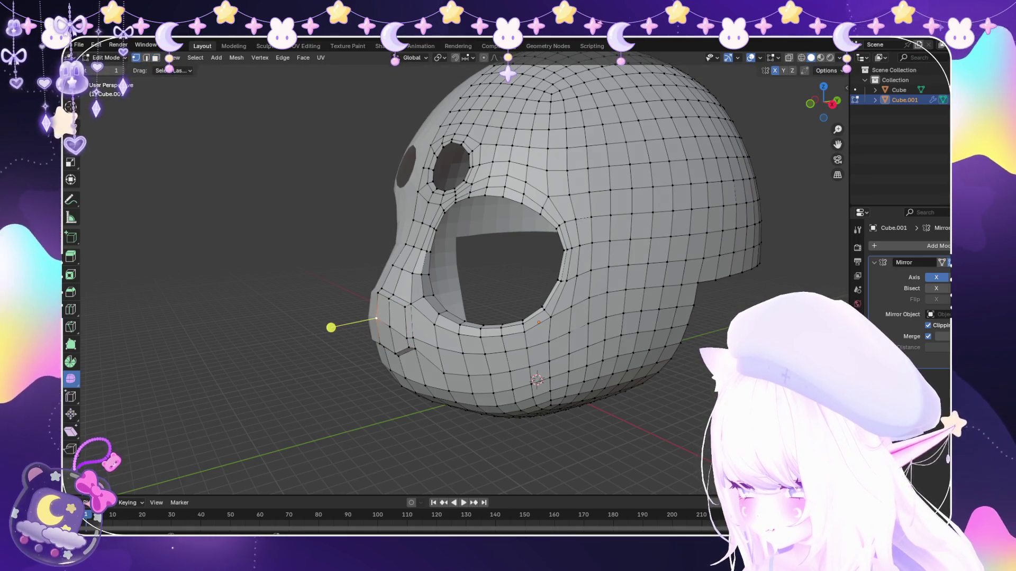
{"action": "key", "text": "g"}
{"action": "key", "text": "y"}
{"action": "left_click", "coordinate": [385, 326]}
In face select mode, move the face beside the nose along the Z axis.
{"action": "mouse_move", "coordinate": [358, 329]}
{"action": "middle_mouse_down"}
{"action": "mouse_move", "coordinate": [510, 292]}
{"action": "mouse_move", "coordinate": [413, 292]}
{"action": "mouse_move", "coordinate": [487, 278]}
{"action": "middle_mouse_up"}
{"action": "scroll", "coordinate": [510, 293], "scroll_direction": "up", "scroll_amount": 5}
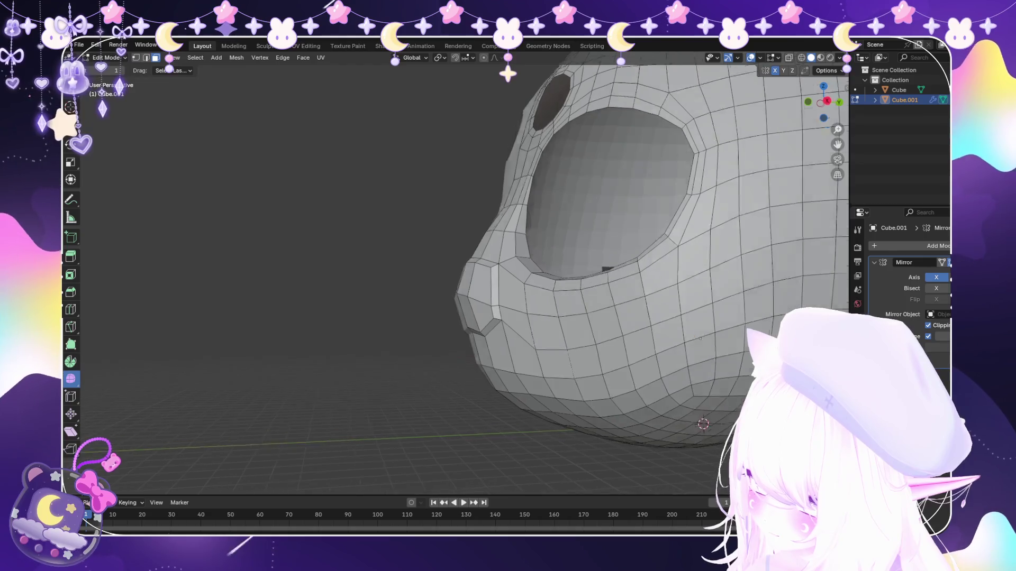
{"action": "key", "text": "3"}
{"action": "left_click", "coordinate": [488, 277]}
{"action": "left_click", "coordinate": [466, 301], "text": "shift"}
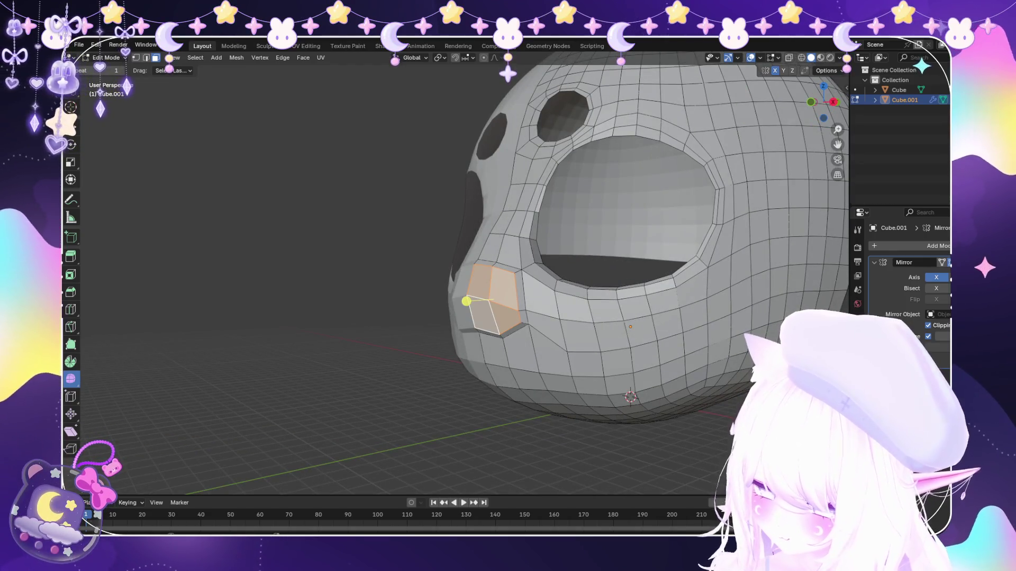
{"action": "mouse_move", "coordinate": [466, 301]}
{"action": "middle_mouse_down"}
{"action": "mouse_move", "coordinate": [523, 316]}
{"action": "mouse_move", "coordinate": [485, 305]}
{"action": "middle_mouse_up"}
{"action": "scroll", "coordinate": [523, 316], "scroll_direction": "down", "scroll_amount": 4}
{"action": "scroll", "coordinate": [485, 313], "scroll_direction": "up", "scroll_amount": 2}
{"action": "scroll", "coordinate": [474, 227], "scroll_direction": "up", "scroll_amount": 2}
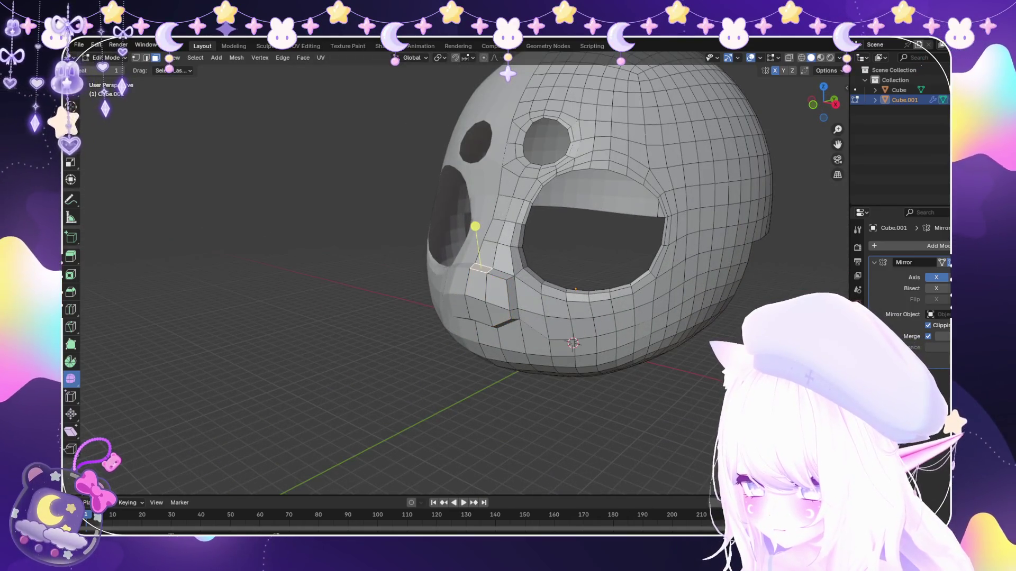
{"action": "key", "text": "g"}
{"action": "key", "text": "y"}
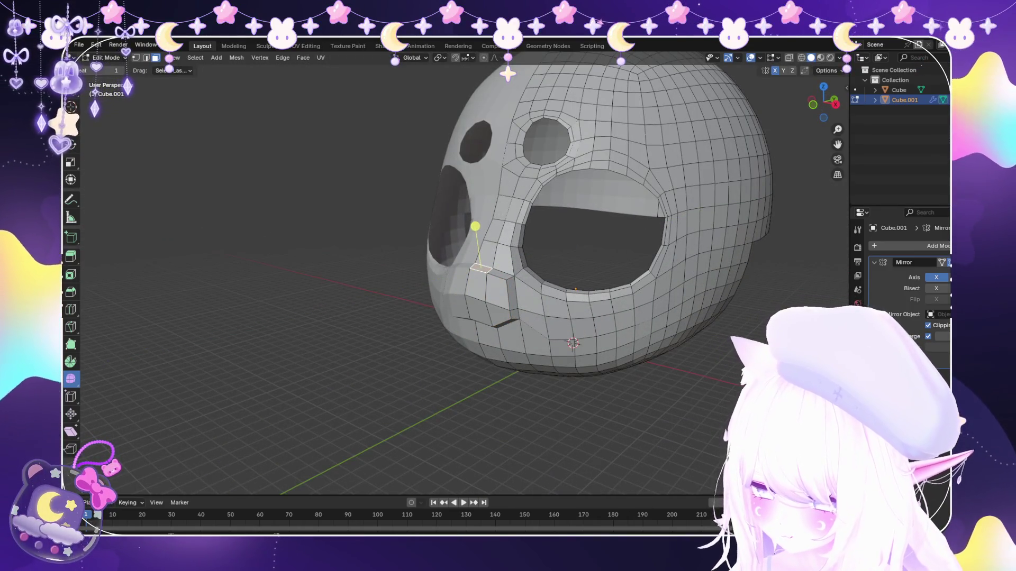
{"action": "key", "text": "z"}
{"action": "key", "text": "Return"}
Vertex-slide the mouth-corner vertex along its edges, then select a face on the nose.
{"action": "middle_click_drag", "start_coordinate": [477, 238], "coordinate": [555, 238]}
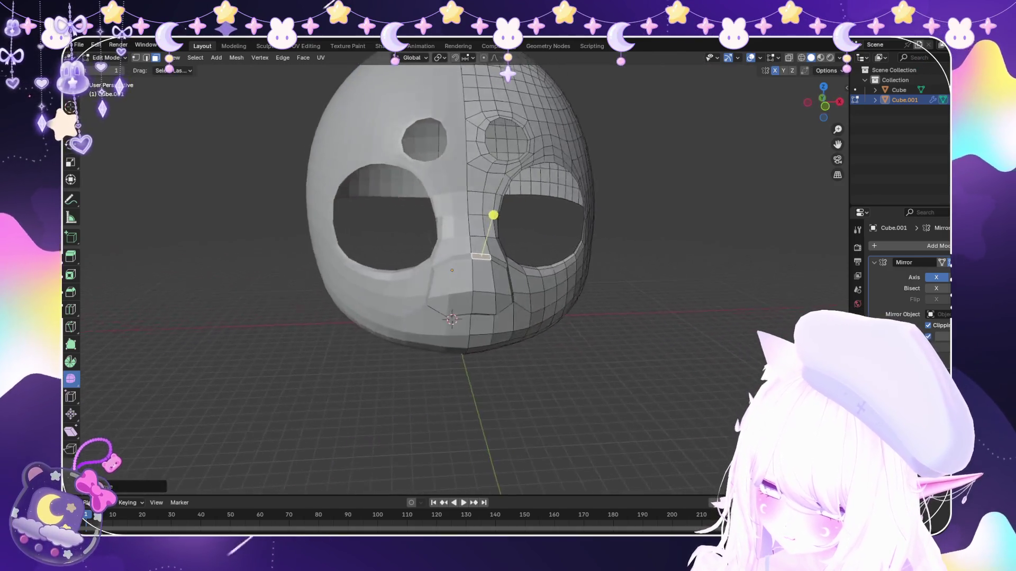
{"action": "scroll", "coordinate": [476, 238], "scroll_direction": "down", "scroll_amount": 3}
{"action": "middle_click_drag", "start_coordinate": [476, 238], "coordinate": [429, 230]}
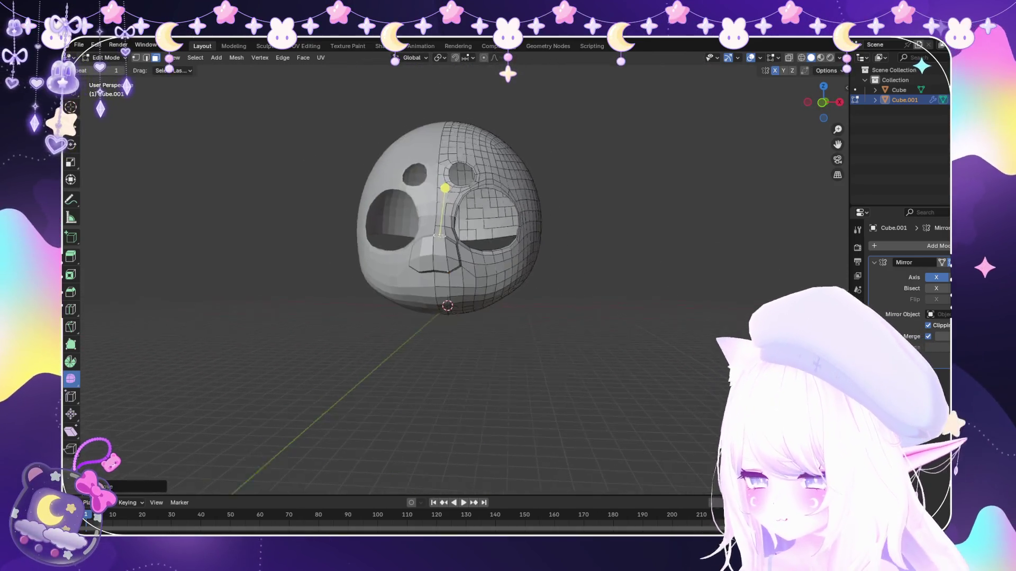
{"action": "scroll", "coordinate": [476, 238], "scroll_direction": "up", "scroll_amount": 4}
{"action": "scroll", "coordinate": [437, 238], "scroll_direction": "up", "scroll_amount": 3}
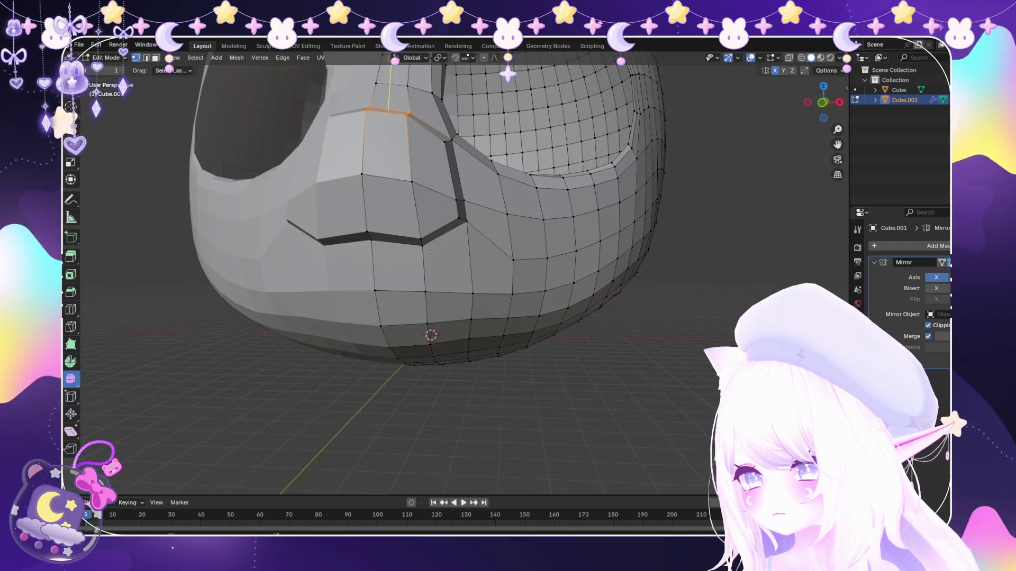
{"action": "left_click", "coordinate": [463, 221]}
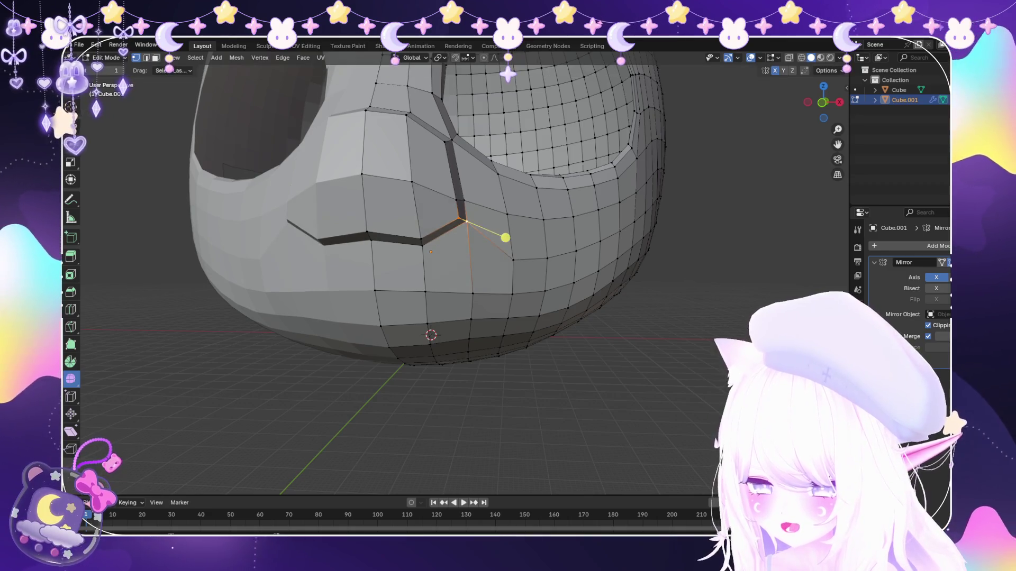
{"action": "middle_click_drag", "start_coordinate": [504, 238], "coordinate": [552, 259]}
{"action": "scroll", "coordinate": [552, 260], "scroll_direction": "up", "scroll_amount": 2}
{"action": "scroll", "coordinate": [586, 247], "scroll_direction": "up", "scroll_amount": 2}
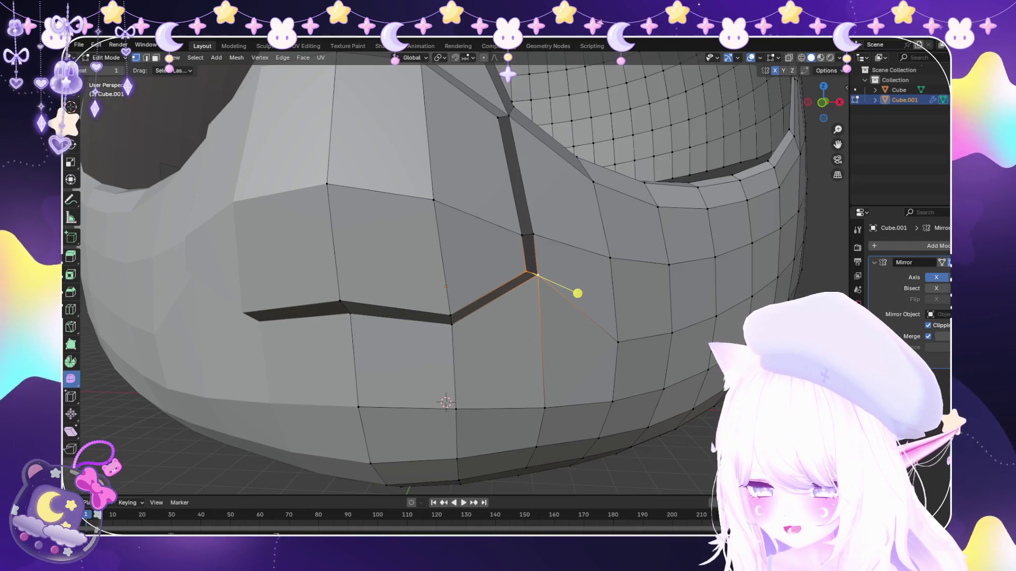
{"action": "key", "text": "s"}
{"action": "key", "text": "shift+v"}
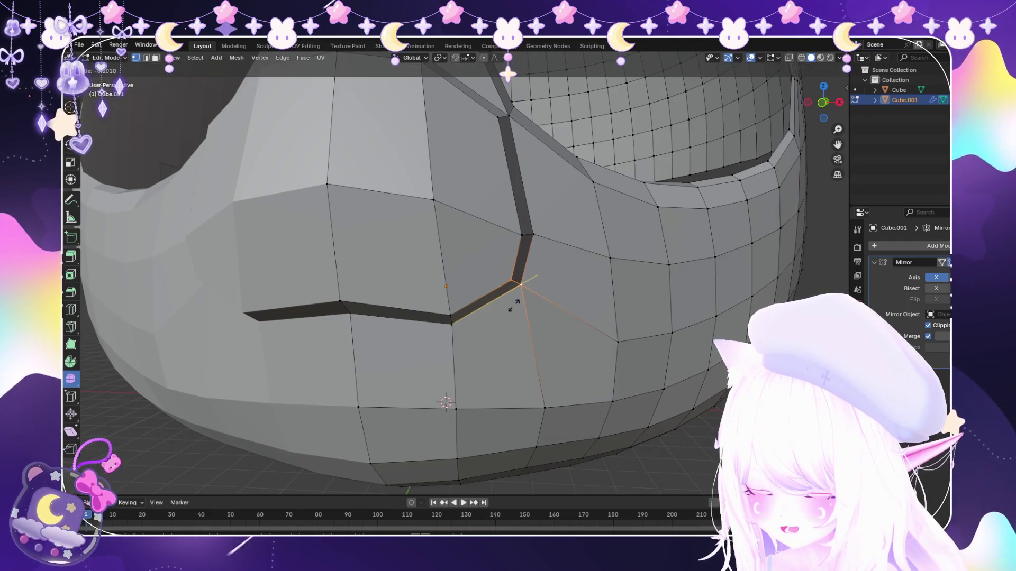
{"action": "scroll", "coordinate": [519, 305], "scroll_direction": "down", "scroll_amount": 3}
{"action": "scroll", "coordinate": [525, 305], "scroll_direction": "down", "scroll_amount": 1}
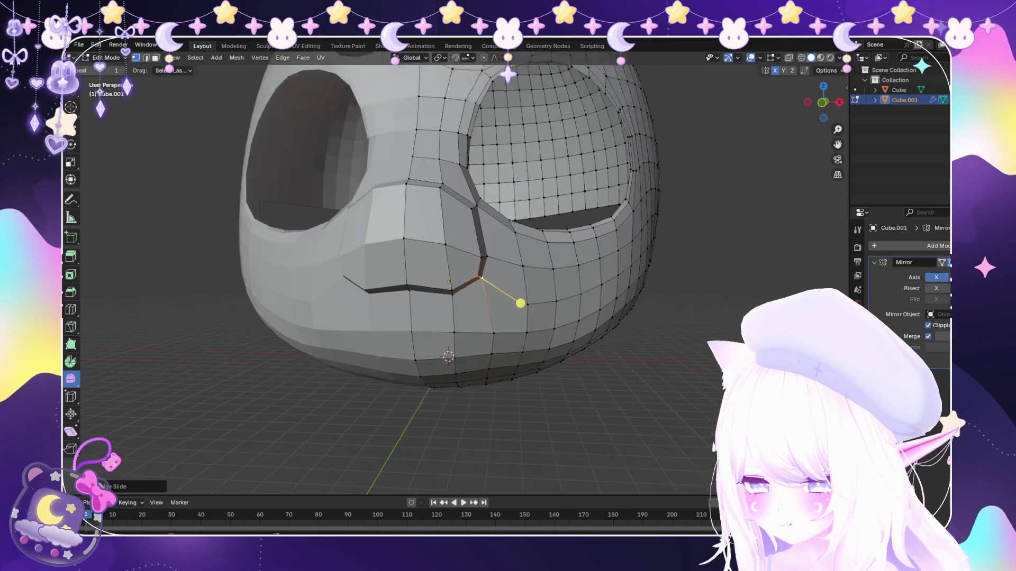
{"action": "scroll", "coordinate": [516, 302], "scroll_direction": "down", "scroll_amount": 1}
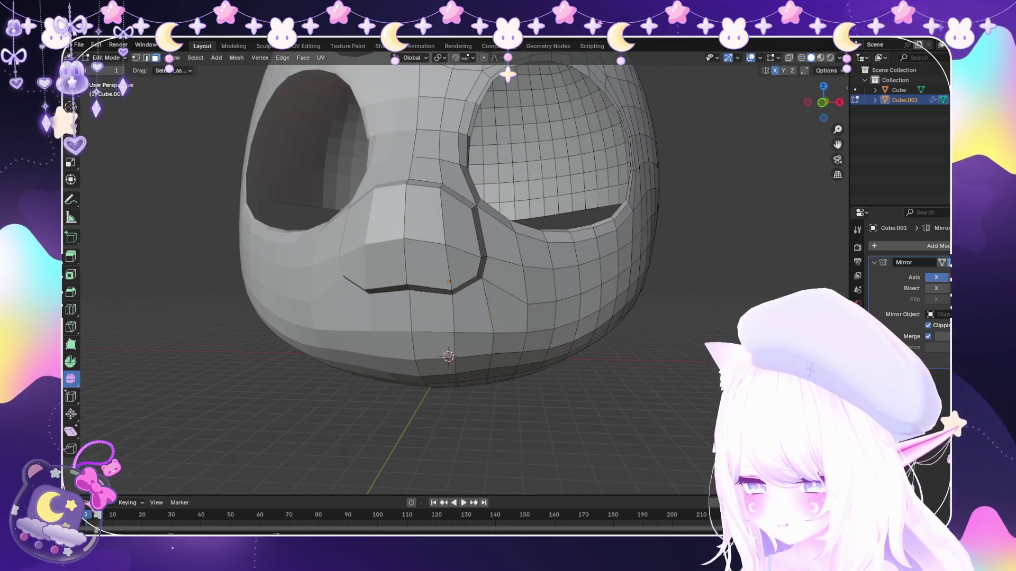
{"action": "scroll", "coordinate": [449, 302], "scroll_direction": "up", "scroll_amount": 2}
{"action": "mouse_move", "coordinate": [450, 302]}
{"action": "middle_mouse_down"}
{"action": "mouse_move", "coordinate": [322, 282]}
{"action": "mouse_move", "coordinate": [492, 367]}
{"action": "middle_mouse_up"}
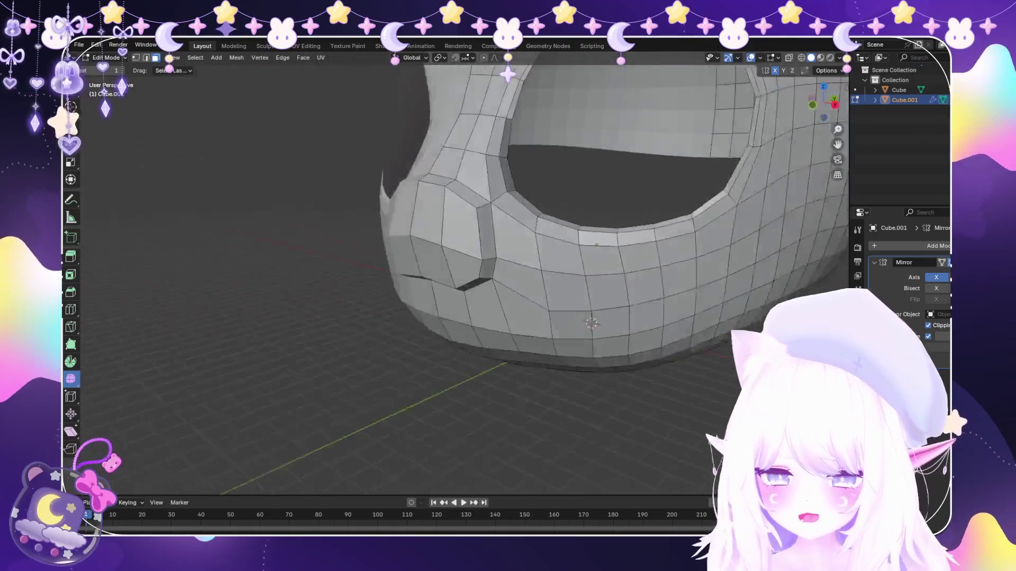
{"action": "scroll", "coordinate": [493, 367], "scroll_direction": "down", "scroll_amount": 4}
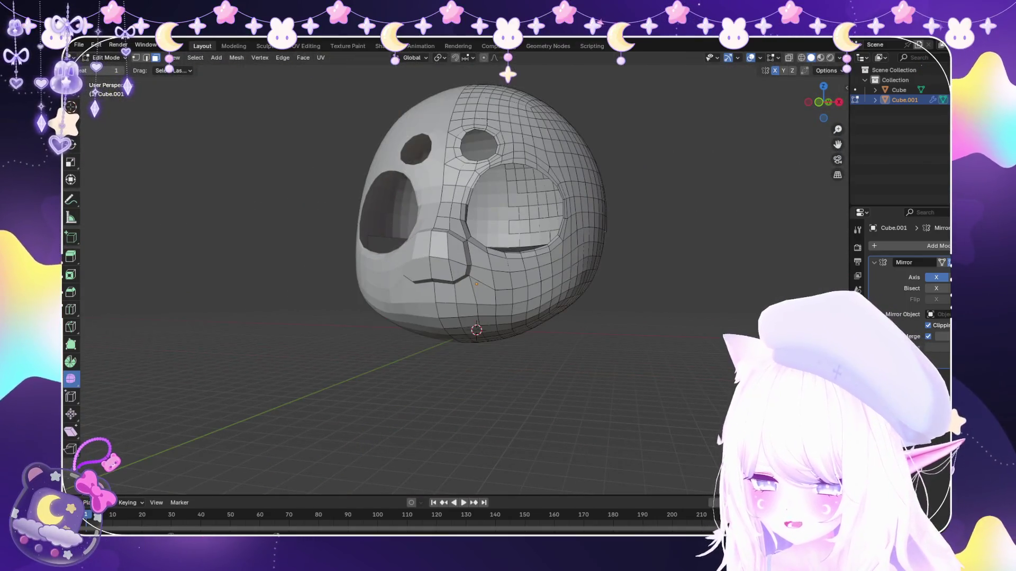
{"action": "scroll", "coordinate": [488, 357], "scroll_direction": "up", "scroll_amount": 4}
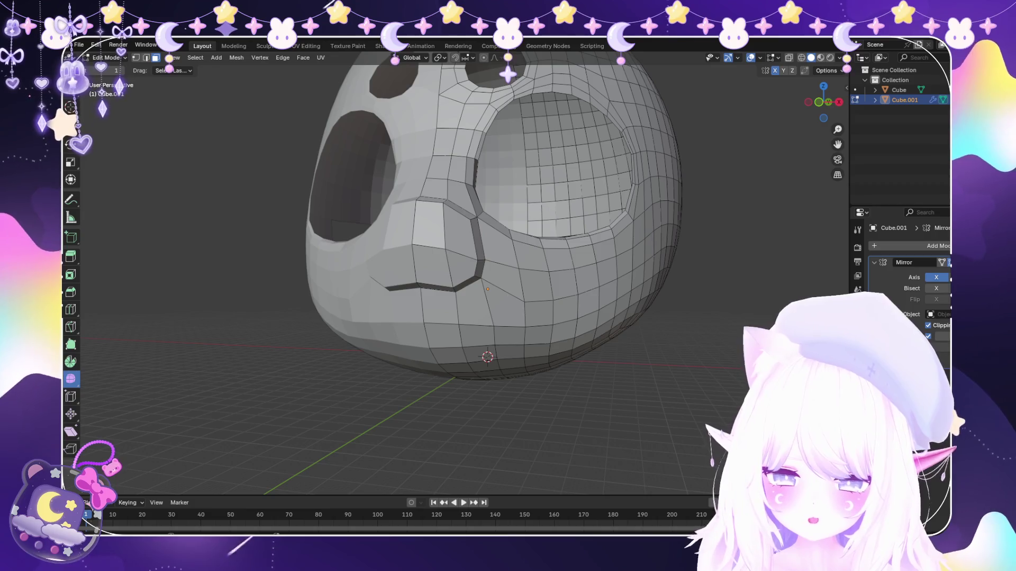
{"action": "scroll", "coordinate": [487, 357], "scroll_direction": "down", "scroll_amount": 3}
{"action": "left_click", "coordinate": [430, 229]}
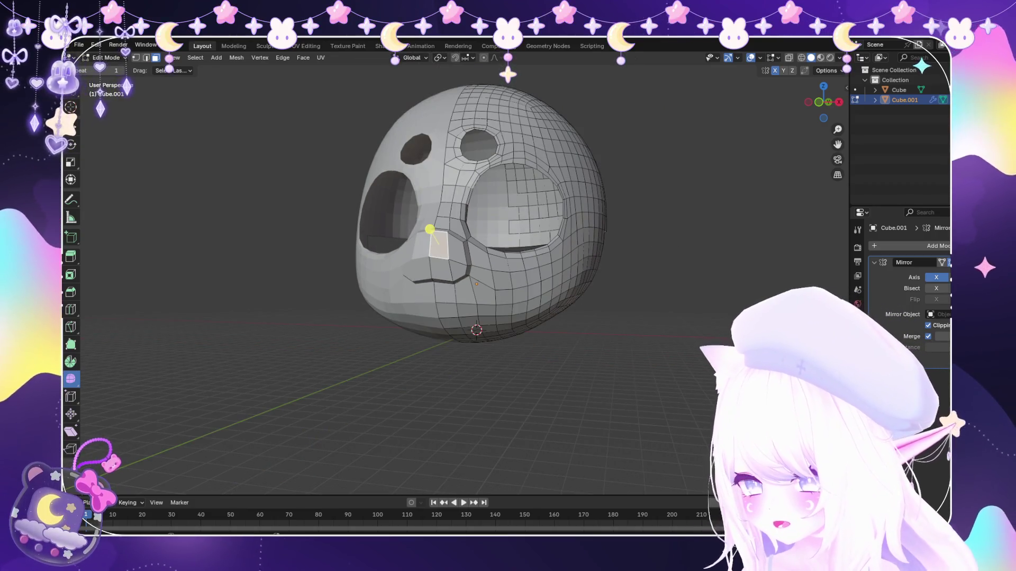
{"action": "scroll", "coordinate": [448, 257], "scroll_direction": "up", "scroll_amount": 4}
{"action": "middle_click_drag", "start_coordinate": [445, 238], "coordinate": [408, 243]}
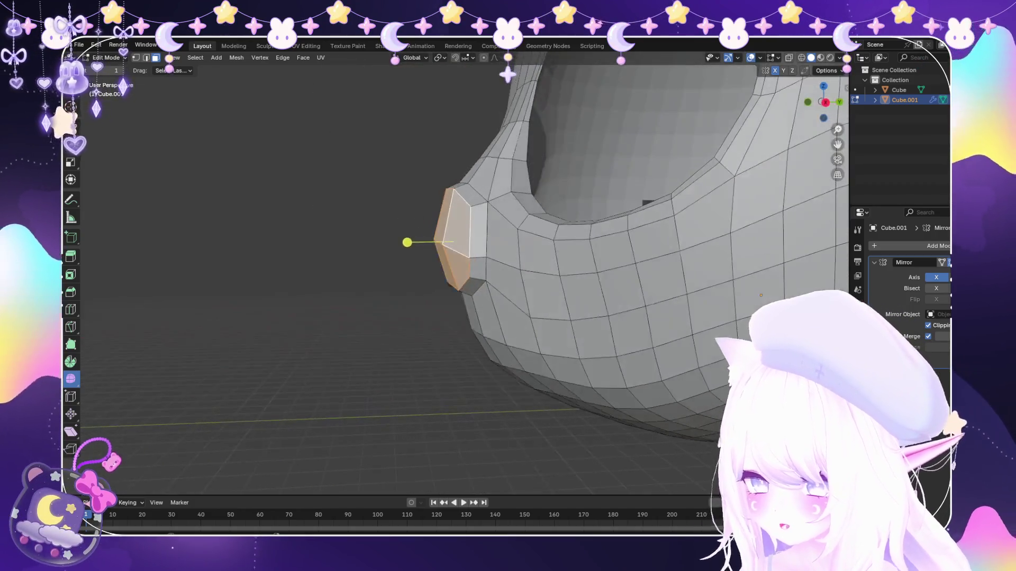
Try moving the nose-side face along Y and Z, cancelling each attempt to keep it in place.
{"action": "key", "text": "g"}
{"action": "key", "text": "y"}
{"action": "key", "text": "Escape"}
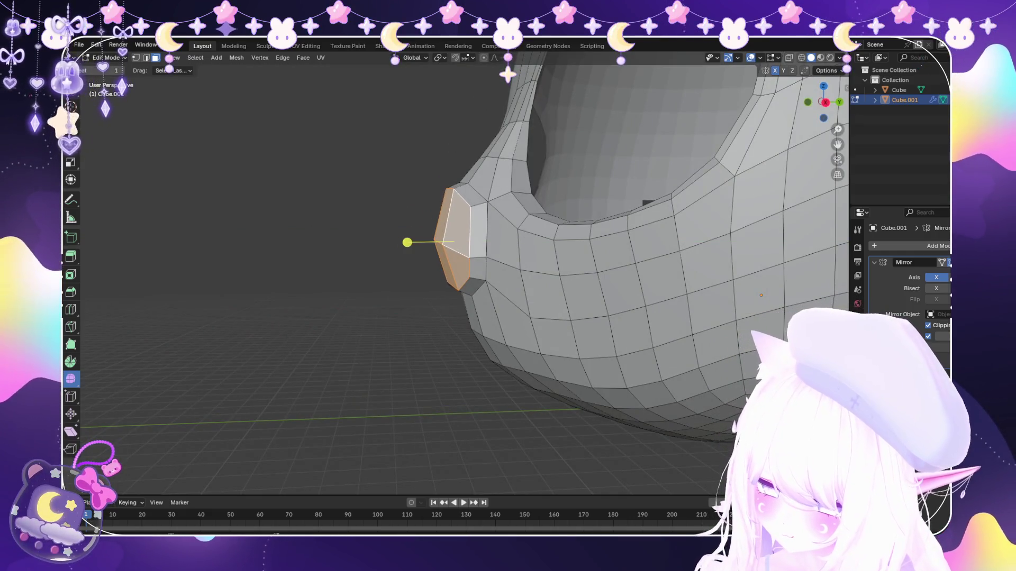
{"action": "key", "text": "g"}
{"action": "key", "text": "z"}
{"action": "key", "text": "Escape"}
{"action": "key", "text": "g"}
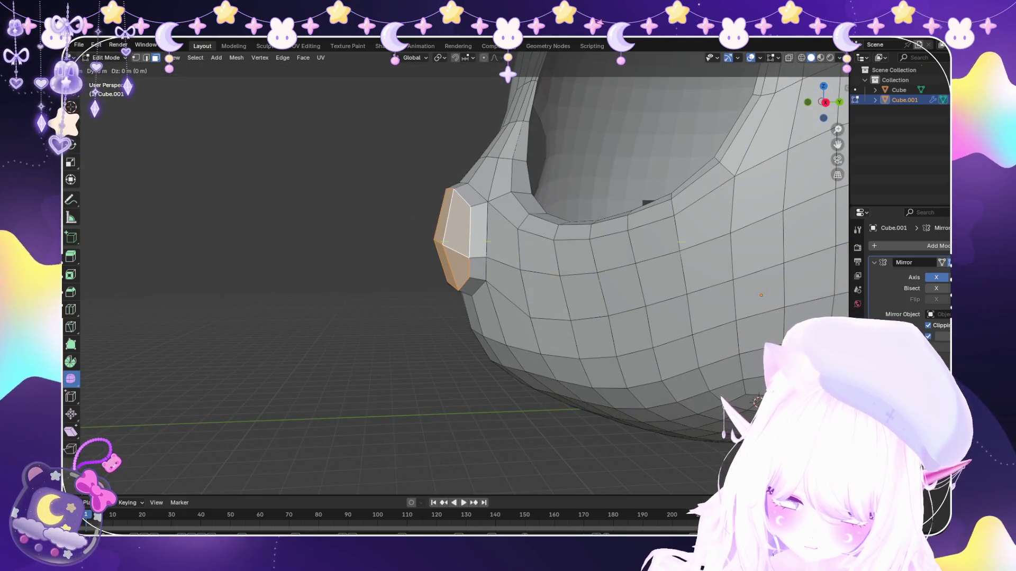
{"action": "key", "text": "y"}
{"action": "key", "text": "Escape"}
Vertex-slide the ridge vertex beside the eye hole, then begin moving it along Y.
{"action": "mouse_move", "coordinate": [395, 276]}
{"action": "middle_mouse_down"}
{"action": "mouse_move", "coordinate": [386, 315]}
{"action": "mouse_move", "coordinate": [430, 164]}
{"action": "mouse_move", "coordinate": [404, 158]}
{"action": "mouse_move", "coordinate": [427, 161]}
{"action": "middle_mouse_up"}
{"action": "scroll", "coordinate": [382, 325], "scroll_direction": "up", "scroll_amount": 2}
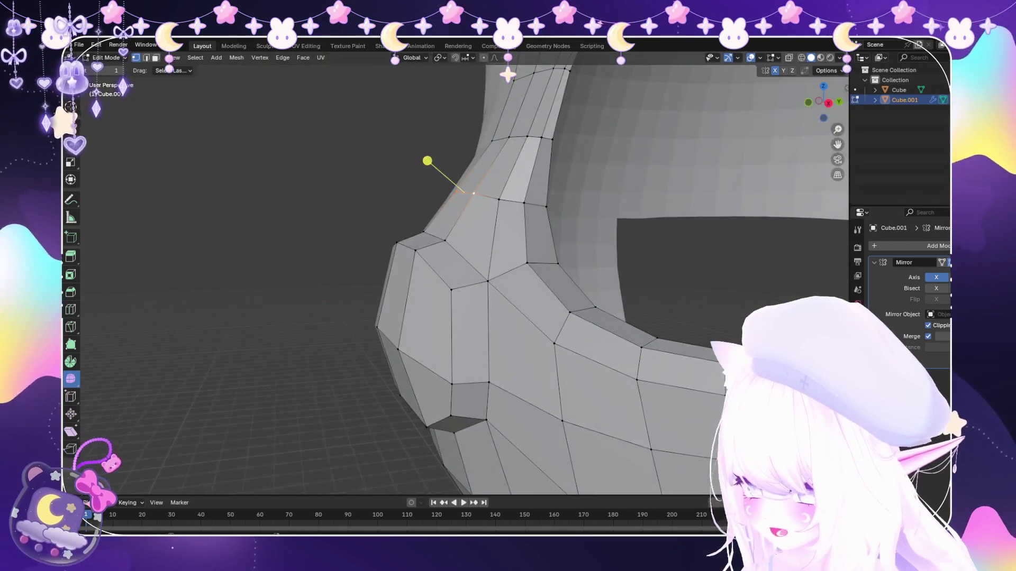
{"action": "scroll", "coordinate": [428, 174], "scroll_direction": "down", "scroll_amount": 5}
{"action": "mouse_move", "coordinate": [421, 215]}
{"action": "middle_mouse_down"}
{"action": "mouse_move", "coordinate": [481, 234]}
{"action": "mouse_move", "coordinate": [416, 193]}
{"action": "mouse_move", "coordinate": [443, 198]}
{"action": "mouse_move", "coordinate": [459, 178]}
{"action": "mouse_move", "coordinate": [468, 184]}
{"action": "mouse_move", "coordinate": [458, 179]}
{"action": "mouse_move", "coordinate": [474, 154]}
{"action": "mouse_move", "coordinate": [448, 186]}
{"action": "middle_mouse_up"}
{"action": "scroll", "coordinate": [482, 234], "scroll_direction": "up", "scroll_amount": 4}
{"action": "key", "text": "shift+v"}
{"action": "left_click", "coordinate": [472, 187]}
{"action": "key", "text": "shift+v"}
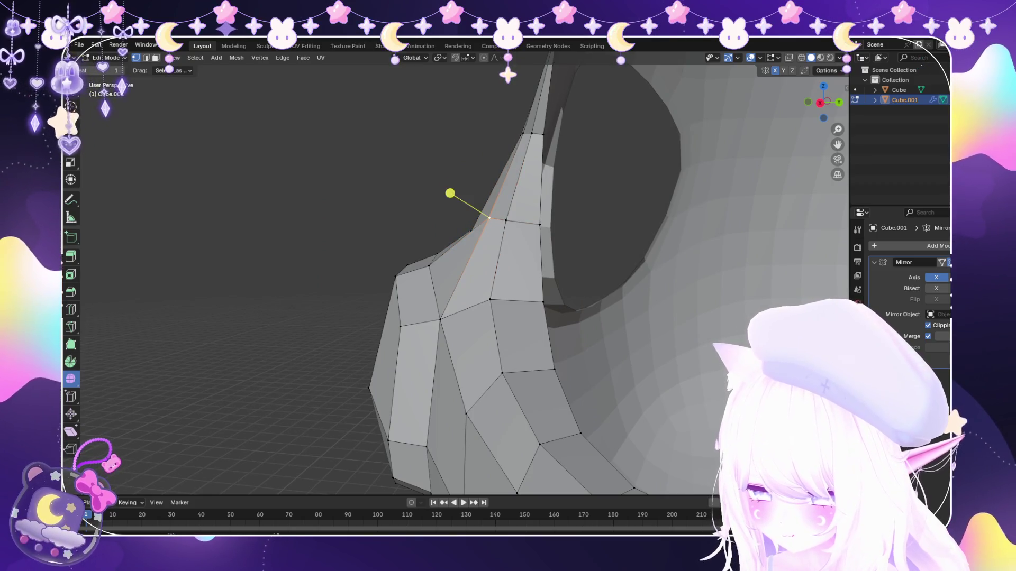
{"action": "left_click", "coordinate": [487, 229]}
{"action": "mouse_move", "coordinate": [488, 229]}
{"action": "middle_mouse_down"}
{"action": "mouse_move", "coordinate": [476, 211]}
{"action": "mouse_move", "coordinate": [510, 199]}
{"action": "middle_mouse_up"}
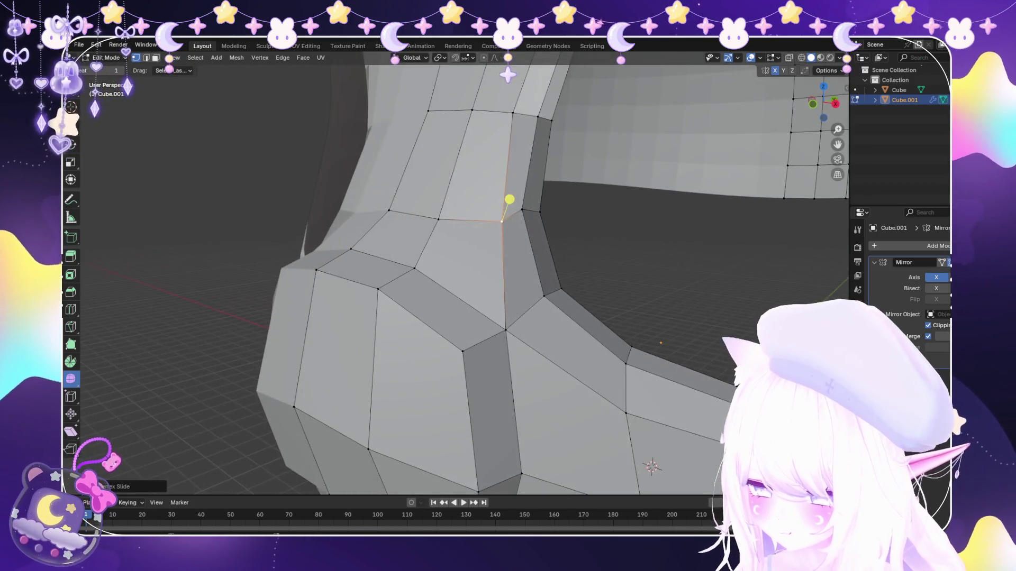
{"action": "middle_click_drag", "start_coordinate": [436, 168], "coordinate": [465, 171]}
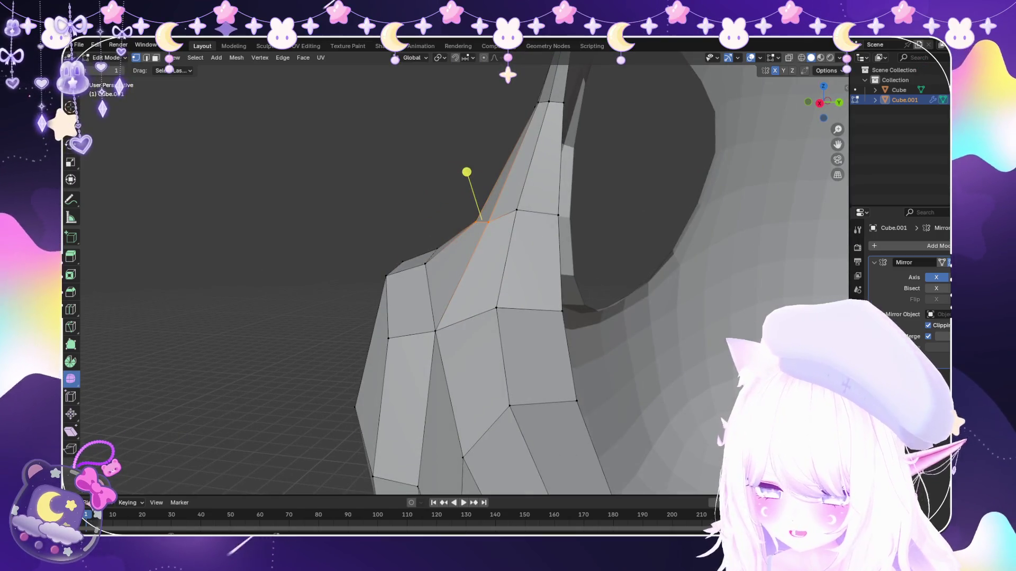
{"action": "key", "text": "g"}
{"action": "key", "text": "y"}
Confirm the ridge vertex's Y move, then shift the selected ridge edges vertically along Z.
{"action": "left_click", "coordinate": [476, 215]}
{"action": "mouse_move", "coordinate": [477, 214]}
{"action": "middle_mouse_down"}
{"action": "mouse_move", "coordinate": [431, 224]}
{"action": "mouse_move", "coordinate": [481, 233]}
{"action": "middle_mouse_up"}
{"action": "scroll", "coordinate": [477, 227], "scroll_direction": "down", "scroll_amount": 4}
{"action": "scroll", "coordinate": [476, 227], "scroll_direction": "up", "scroll_amount": 4}
{"action": "scroll", "coordinate": [481, 234], "scroll_direction": "down", "scroll_amount": 3}
{"action": "scroll", "coordinate": [472, 215], "scroll_direction": "up", "scroll_amount": 5}
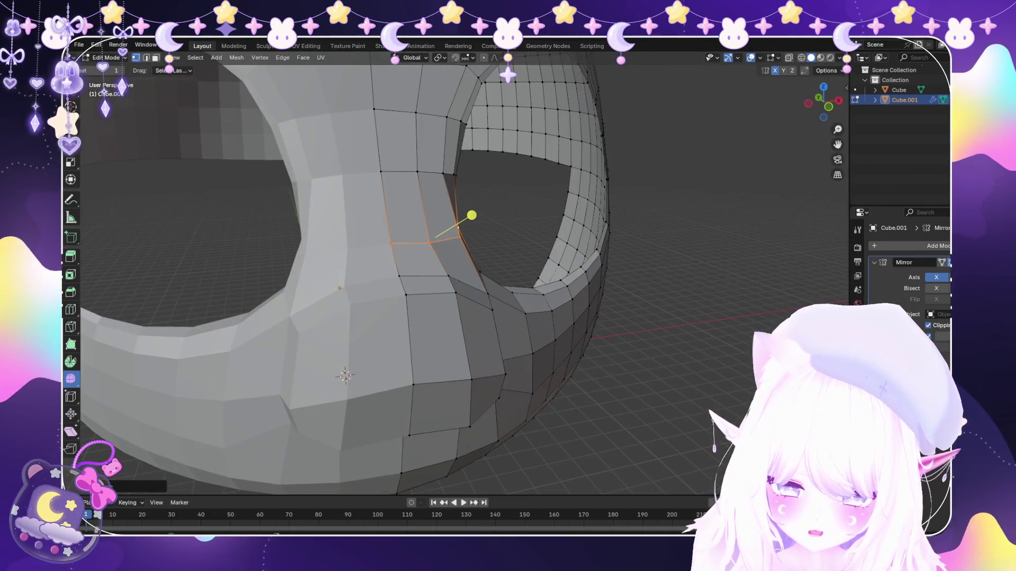
{"action": "scroll", "coordinate": [452, 177], "scroll_direction": "up", "scroll_amount": 3}
{"action": "middle_click_drag", "start_coordinate": [452, 177], "coordinate": [469, 176]}
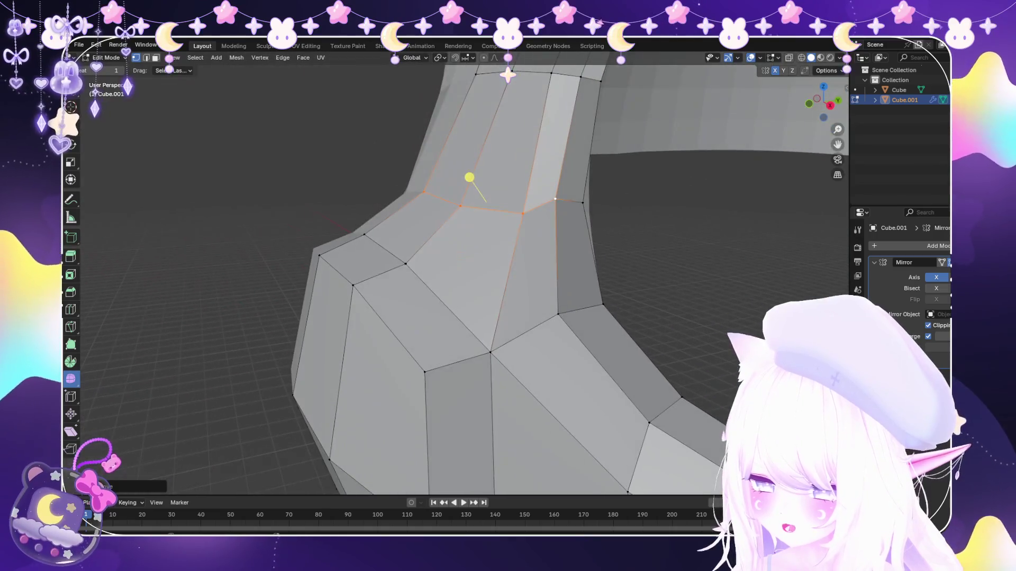
{"action": "key", "text": "g"}
{"action": "key", "text": "z"}
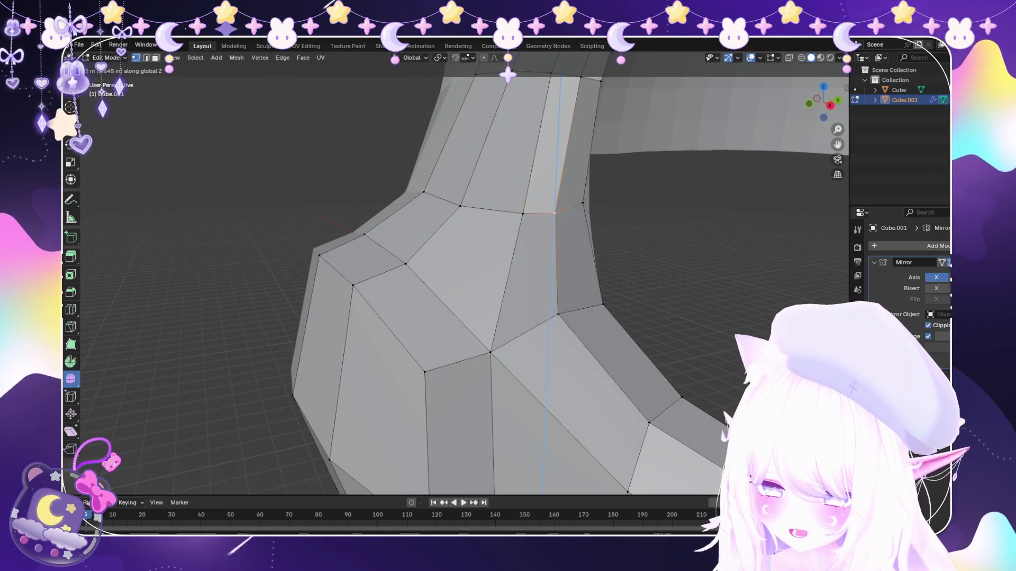
{"action": "left_click", "coordinate": [575, 204]}
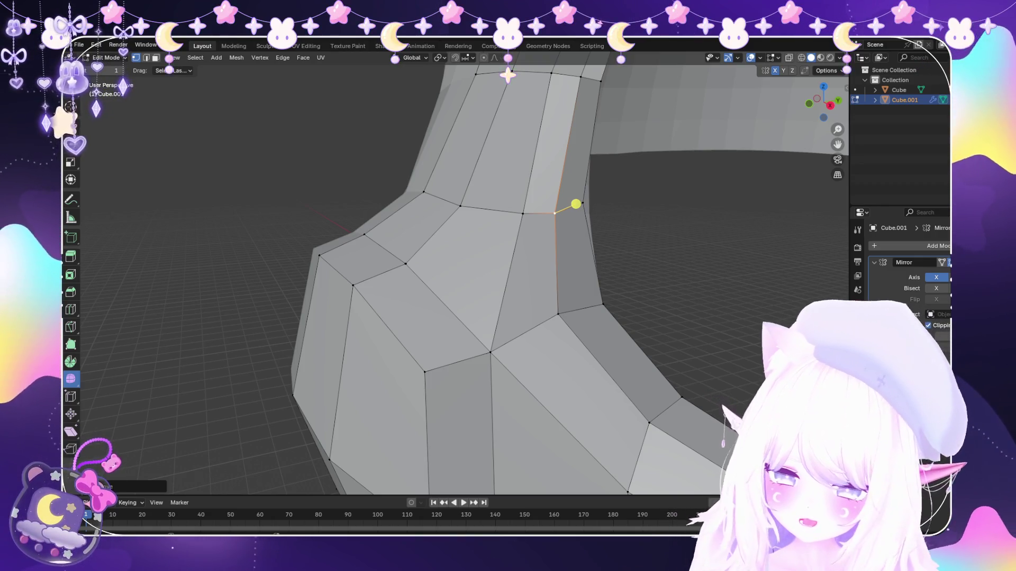
Return to Object Mode and deselect the mask to view it whole.
{"action": "mouse_move", "coordinate": [576, 205]}
{"action": "middle_mouse_down"}
{"action": "mouse_move", "coordinate": [497, 221]}
{"action": "mouse_move", "coordinate": [508, 242]}
{"action": "middle_mouse_up"}
{"action": "scroll", "coordinate": [496, 221], "scroll_direction": "down", "scroll_amount": 3}
{"action": "scroll", "coordinate": [508, 245], "scroll_direction": "down", "scroll_amount": 4}
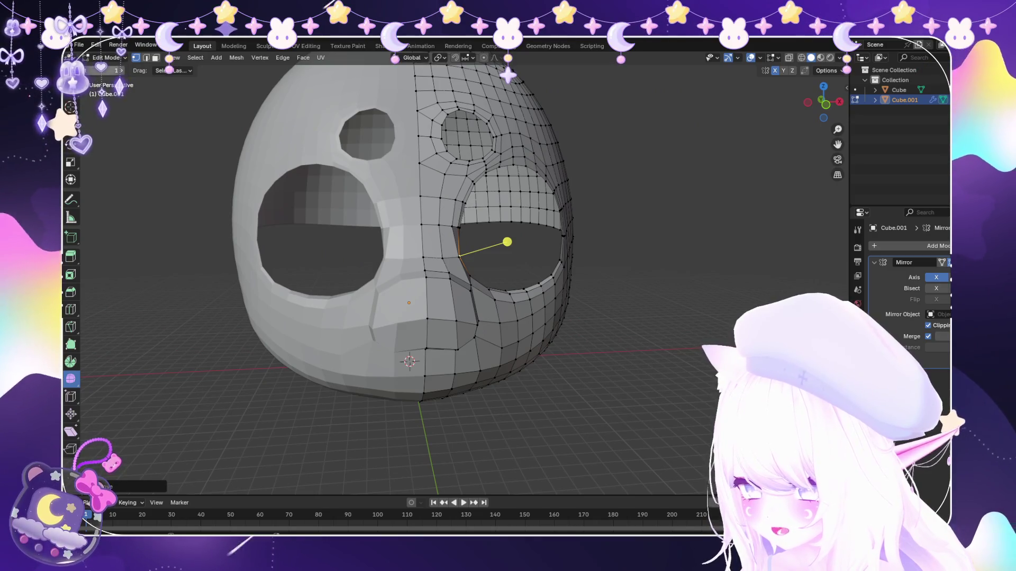
{"action": "key", "text": "Tab"}
{"action": "key", "text": "alt+a"}
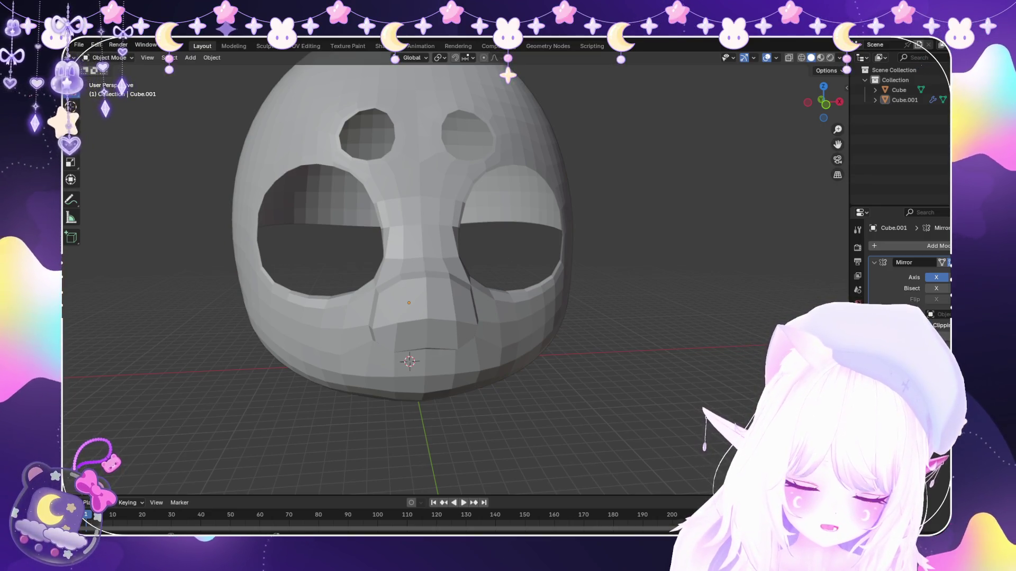
Orbit the mask through side, front and three-quarter views to inspect it.
{"action": "middle_click_drag", "start_coordinate": [476, 278], "coordinate": [556, 286]}
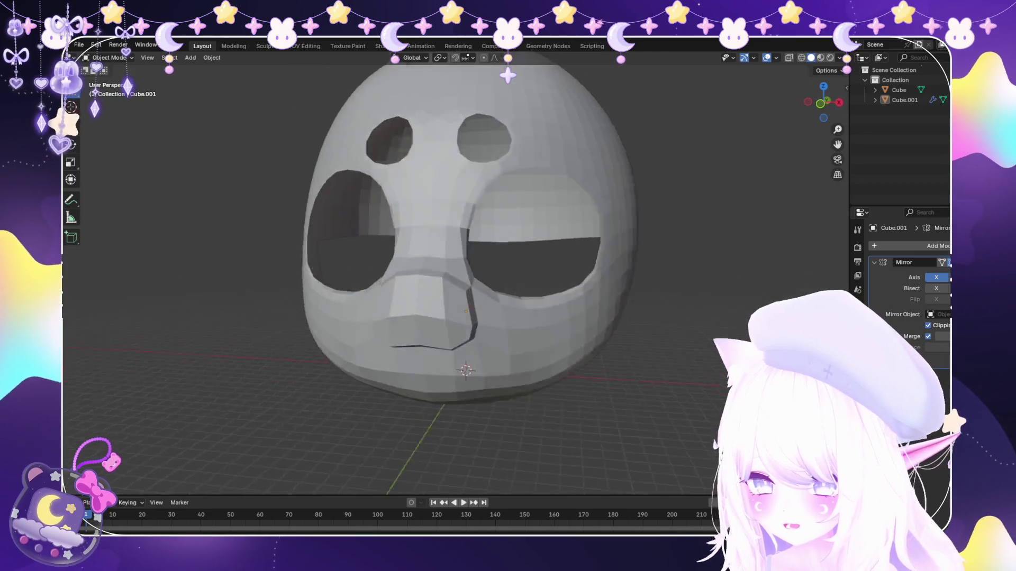
{"action": "scroll", "coordinate": [477, 278], "scroll_direction": "up", "scroll_amount": 3}
{"action": "middle_click_drag", "start_coordinate": [476, 277], "coordinate": [397, 262]}
{"action": "middle_click_drag", "start_coordinate": [444, 278], "coordinate": [492, 287]}
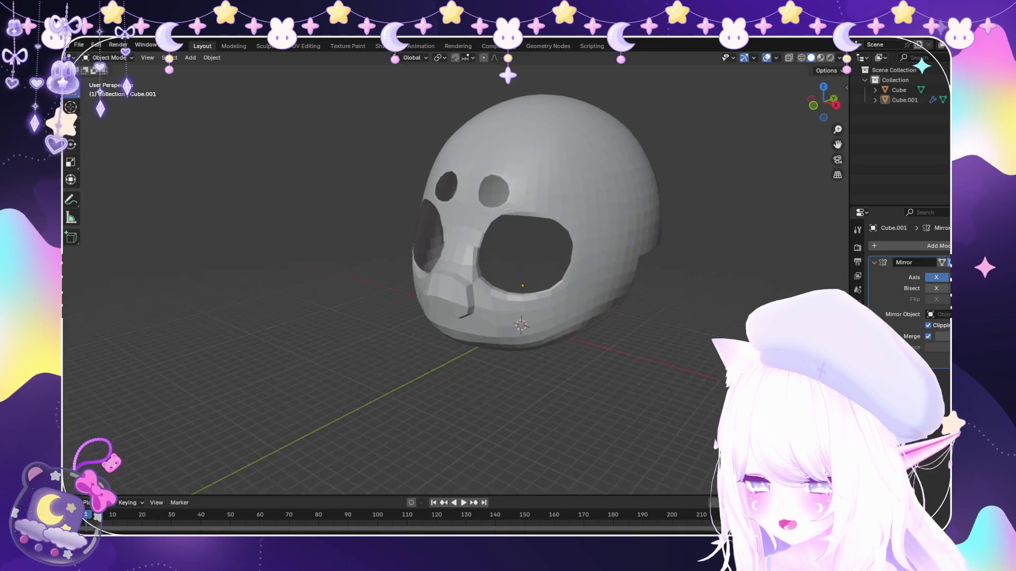
{"action": "scroll", "coordinate": [444, 278], "scroll_direction": "up", "scroll_amount": 3}
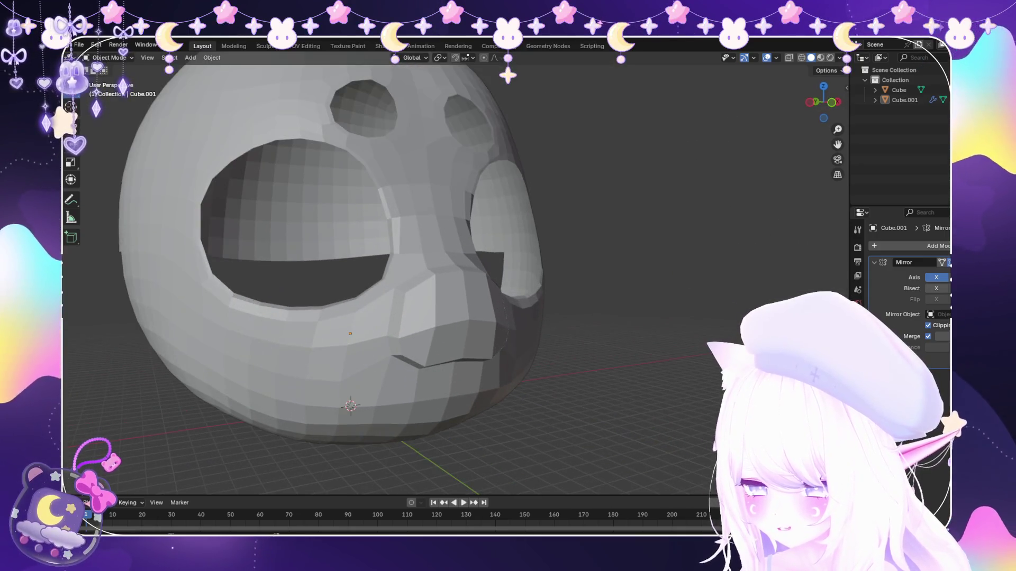
{"action": "scroll", "coordinate": [445, 278], "scroll_direction": "down", "scroll_amount": 3}
{"action": "middle_click_drag", "start_coordinate": [444, 278], "coordinate": [539, 286]}
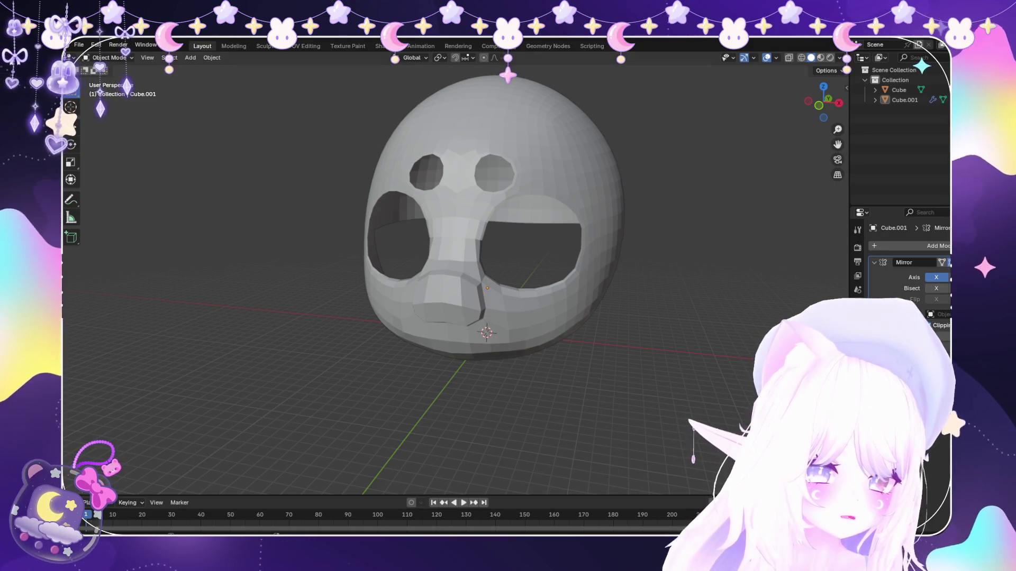
{"action": "scroll", "coordinate": [492, 238], "scroll_direction": "up", "scroll_amount": 2}
{"action": "scroll", "coordinate": [577, 317], "scroll_direction": "up", "scroll_amount": 1}
Select the mask object Cube.001 and switch it into Edit Mode.
{"action": "left_click", "coordinate": [576, 318]}
{"action": "scroll", "coordinate": [576, 317], "scroll_direction": "up", "scroll_amount": 1}
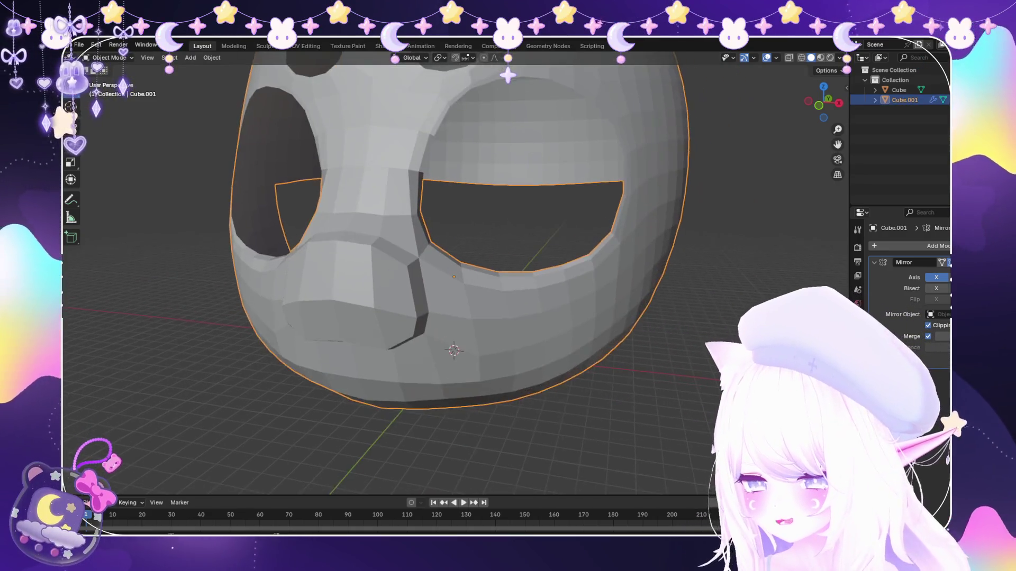
{"action": "scroll", "coordinate": [577, 318], "scroll_direction": "up", "scroll_amount": 2}
{"action": "left_click", "coordinate": [110, 57]}
{"action": "left_click", "coordinate": [105, 79]}
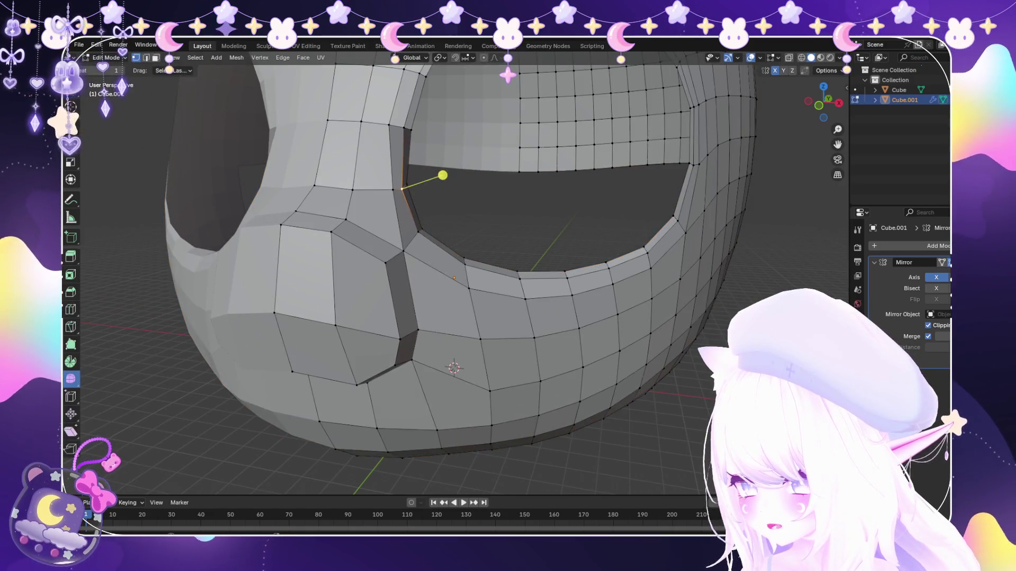
Slide and shift the vertex at the nose's lower corner to tidy the nose outline.
{"action": "mouse_move", "coordinate": [446, 343]}
{"action": "middle_mouse_down"}
{"action": "mouse_move", "coordinate": [449, 307]}
{"action": "mouse_move", "coordinate": [450, 321]}
{"action": "middle_mouse_up"}
{"action": "left_click", "coordinate": [449, 321]}
{"action": "key", "text": "shift+v"}
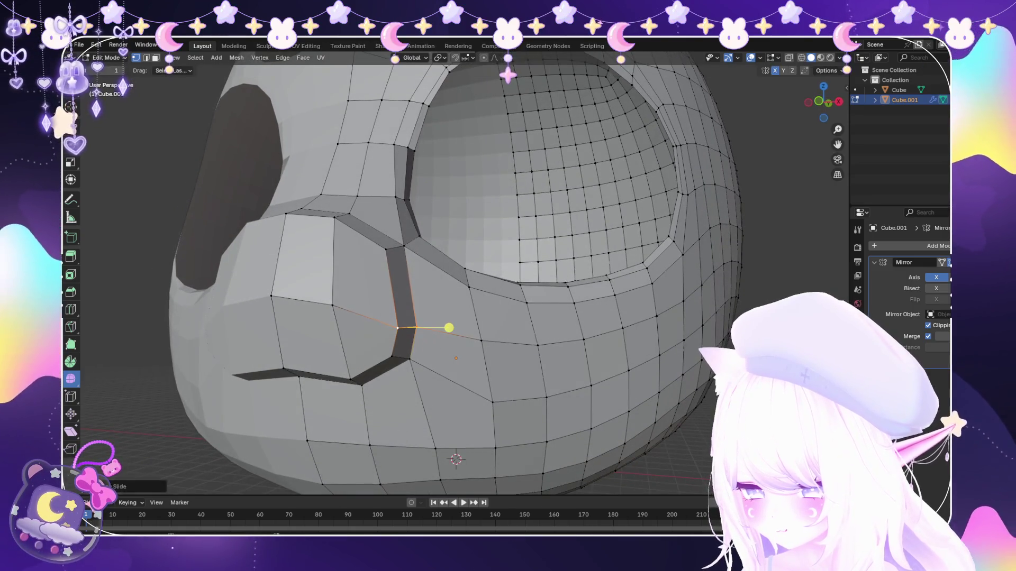
{"action": "key", "text": "g"}
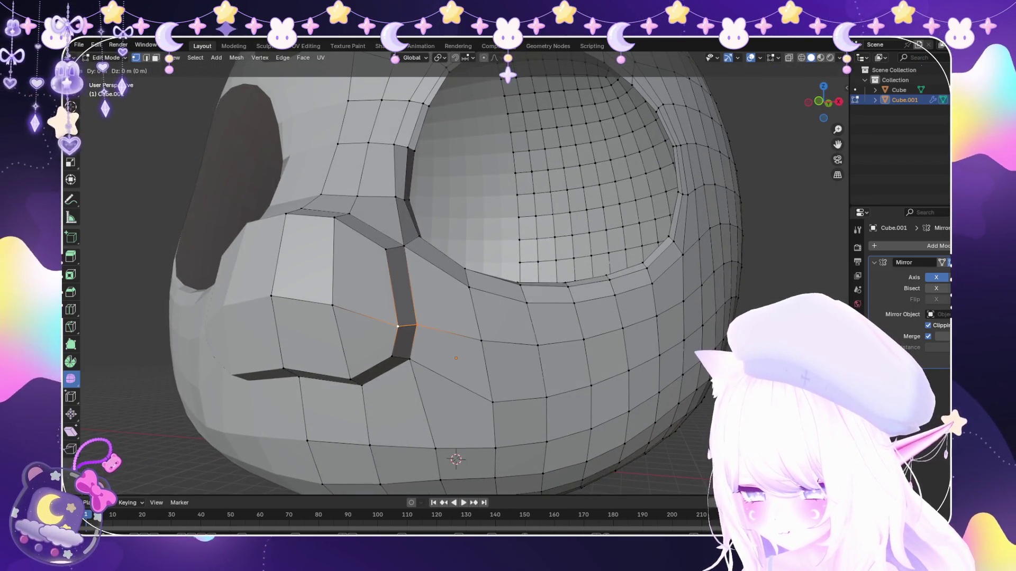
{"action": "key", "text": "Escape"}
{"action": "scroll", "coordinate": [470, 317], "scroll_direction": "down", "scroll_amount": 4}
Orbit the head to front and low side views to check the nose.
{"action": "middle_click_drag", "start_coordinate": [469, 318], "coordinate": [497, 294]}
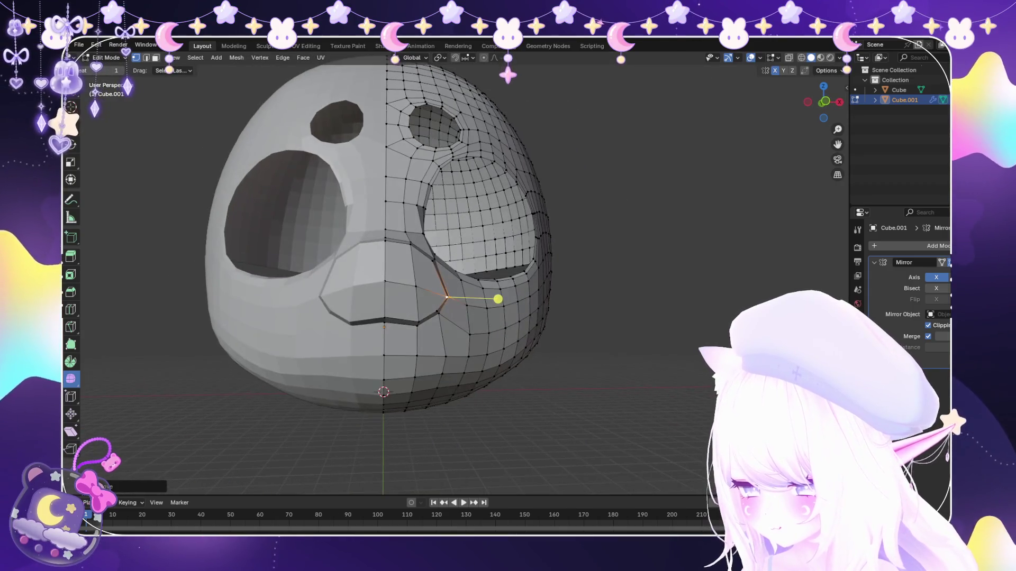
{"action": "mouse_move", "coordinate": [497, 285]}
{"action": "middle_mouse_down"}
{"action": "mouse_move", "coordinate": [476, 273]}
{"action": "mouse_move", "coordinate": [503, 279]}
{"action": "mouse_move", "coordinate": [483, 263]}
{"action": "middle_mouse_up"}
{"action": "scroll", "coordinate": [496, 292], "scroll_direction": "down", "scroll_amount": 2}
{"action": "scroll", "coordinate": [496, 286], "scroll_direction": "down", "scroll_amount": 2}
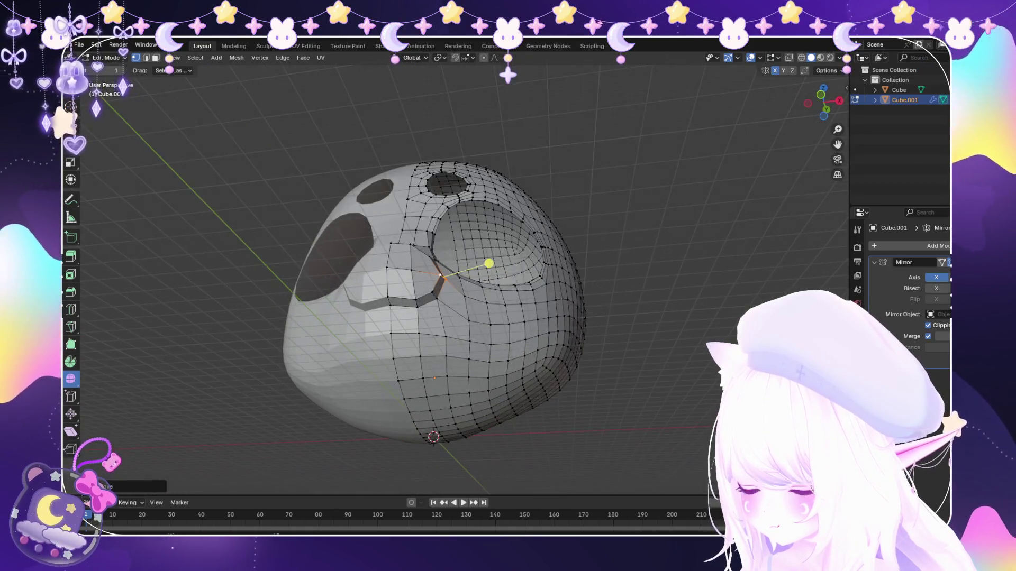
{"action": "scroll", "coordinate": [513, 229], "scroll_direction": "down", "scroll_amount": 2}
{"action": "scroll", "coordinate": [513, 229], "scroll_direction": "up", "scroll_amount": 2}
{"action": "middle_click_drag", "start_coordinate": [513, 230], "coordinate": [445, 238]}
{"action": "scroll", "coordinate": [445, 238], "scroll_direction": "up", "scroll_amount": 2}
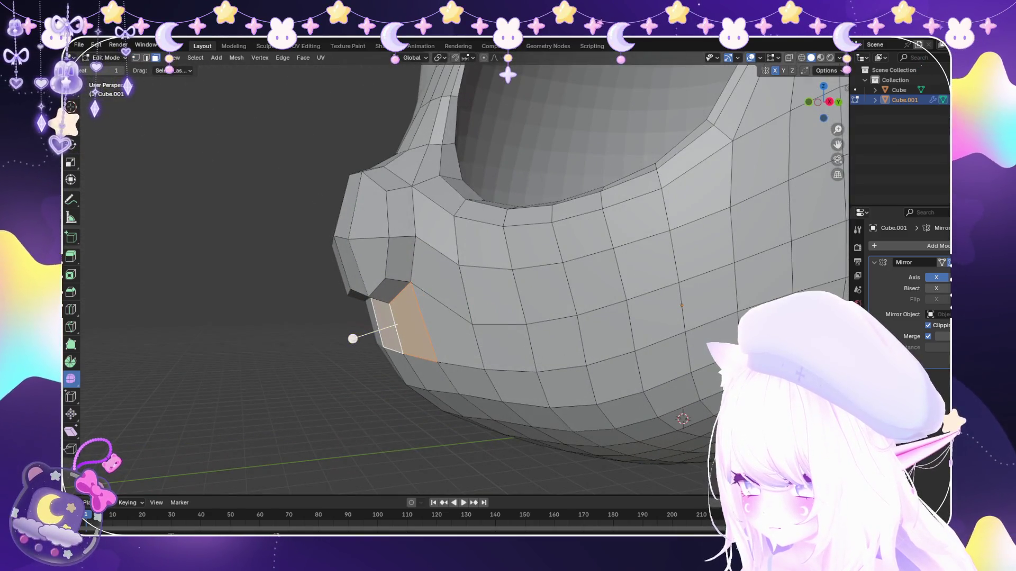
Move the faces beside the mouth and below the nose along the Y axis.
{"action": "middle_click_drag", "start_coordinate": [352, 338], "coordinate": [534, 350]}
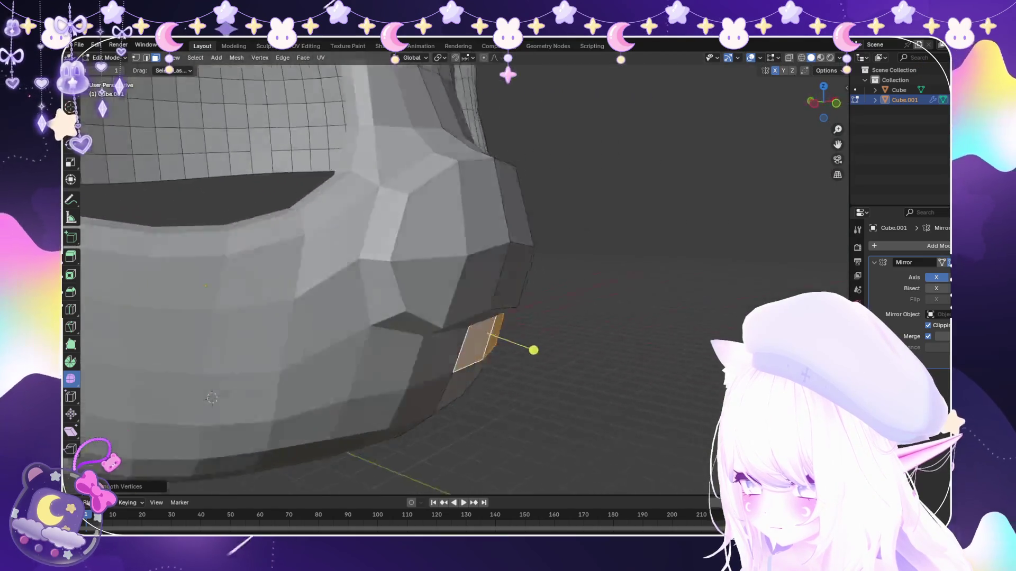
{"action": "left_click_drag", "start_coordinate": [534, 350], "coordinate": [548, 355]}
{"action": "mouse_move", "coordinate": [547, 354]}
{"action": "middle_mouse_down"}
{"action": "mouse_move", "coordinate": [444, 350]}
{"action": "mouse_move", "coordinate": [469, 347]}
{"action": "middle_mouse_up"}
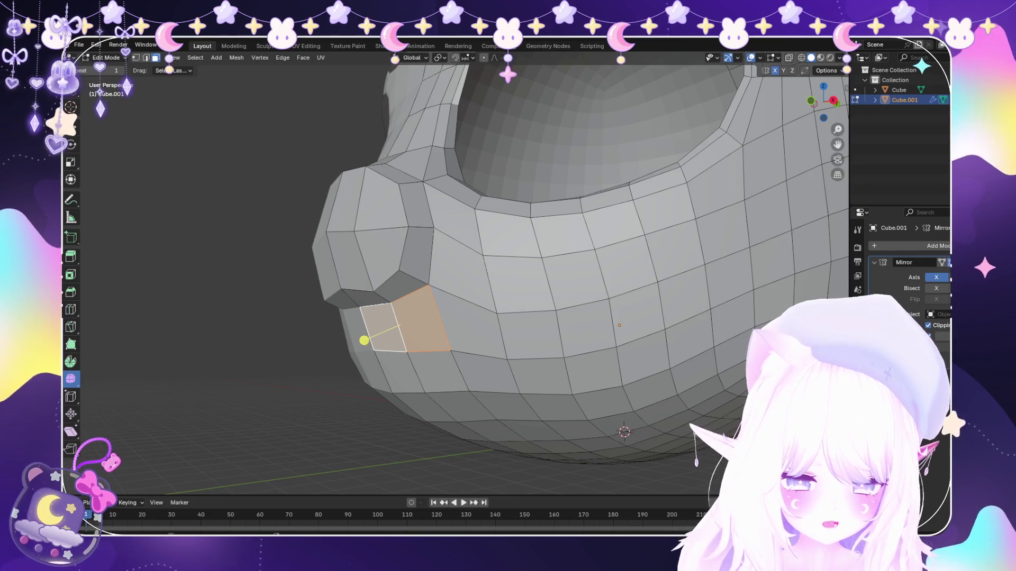
{"action": "left_click", "coordinate": [387, 336]}
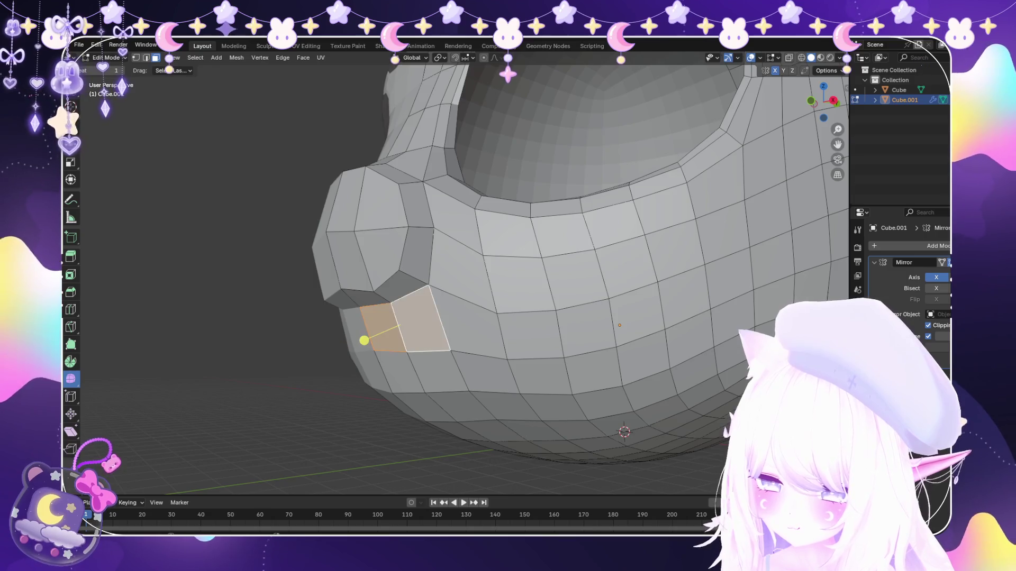
{"action": "middle_click_drag", "start_coordinate": [341, 345], "coordinate": [356, 344]}
{"action": "key", "text": "g"}
{"action": "key", "text": "y"}
{"action": "left_click", "coordinate": [355, 344]}
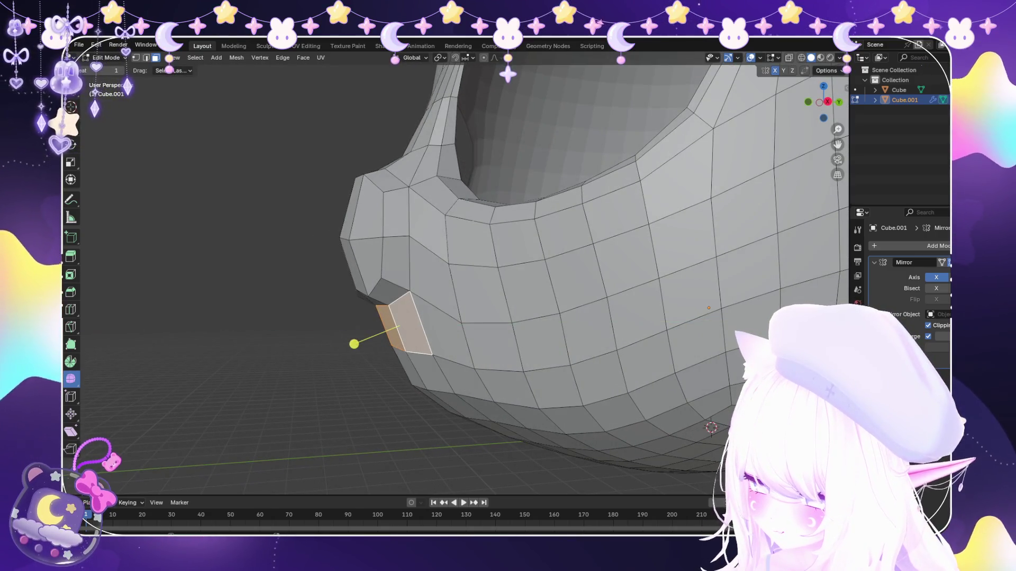
{"action": "left_click", "coordinate": [385, 329]}
{"action": "key", "text": "g"}
{"action": "key", "text": "y"}
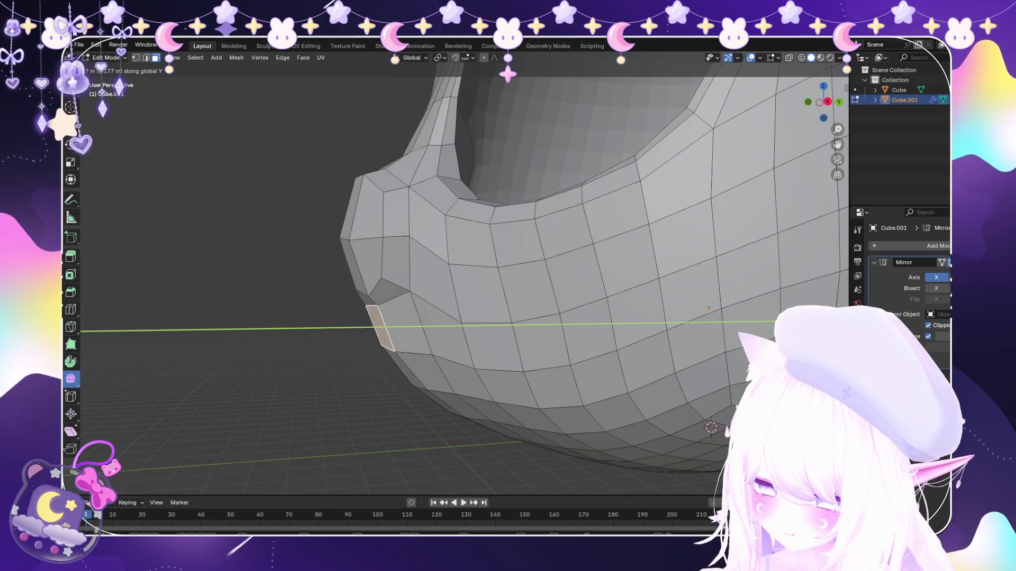
{"action": "left_click", "coordinate": [330, 347]}
Push the two faces beside the mouth along their normal, then clear the face selection.
{"action": "middle_click_drag", "start_coordinate": [331, 347], "coordinate": [385, 344]}
{"action": "left_click", "coordinate": [386, 345]}
{"action": "left_click", "coordinate": [420, 345], "text": "shift"}
{"action": "key", "text": "g"}
{"action": "key", "text": "z"}
{"action": "key", "text": "z"}
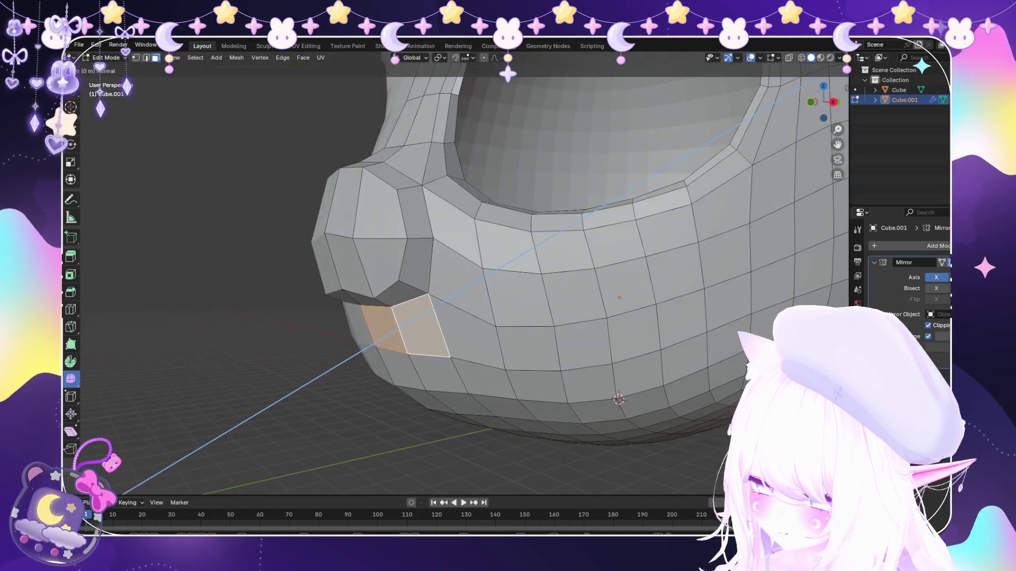
{"action": "left_click", "coordinate": [358, 353]}
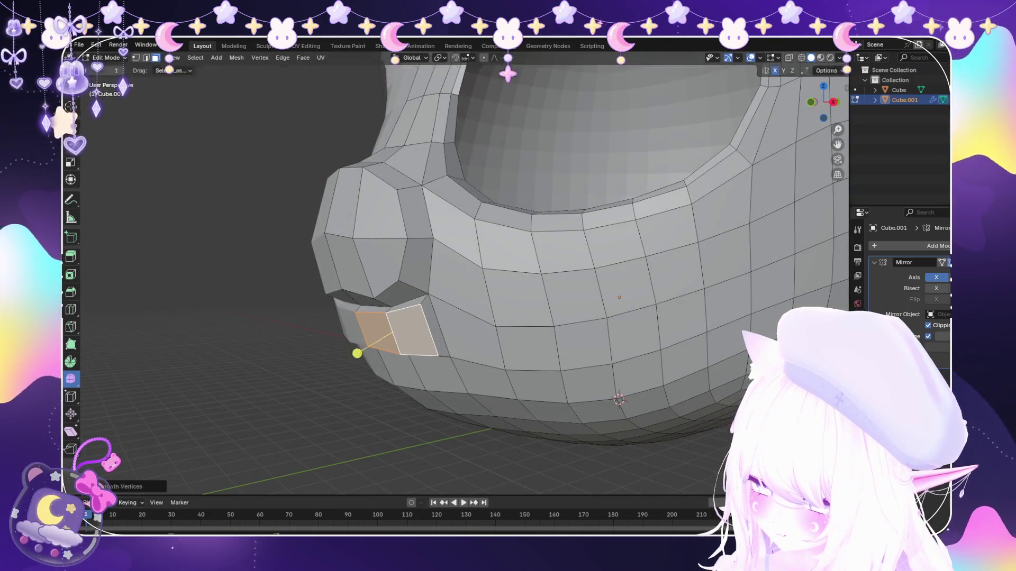
{"action": "mouse_move", "coordinate": [357, 352]}
{"action": "middle_mouse_down"}
{"action": "mouse_move", "coordinate": [420, 347]}
{"action": "mouse_move", "coordinate": [453, 322]}
{"action": "mouse_move", "coordinate": [385, 304]}
{"action": "mouse_move", "coordinate": [366, 330]}
{"action": "middle_mouse_up"}
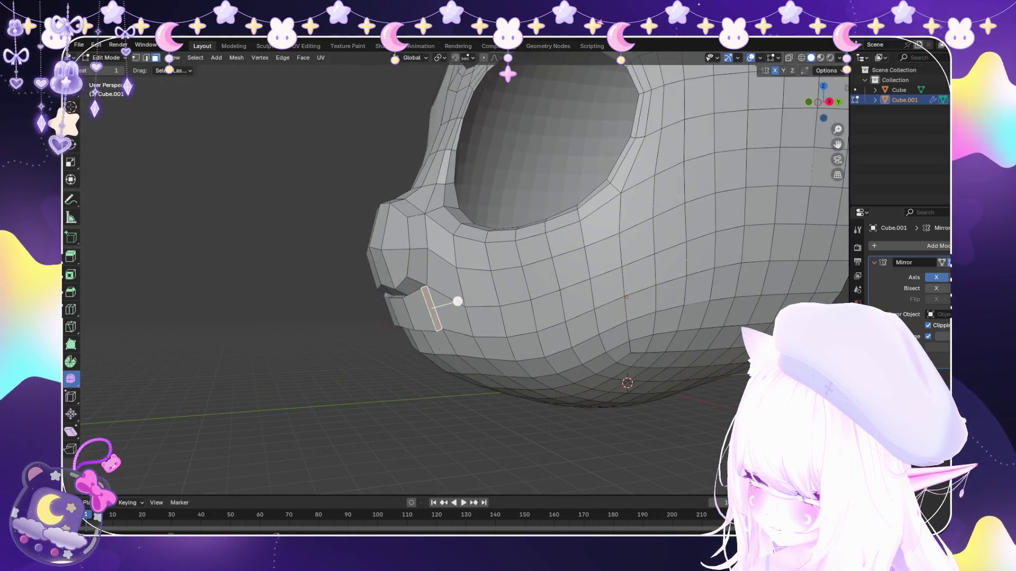
{"action": "left_click", "coordinate": [458, 301]}
{"action": "middle_click_drag", "start_coordinate": [457, 301], "coordinate": [517, 301]}
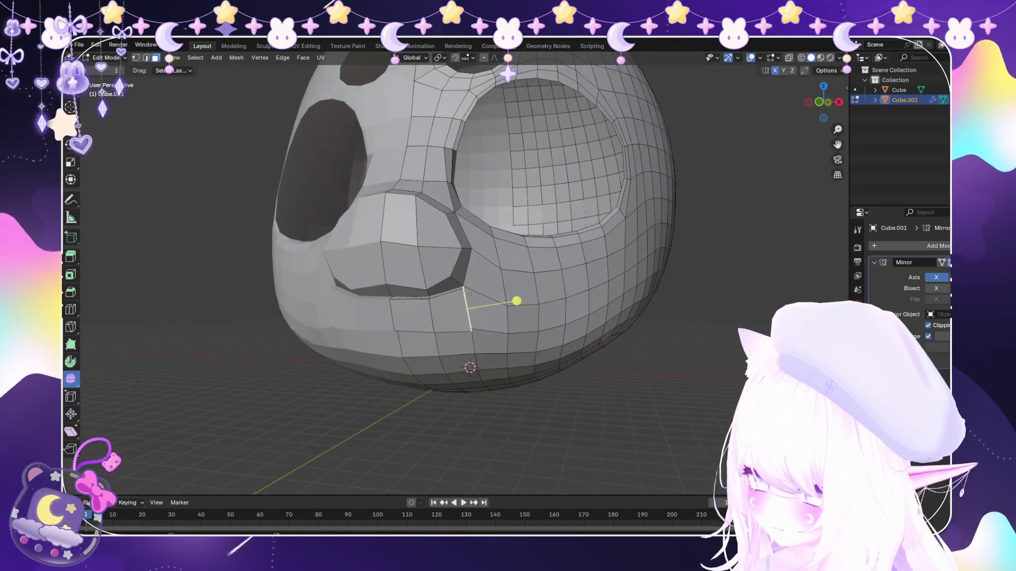
{"action": "left_click", "coordinate": [424, 326], "text": "shift"}
{"action": "middle_click_drag", "start_coordinate": [426, 331], "coordinate": [379, 351]}
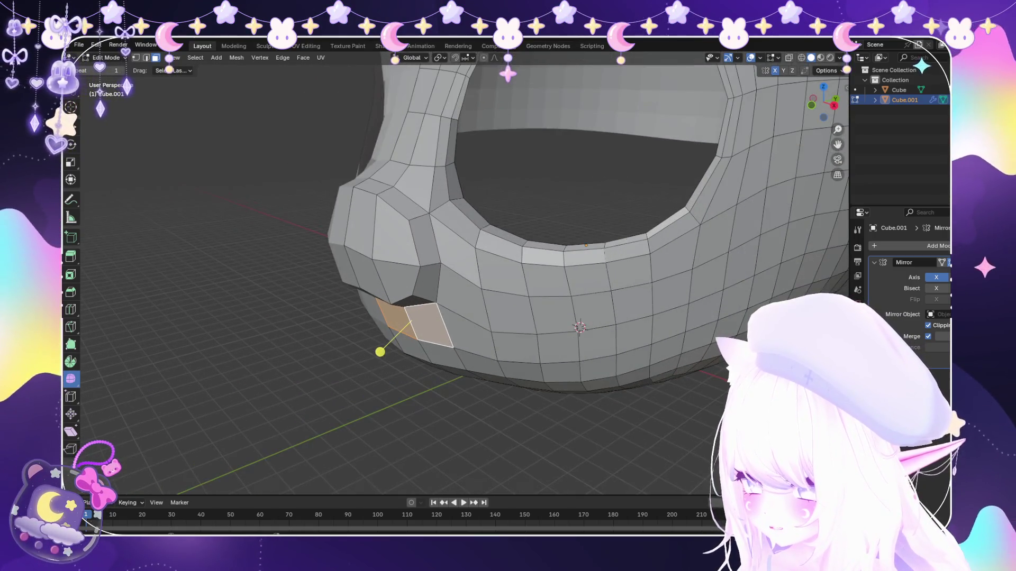
{"action": "left_click", "coordinate": [381, 351]}
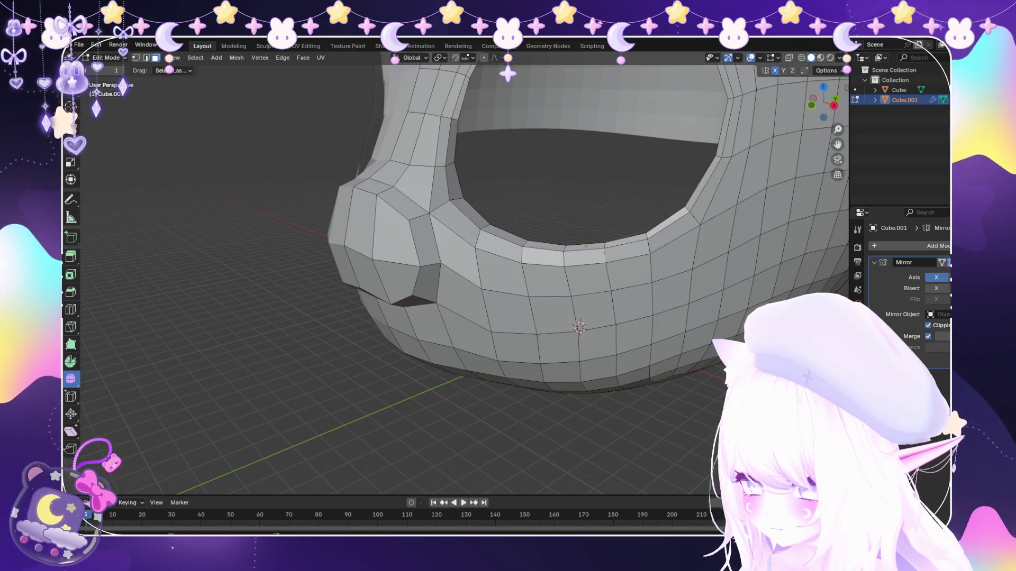
In vertex select, slide the centre vertex below the nose, then return to Object Mode.
{"action": "mouse_move", "coordinate": [359, 349]}
{"action": "middle_mouse_down"}
{"action": "mouse_move", "coordinate": [405, 341]}
{"action": "mouse_move", "coordinate": [432, 348]}
{"action": "mouse_move", "coordinate": [422, 356]}
{"action": "middle_mouse_up"}
{"action": "scroll", "coordinate": [423, 356], "scroll_direction": "up", "scroll_amount": 2}
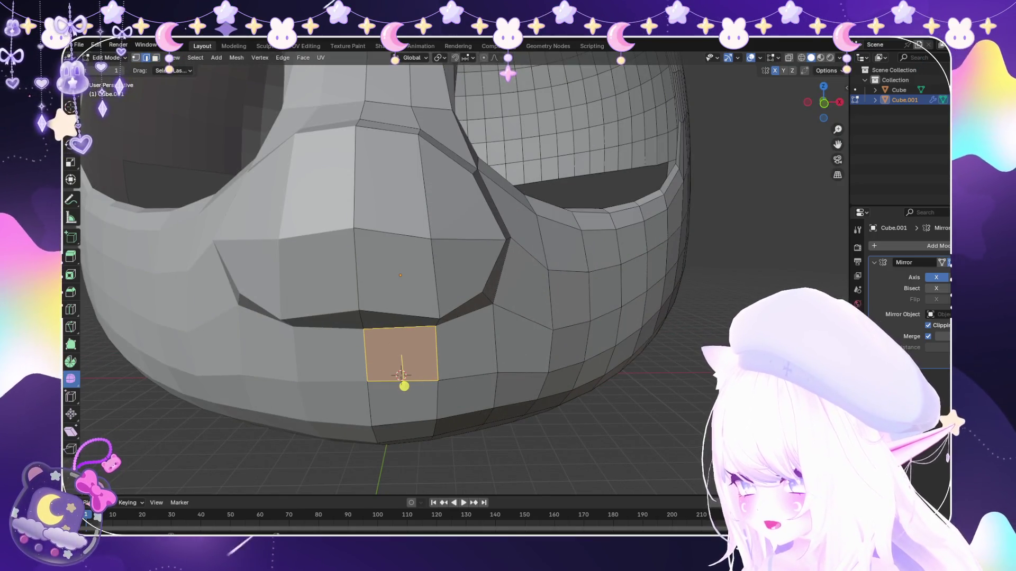
{"action": "key", "text": "1"}
{"action": "key", "text": "g"}
{"action": "key", "text": "g"}
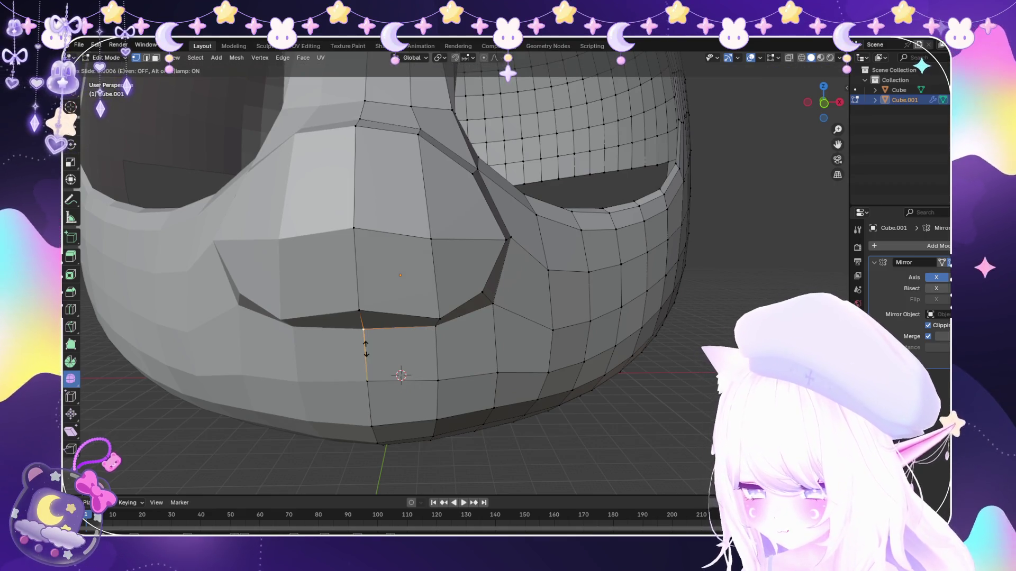
{"action": "left_click", "coordinate": [365, 337]}
{"action": "scroll", "coordinate": [416, 336], "scroll_direction": "down", "scroll_amount": 5}
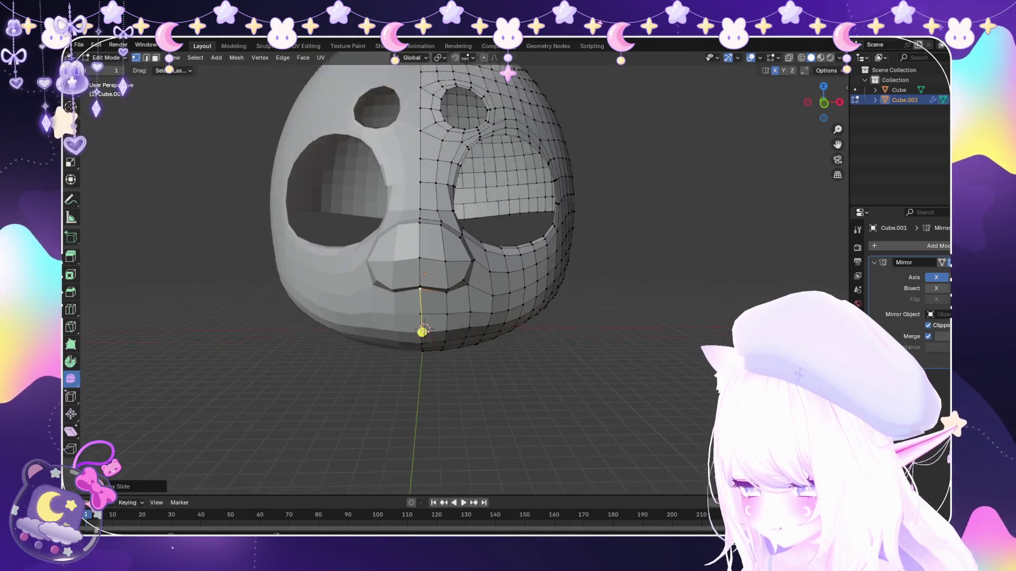
{"action": "key", "text": "Tab"}
{"action": "mouse_move", "coordinate": [436, 317]}
{"action": "middle_mouse_down"}
{"action": "mouse_move", "coordinate": [555, 301]}
{"action": "mouse_move", "coordinate": [437, 286]}
{"action": "middle_mouse_up"}
{"action": "scroll", "coordinate": [548, 278], "scroll_direction": "up", "scroll_amount": 2}
{"action": "scroll", "coordinate": [373, 238], "scroll_direction": "up", "scroll_amount": 3}
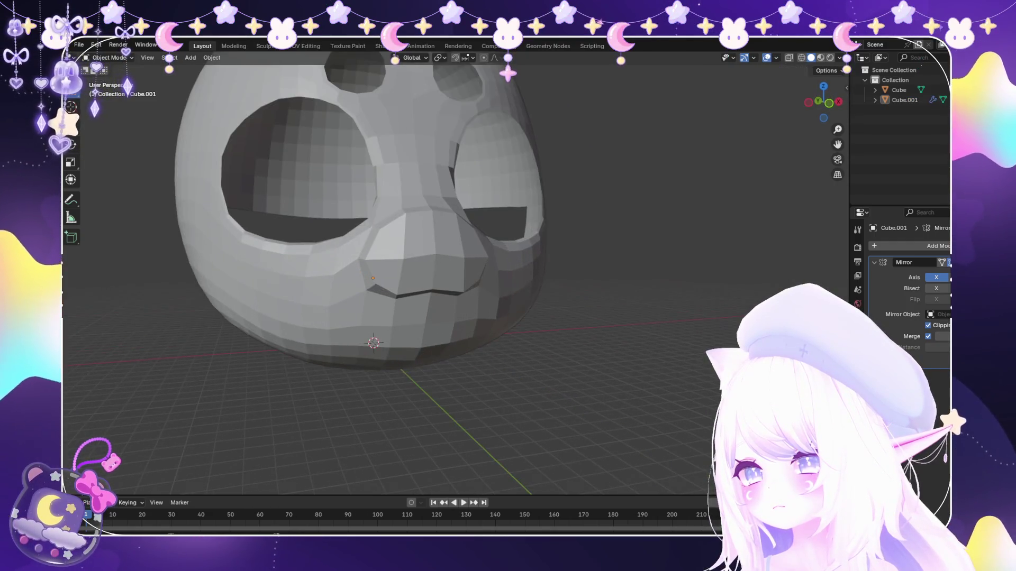
Select the head mask object Cube.001 and change its interaction mode.
{"action": "left_click", "coordinate": [372, 238]}
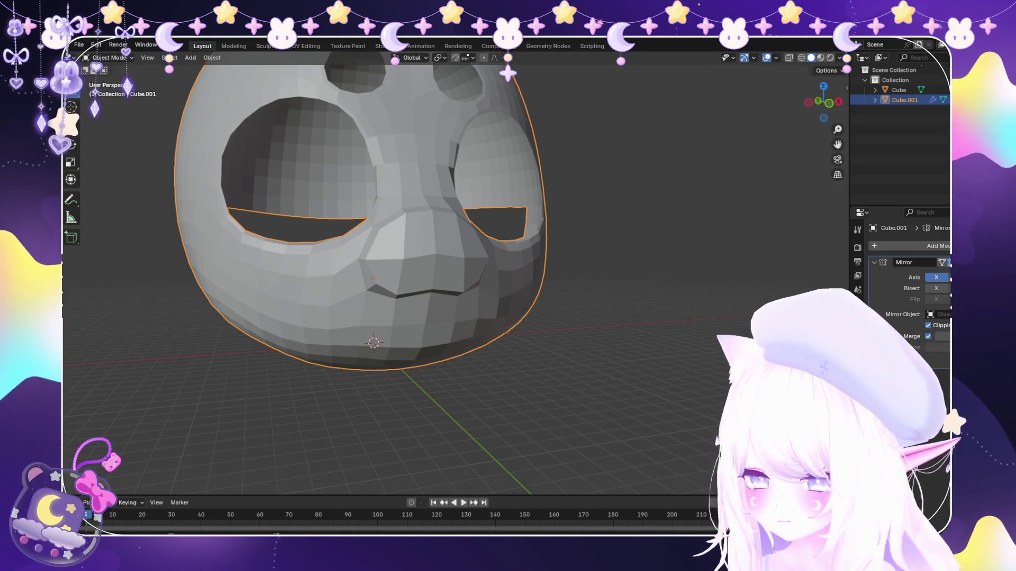
{"action": "key", "text": "Tab"}
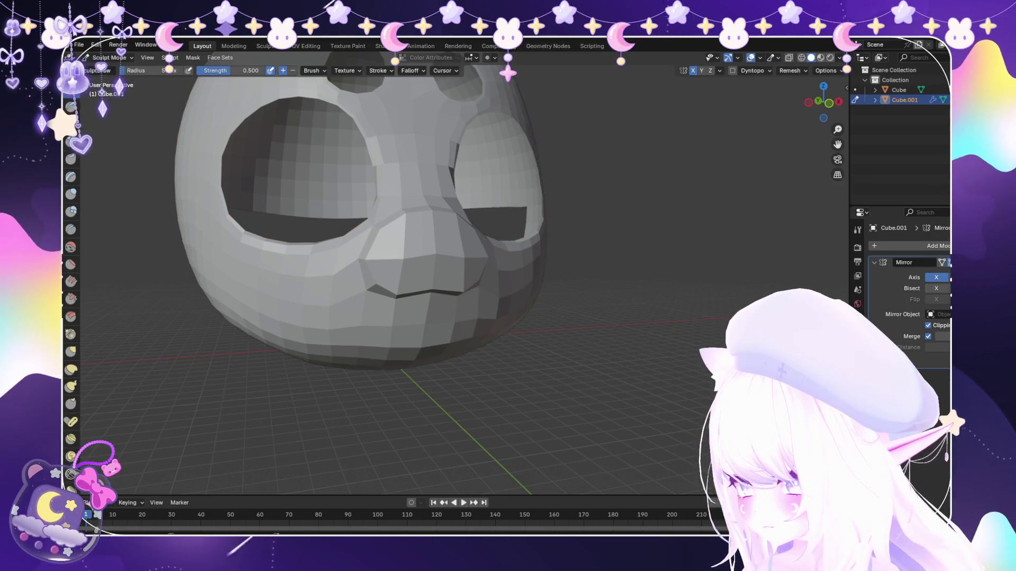
Knife-cut a new edge from the nose's lower corner into the cheek and confirm it.
{"action": "left_click", "coordinate": [431, 294]}
{"action": "middle_click_drag", "start_coordinate": [444, 334], "coordinate": [338, 326]}
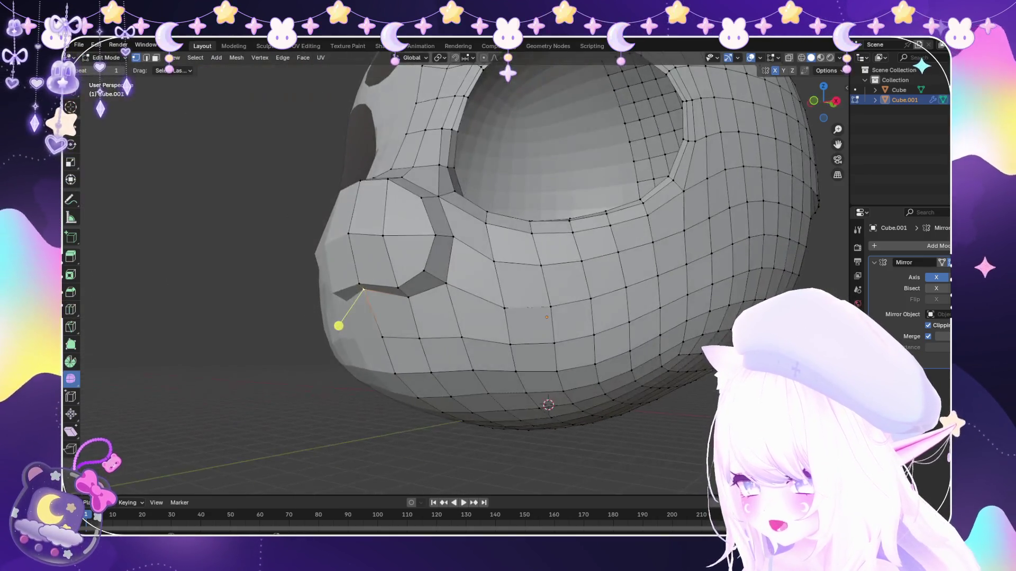
{"action": "key", "text": "Return"}
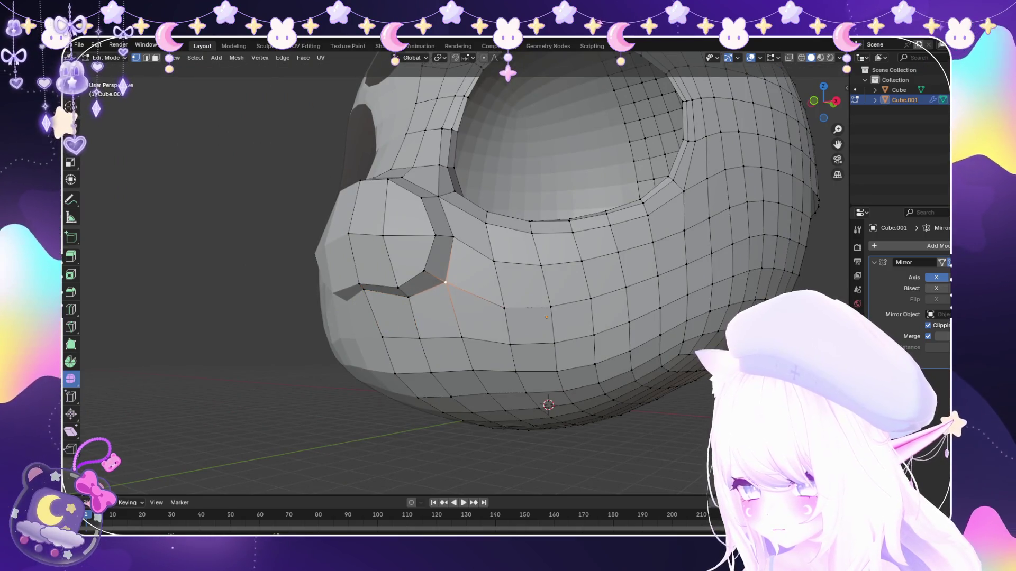
{"action": "key", "text": "k"}
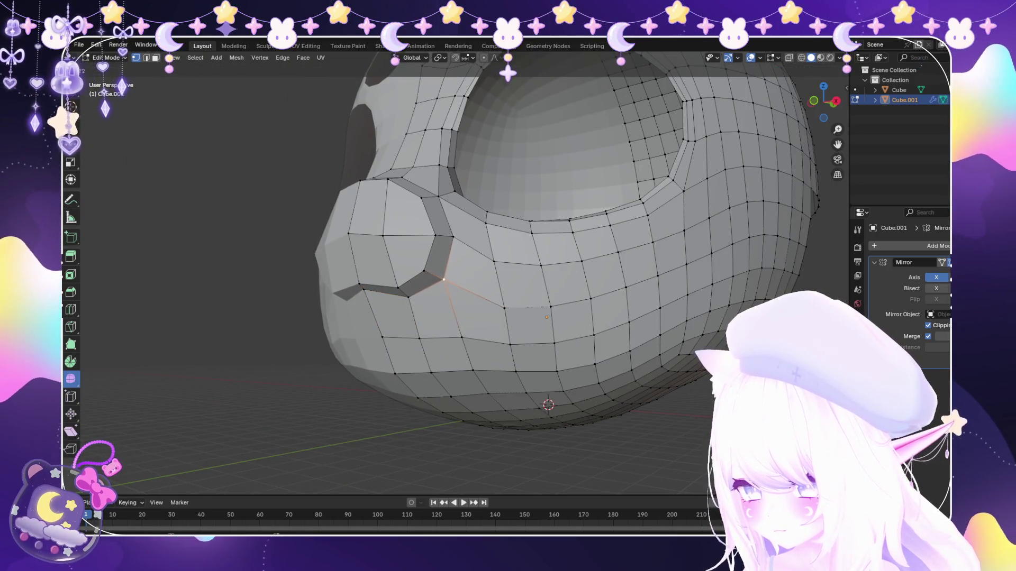
{"action": "scroll", "coordinate": [445, 295], "scroll_direction": "down", "scroll_amount": 5}
{"action": "scroll", "coordinate": [479, 302], "scroll_direction": "down", "scroll_amount": 2}
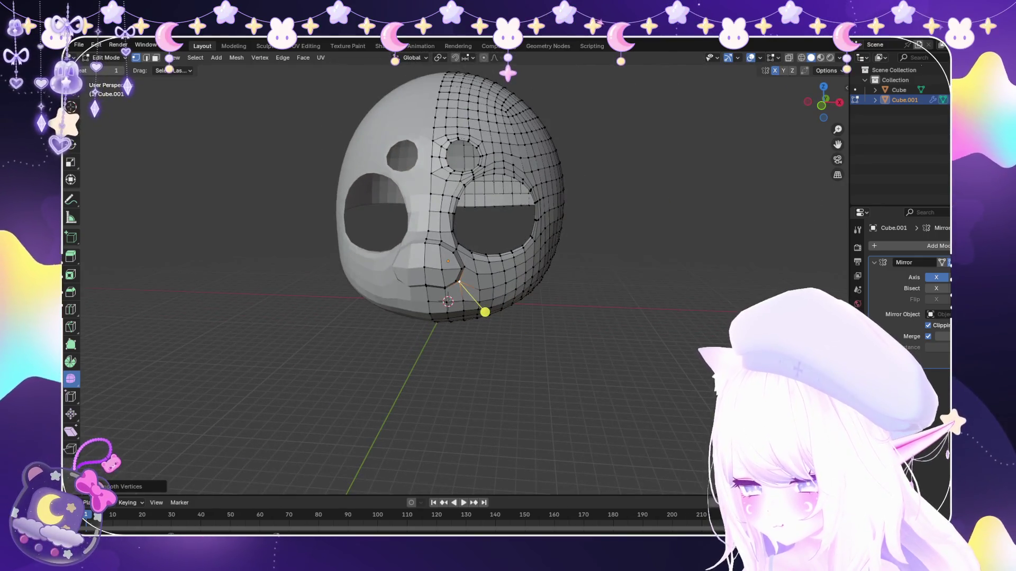
Return to Object Mode, select the head and bring up the Add Modifier list.
{"action": "left_click", "coordinate": [107, 58]}
{"action": "middle_click_drag", "start_coordinate": [476, 278], "coordinate": [556, 262]}
{"action": "scroll", "coordinate": [555, 262], "scroll_direction": "up", "scroll_amount": 3}
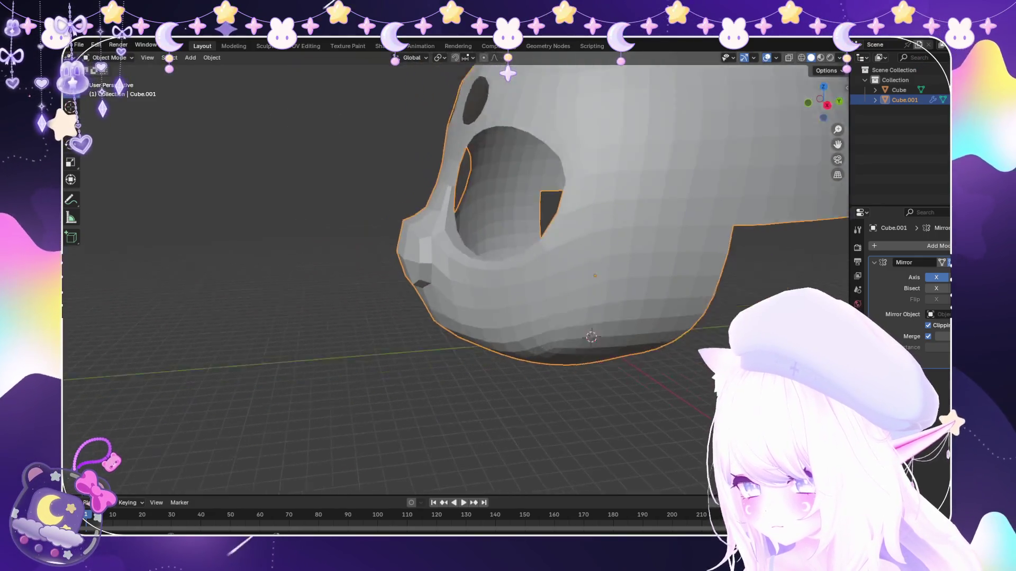
{"action": "scroll", "coordinate": [555, 239], "scroll_direction": "down", "scroll_amount": 3}
{"action": "key", "text": "alt+a"}
{"action": "middle_click_drag", "start_coordinate": [476, 238], "coordinate": [429, 238]}
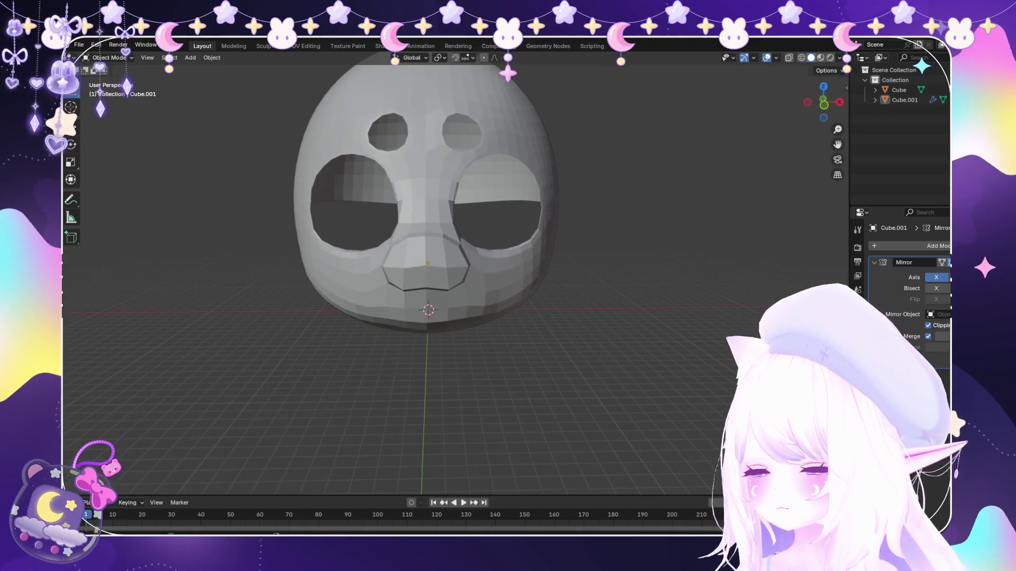
{"action": "key", "text": "a"}
{"action": "left_click", "coordinate": [936, 245]}
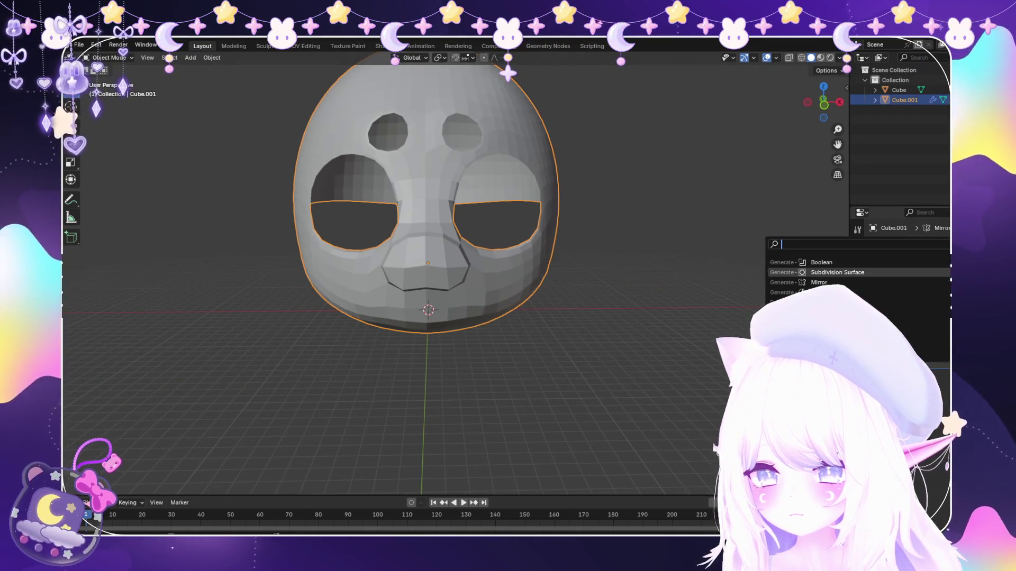
Try a Subdivision Surface modifier, undo it, and nudge a base-mesh vertex vertically in Edit Mode.
{"action": "left_click", "coordinate": [833, 317]}
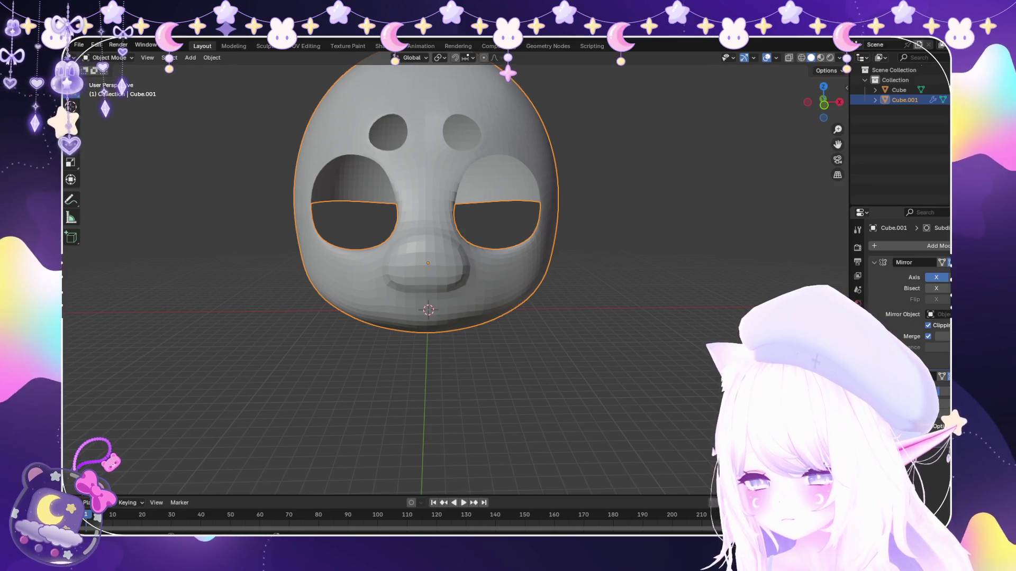
{"action": "key", "text": "ctrl+z"}
{"action": "scroll", "coordinate": [413, 239], "scroll_direction": "up", "scroll_amount": 3}
{"action": "left_click", "coordinate": [109, 81]}
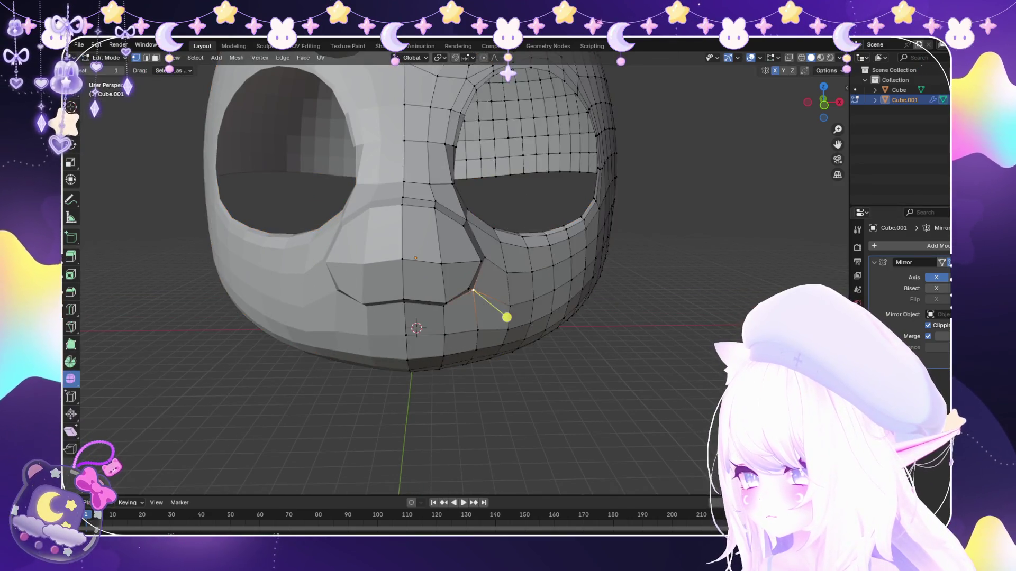
{"action": "middle_click_drag", "start_coordinate": [509, 315], "coordinate": [505, 279]}
{"action": "middle_click_drag", "start_coordinate": [398, 297], "coordinate": [400, 333]}
{"action": "key", "text": "g"}
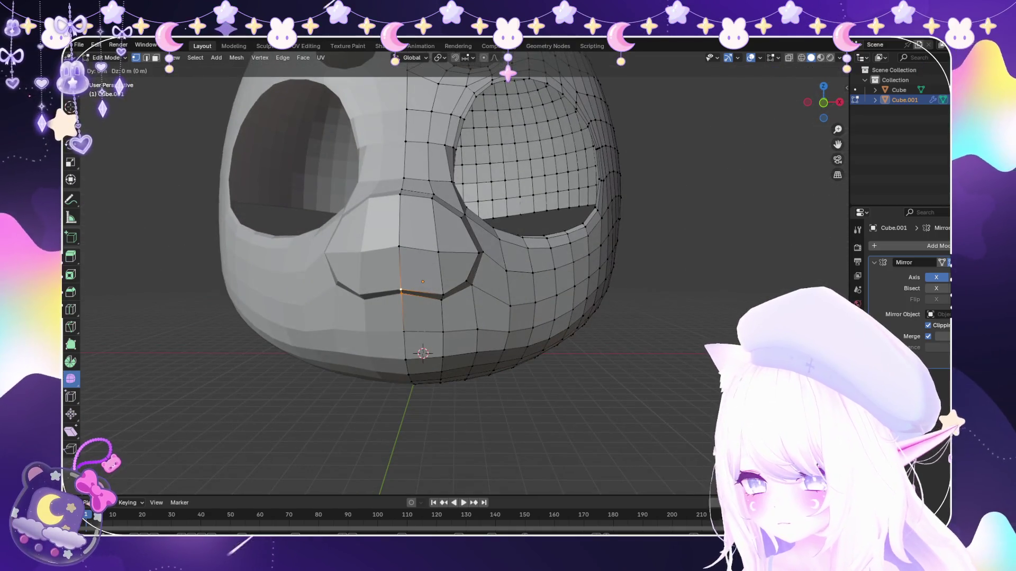
{"action": "key", "text": "z"}
{"action": "key", "text": "Return"}
{"action": "key", "text": "Tab"}
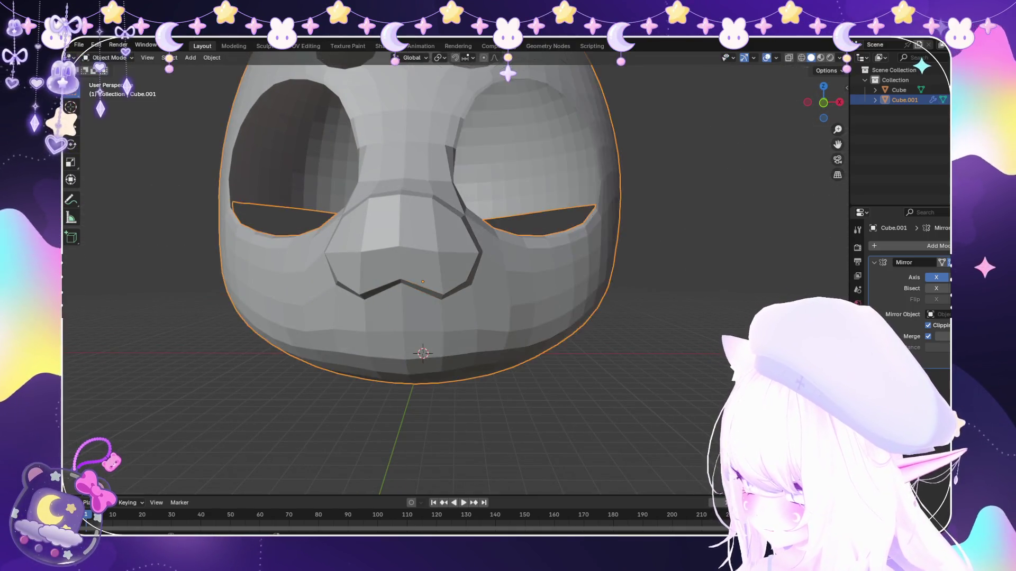
{"action": "scroll", "coordinate": [437, 222], "scroll_direction": "down", "scroll_amount": 4}
{"action": "scroll", "coordinate": [437, 223], "scroll_direction": "down", "scroll_amount": 1}
Re-add the Subdivision Surface modifier to smooth the head mask.
{"action": "left_click", "coordinate": [937, 246]}
{"action": "left_click", "coordinate": [857, 274]}
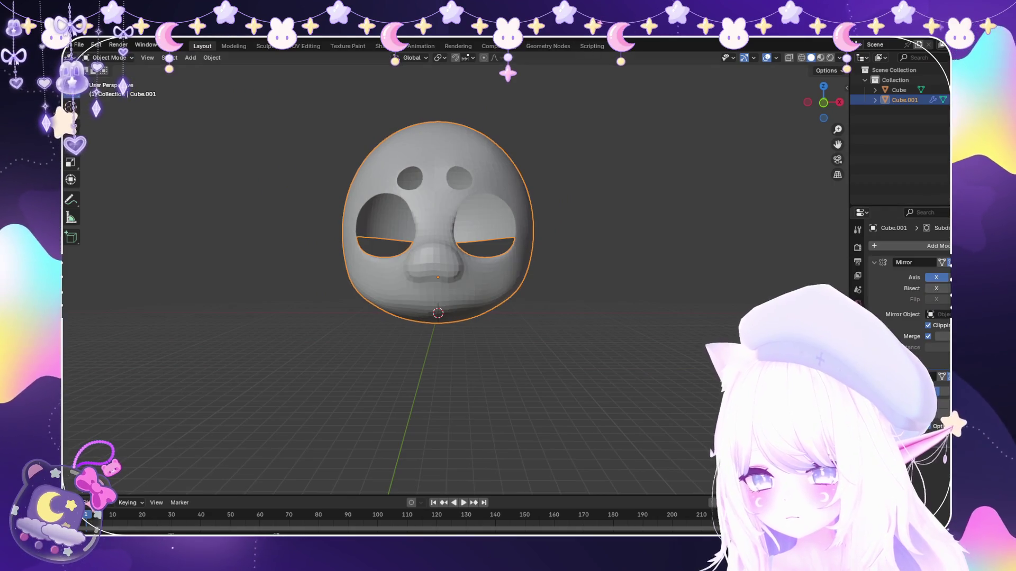
{"action": "middle_click_drag", "start_coordinate": [507, 317], "coordinate": [397, 317]}
{"action": "middle_click_drag", "start_coordinate": [476, 318], "coordinate": [619, 310]}
{"action": "scroll", "coordinate": [428, 214], "scroll_direction": "up", "scroll_amount": 2}
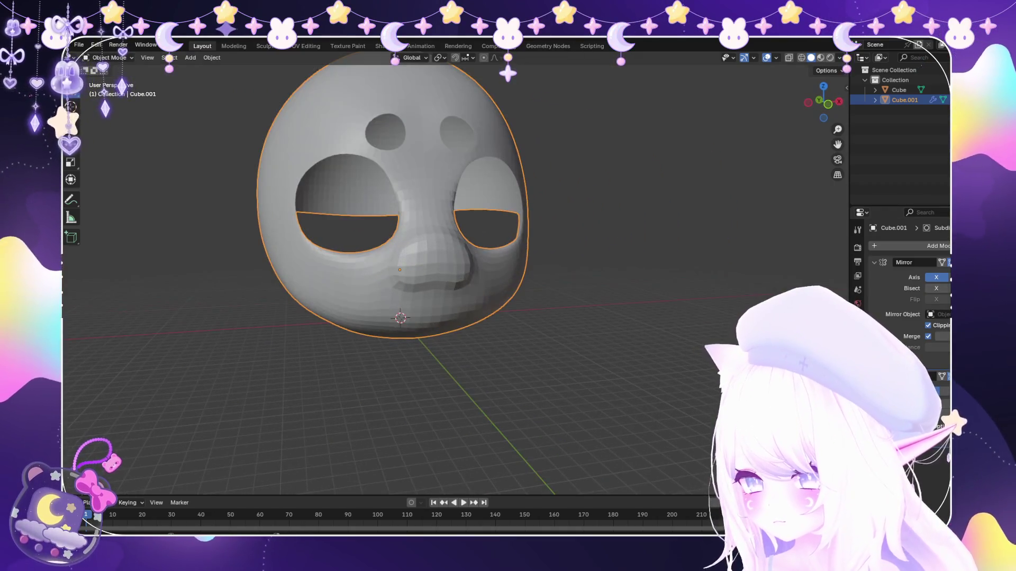
Refine the crease under the nose by moving and sliding its vertex, then return to Object Mode.
{"action": "left_click", "coordinate": [109, 57]}
{"action": "left_click", "coordinate": [111, 80]}
{"action": "scroll", "coordinate": [397, 302], "scroll_direction": "up", "scroll_amount": 4}
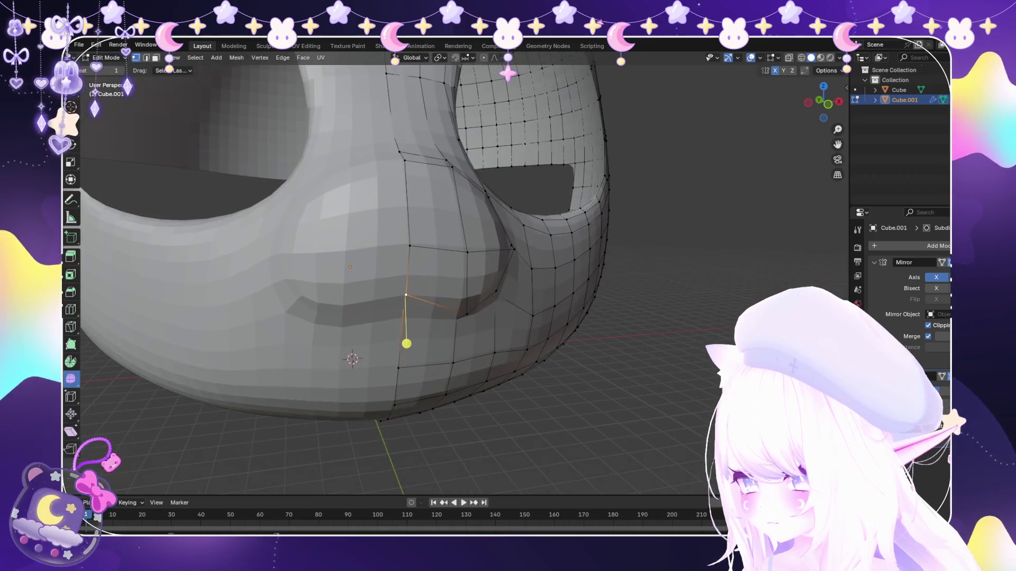
{"action": "key", "text": "g"}
{"action": "key", "text": "z"}
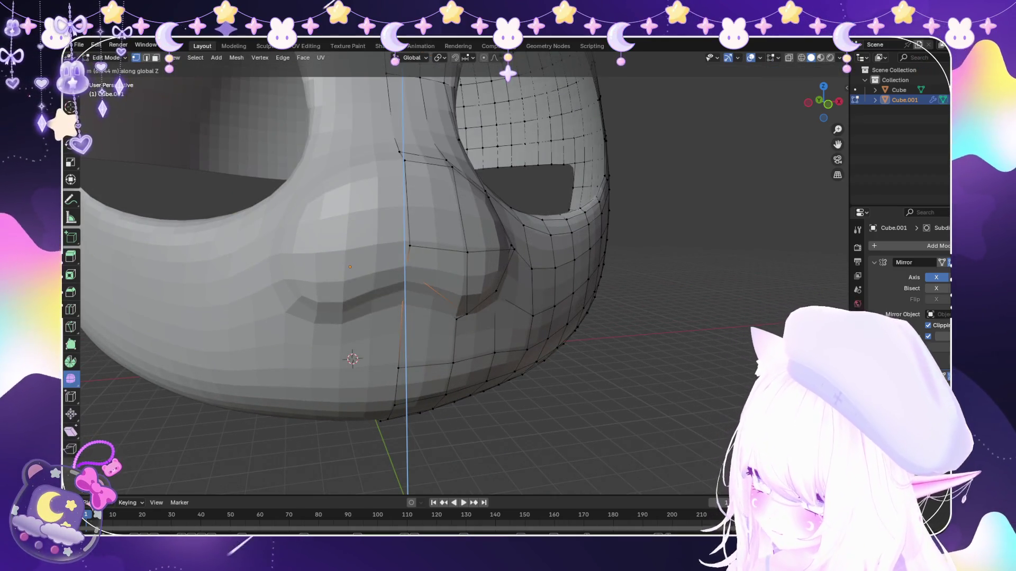
{"action": "left_click", "coordinate": [392, 307]}
{"action": "middle_click_drag", "start_coordinate": [480, 359], "coordinate": [421, 319]}
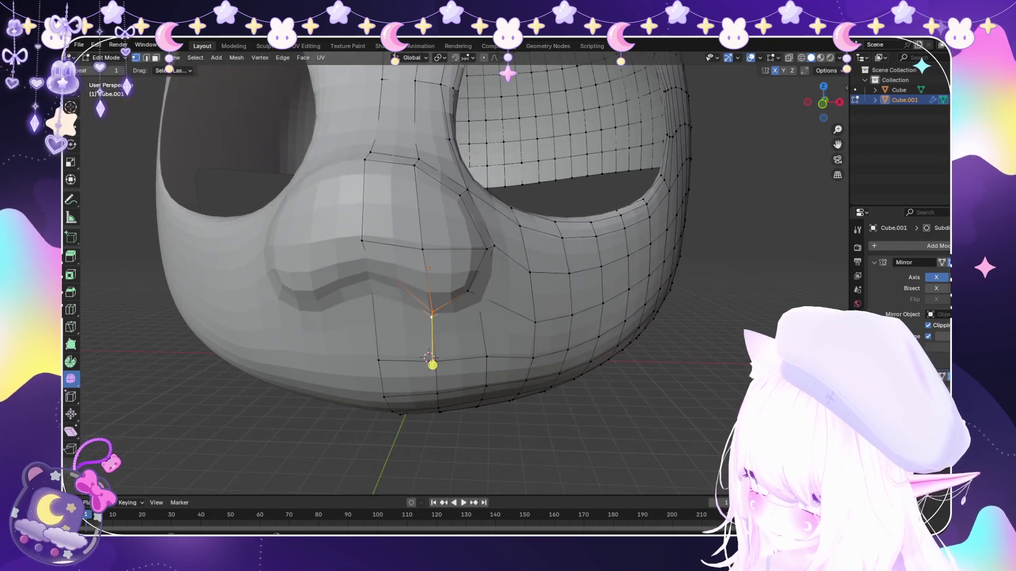
{"action": "key", "text": "shift+v"}
{"action": "left_click", "coordinate": [412, 352]}
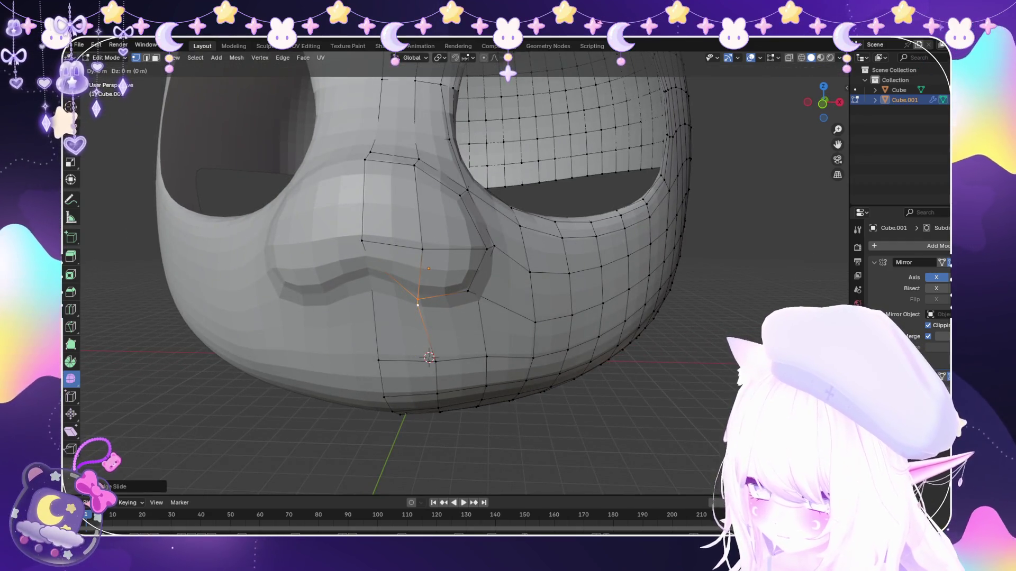
{"action": "left_click", "coordinate": [413, 363]}
{"action": "middle_click_drag", "start_coordinate": [413, 362], "coordinate": [426, 350]}
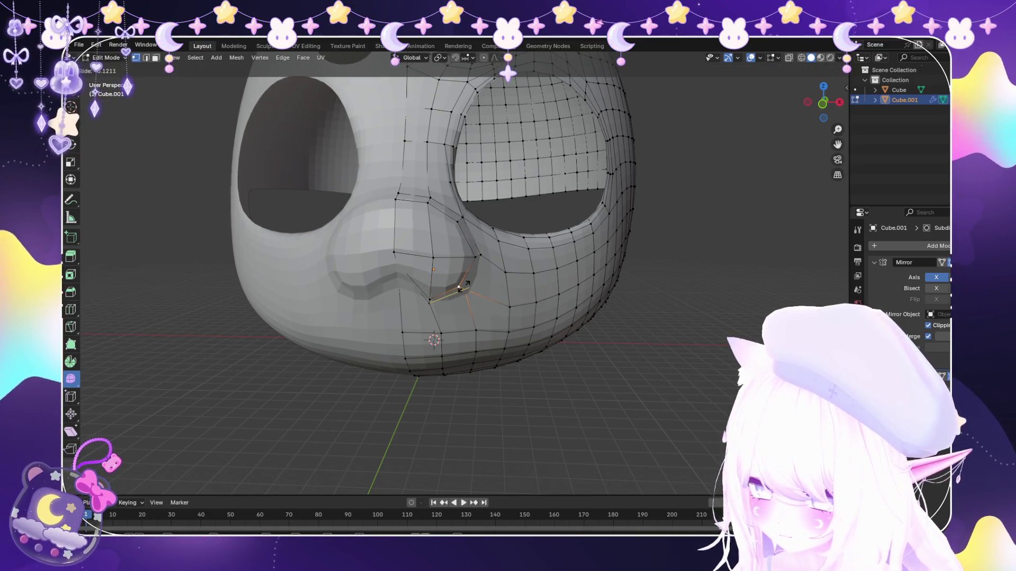
{"action": "scroll", "coordinate": [502, 318], "scroll_direction": "down", "scroll_amount": 5}
{"action": "mouse_move", "coordinate": [502, 318]}
{"action": "middle_mouse_down"}
{"action": "mouse_move", "coordinate": [506, 311]}
{"action": "mouse_move", "coordinate": [460, 323]}
{"action": "mouse_move", "coordinate": [476, 302]}
{"action": "mouse_move", "coordinate": [429, 302]}
{"action": "middle_mouse_up"}
{"action": "scroll", "coordinate": [506, 311], "scroll_direction": "up", "scroll_amount": 5}
{"action": "scroll", "coordinate": [476, 294], "scroll_direction": "down", "scroll_amount": 5}
{"action": "scroll", "coordinate": [460, 322], "scroll_direction": "up", "scroll_amount": 3}
{"action": "scroll", "coordinate": [444, 293], "scroll_direction": "down", "scroll_amount": 2}
{"action": "scroll", "coordinate": [456, 278], "scroll_direction": "up", "scroll_amount": 3}
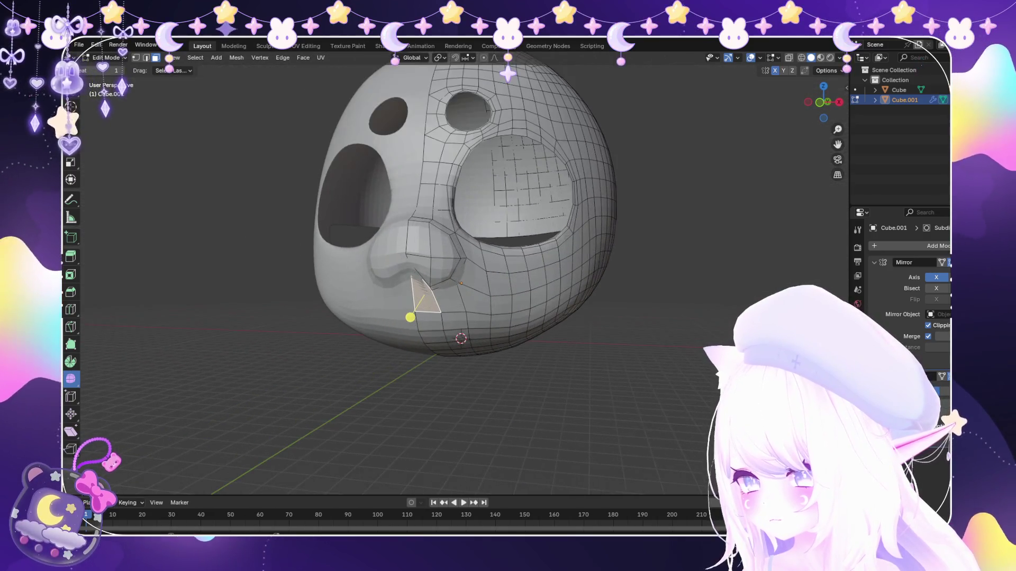
{"action": "scroll", "coordinate": [456, 278], "scroll_direction": "up", "scroll_amount": 2}
{"action": "key", "text": "Tab"}
{"action": "key", "text": "alt+a"}
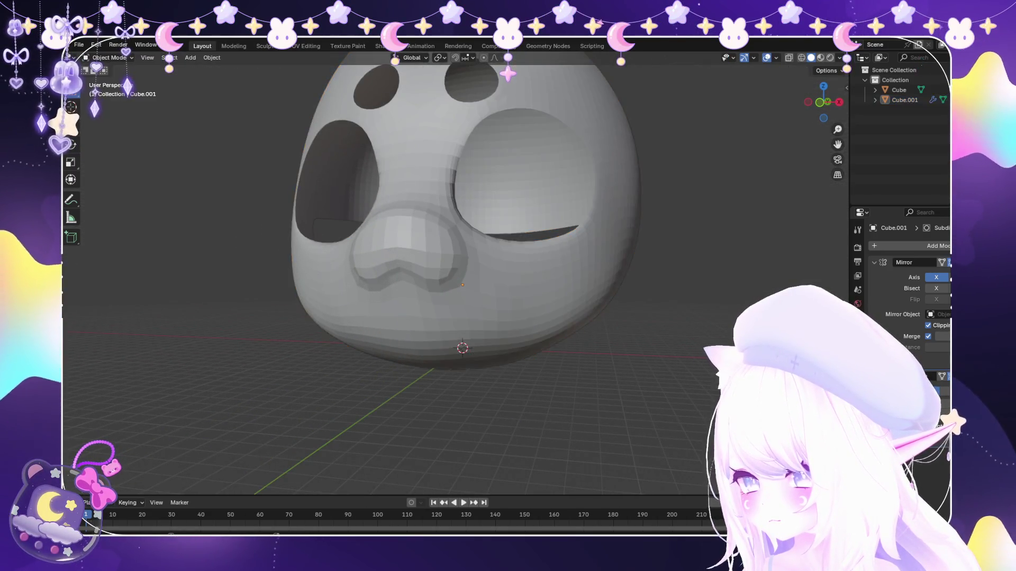
{"action": "scroll", "coordinate": [461, 238], "scroll_direction": "down", "scroll_amount": 3}
Enter Edit Mode and slide another vertex beside the nose along its edge.
{"action": "middle_click_drag", "start_coordinate": [460, 238], "coordinate": [357, 238]}
{"action": "middle_click_drag", "start_coordinate": [460, 239], "coordinate": [357, 239]}
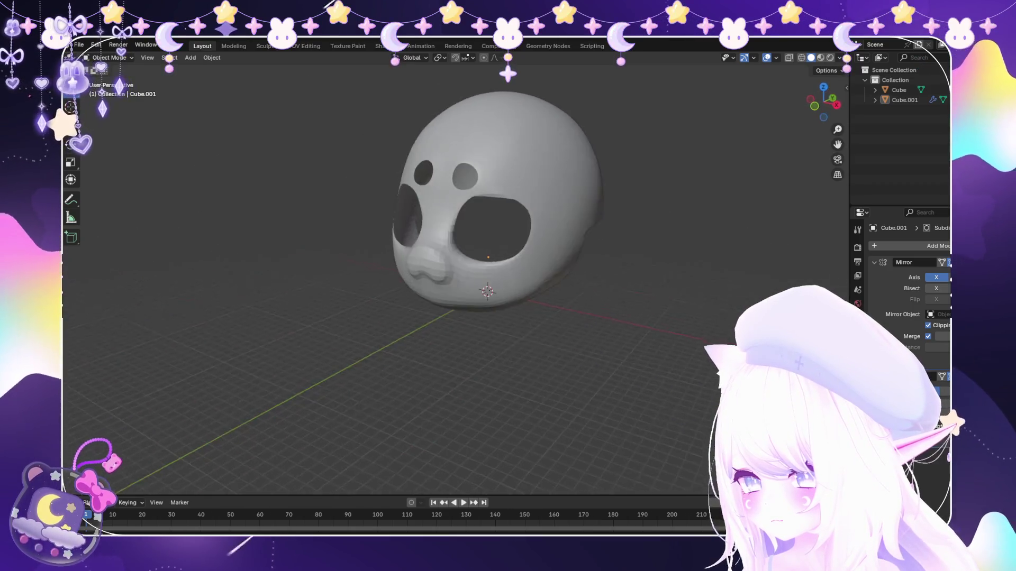
{"action": "scroll", "coordinate": [476, 238], "scroll_direction": "up", "scroll_amount": 3}
{"action": "left_click", "coordinate": [523, 286]}
{"action": "key", "text": "Tab"}
{"action": "scroll", "coordinate": [524, 286], "scroll_direction": "up", "scroll_amount": 3}
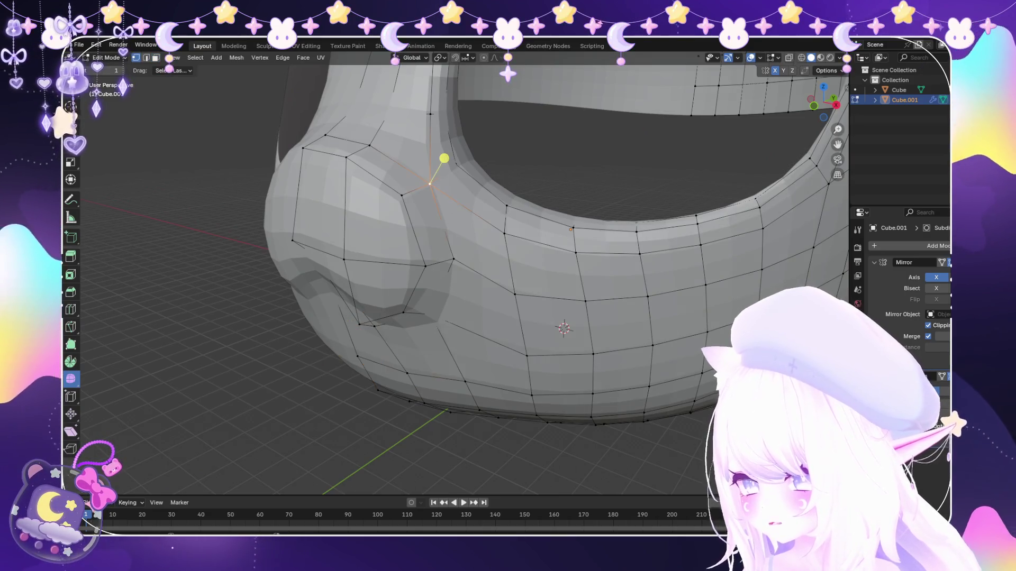
{"action": "middle_click_drag", "start_coordinate": [443, 159], "coordinate": [489, 181]}
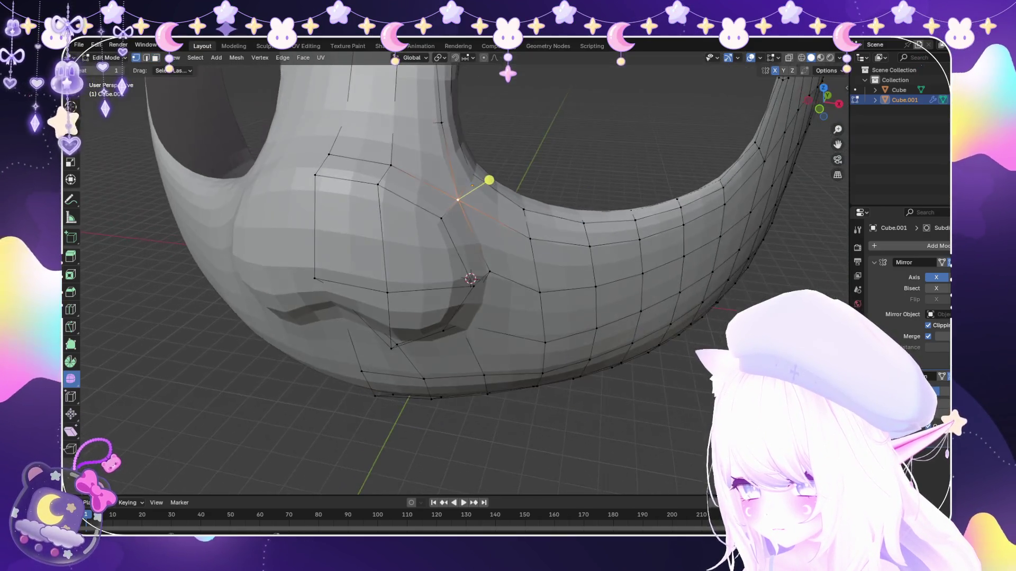
{"action": "key", "text": "shift+v"}
{"action": "left_click", "coordinate": [529, 241]}
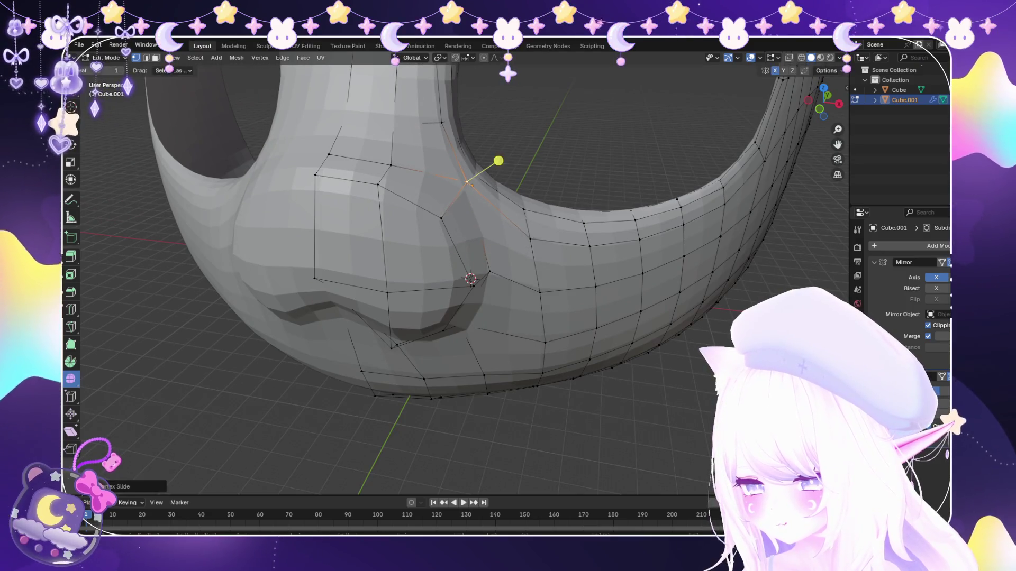
{"action": "scroll", "coordinate": [480, 222], "scroll_direction": "down", "scroll_amount": 4}
Preview the smooth mask as a whole object, then resume editing its mesh.
{"action": "middle_click_drag", "start_coordinate": [479, 223], "coordinate": [492, 196]}
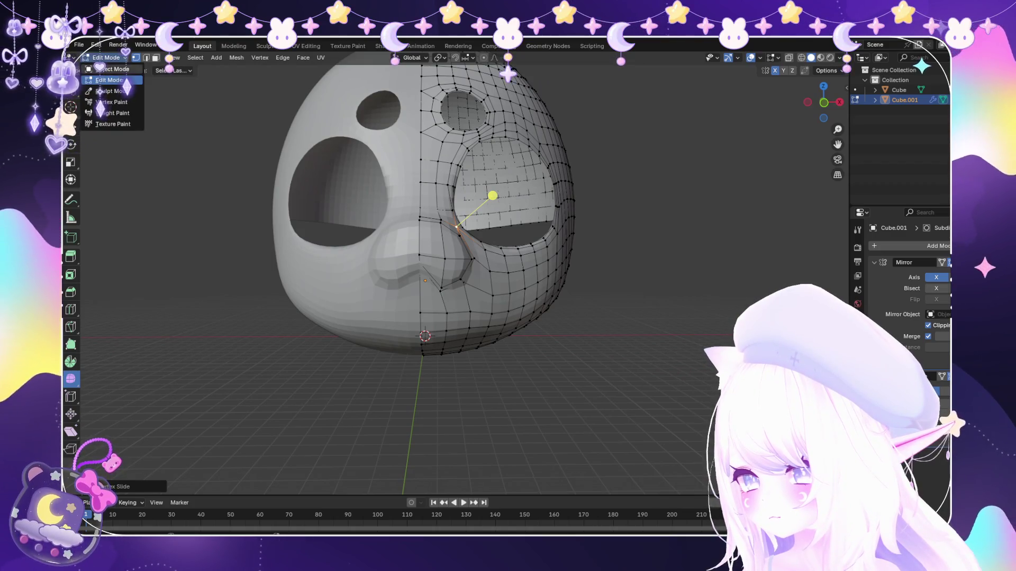
{"action": "key", "text": "Tab"}
{"action": "mouse_move", "coordinate": [508, 238]}
{"action": "middle_mouse_down"}
{"action": "mouse_move", "coordinate": [412, 285]}
{"action": "mouse_move", "coordinate": [555, 238]}
{"action": "middle_mouse_up"}
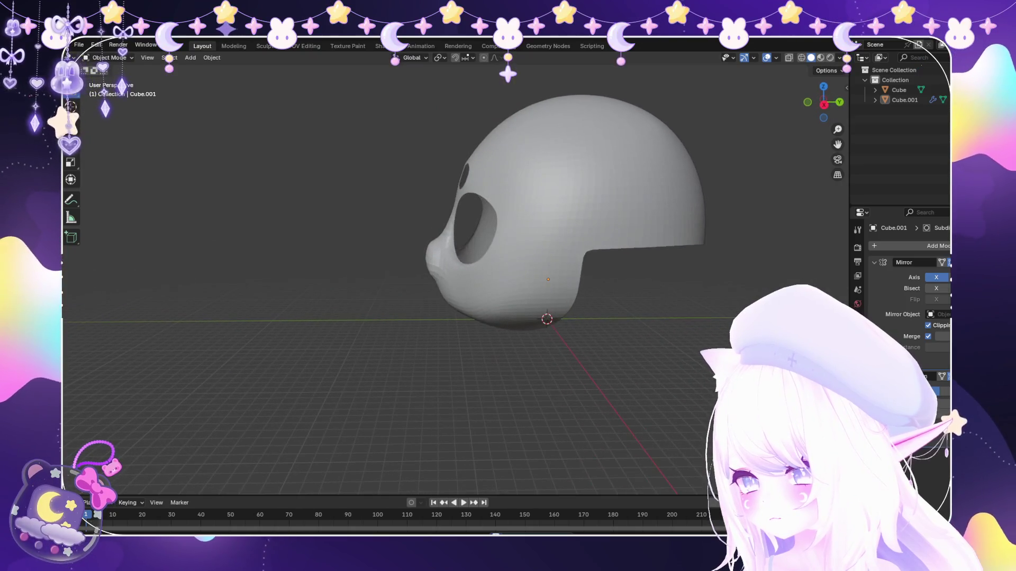
{"action": "scroll", "coordinate": [508, 238], "scroll_direction": "up", "scroll_amount": 3}
{"action": "left_click", "coordinate": [556, 238]}
{"action": "key", "text": "Tab"}
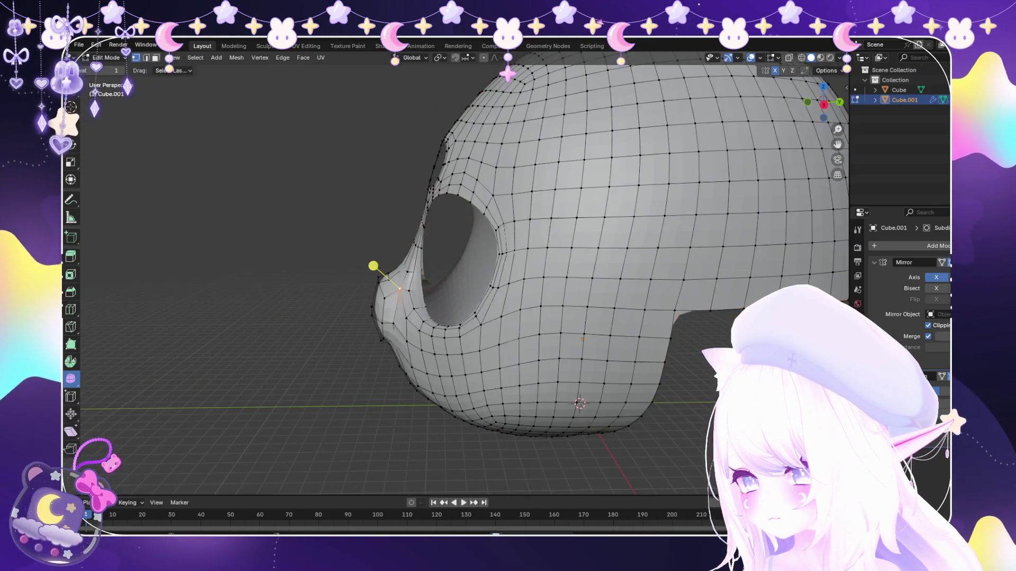
{"action": "scroll", "coordinate": [374, 265], "scroll_direction": "up", "scroll_amount": 3}
{"action": "scroll", "coordinate": [348, 286], "scroll_direction": "up", "scroll_amount": 2}
{"action": "scroll", "coordinate": [348, 300], "scroll_direction": "down", "scroll_amount": 3}
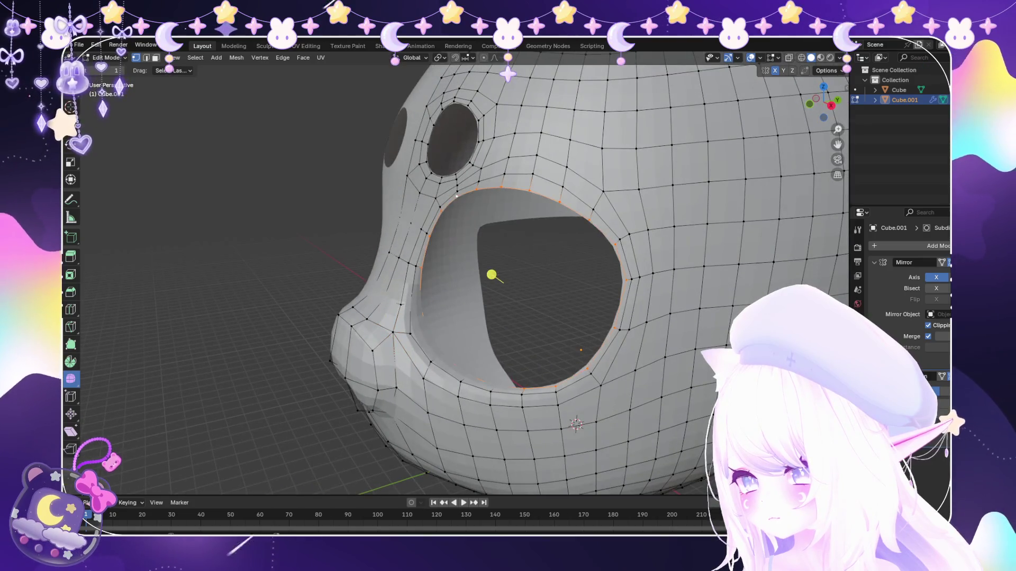
{"action": "scroll", "coordinate": [496, 276], "scroll_direction": "up", "scroll_amount": 1}
Select the eye hole's rim loop and move its top edges along Z after a cancelled Y move.
{"action": "middle_click_drag", "start_coordinate": [503, 277], "coordinate": [409, 260]}
{"action": "left_click", "coordinate": [409, 261], "text": "alt"}
{"action": "key", "text": "g"}
{"action": "key", "text": "y"}
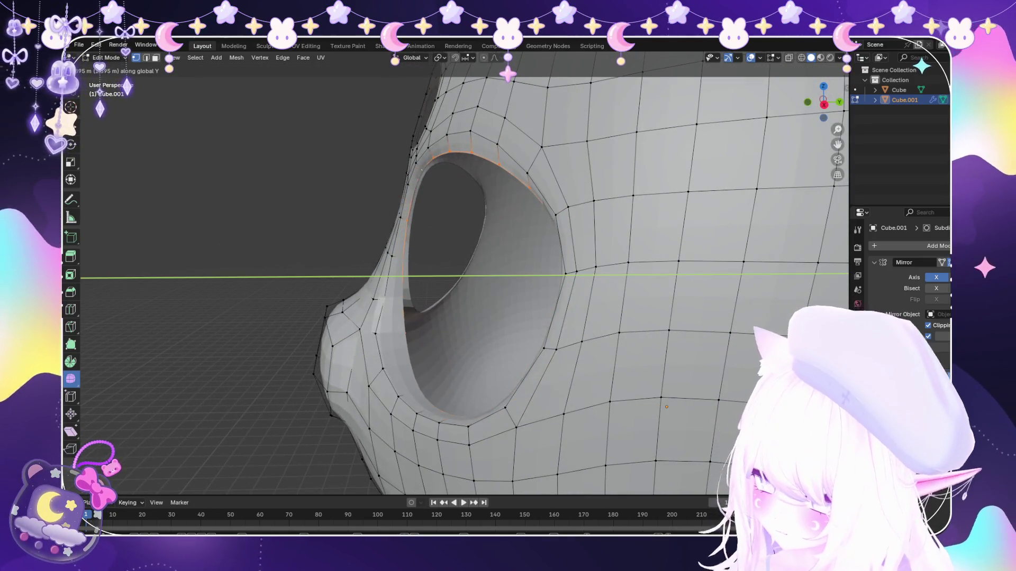
{"action": "key", "text": "Escape"}
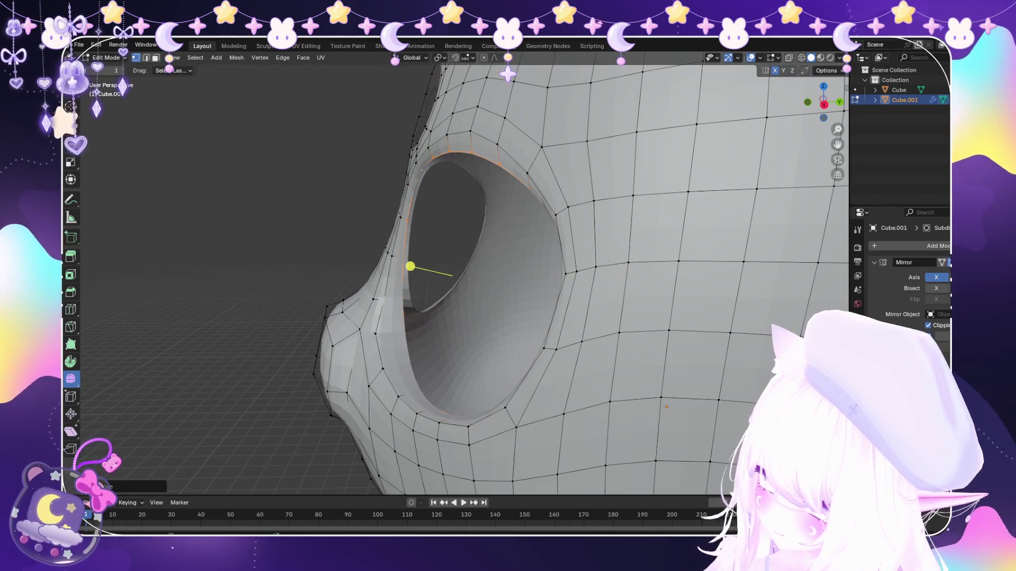
{"action": "scroll", "coordinate": [409, 261], "scroll_direction": "down", "scroll_amount": 3}
{"action": "scroll", "coordinate": [508, 263], "scroll_direction": "down", "scroll_amount": 2}
{"action": "mouse_move", "coordinate": [409, 261]}
{"action": "middle_mouse_down"}
{"action": "mouse_move", "coordinate": [508, 262]}
{"action": "mouse_move", "coordinate": [545, 255]}
{"action": "mouse_move", "coordinate": [539, 239]}
{"action": "mouse_move", "coordinate": [517, 249]}
{"action": "mouse_move", "coordinate": [558, 252]}
{"action": "middle_mouse_up"}
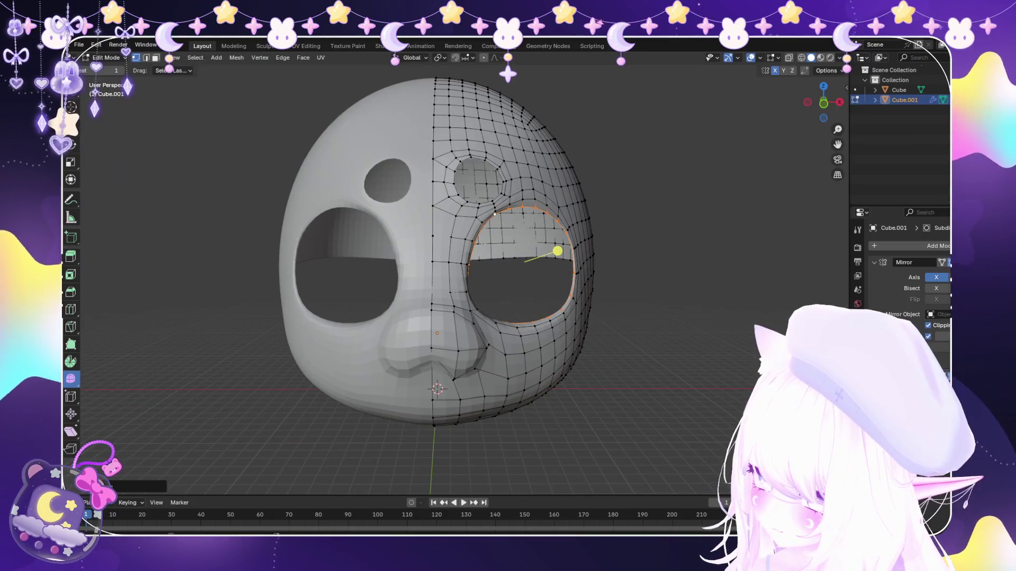
{"action": "middle_click_drag", "start_coordinate": [565, 194], "coordinate": [537, 198]}
{"action": "scroll", "coordinate": [538, 198], "scroll_direction": "up", "scroll_amount": 3}
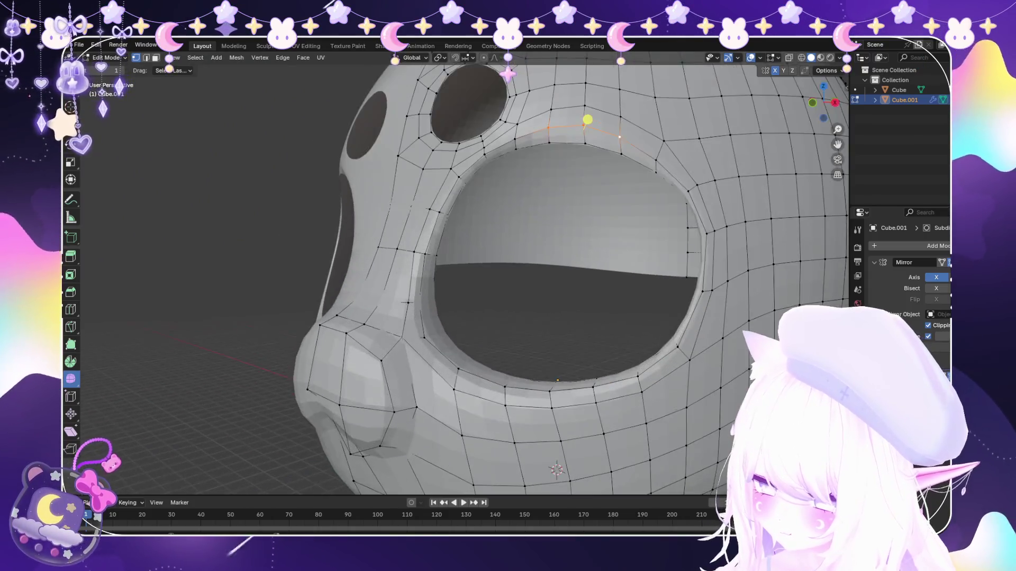
{"action": "middle_click_drag", "start_coordinate": [588, 116], "coordinate": [524, 154]}
{"action": "key", "text": "g"}
{"action": "left_click", "coordinate": [523, 159]}
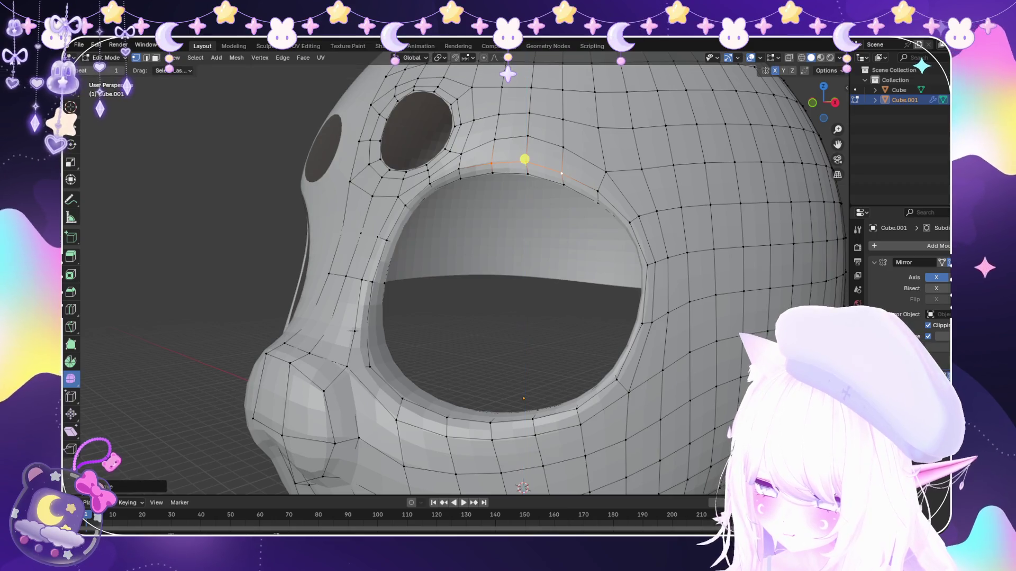
{"action": "scroll", "coordinate": [468, 229], "scroll_direction": "down", "scroll_amount": 5}
Lower the top rim edges further along Z and check the result in wireframe view.
{"action": "mouse_move", "coordinate": [469, 229]}
{"action": "middle_mouse_down"}
{"action": "mouse_move", "coordinate": [508, 182]}
{"action": "mouse_move", "coordinate": [508, 233]}
{"action": "middle_mouse_up"}
{"action": "scroll", "coordinate": [441, 202], "scroll_direction": "up", "scroll_amount": 5}
{"action": "scroll", "coordinate": [442, 202], "scroll_direction": "down", "scroll_amount": 2}
{"action": "scroll", "coordinate": [508, 233], "scroll_direction": "down", "scroll_amount": 3}
{"action": "scroll", "coordinate": [557, 181], "scroll_direction": "up", "scroll_amount": 5}
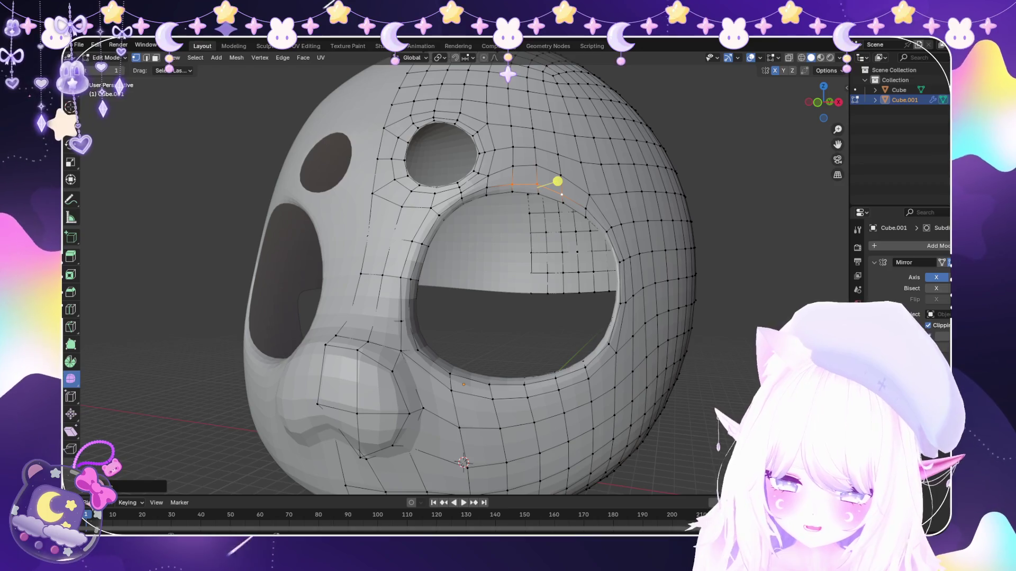
{"action": "scroll", "coordinate": [465, 274], "scroll_direction": "up", "scroll_amount": 2}
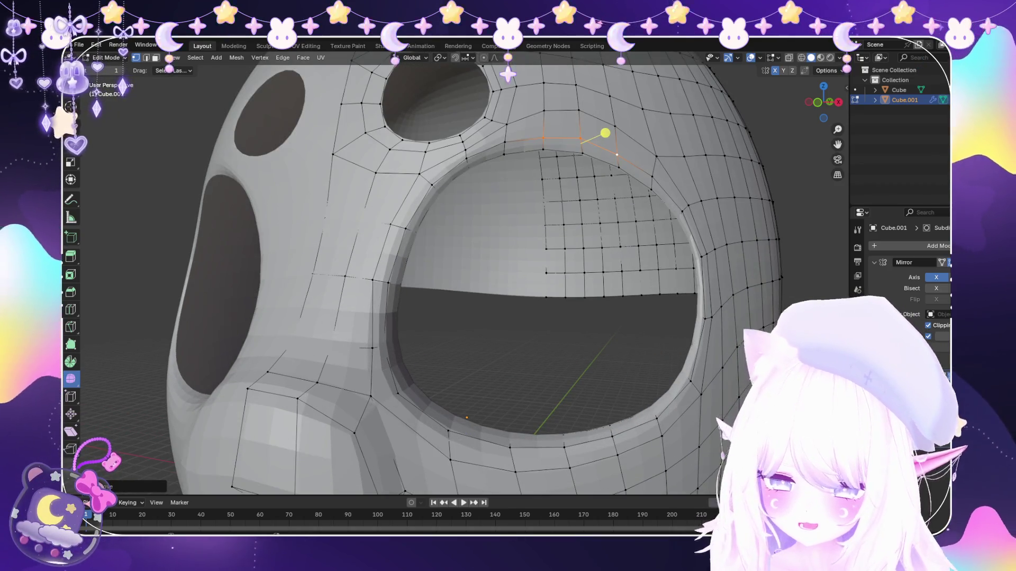
{"action": "key", "text": "g"}
{"action": "key", "text": "z"}
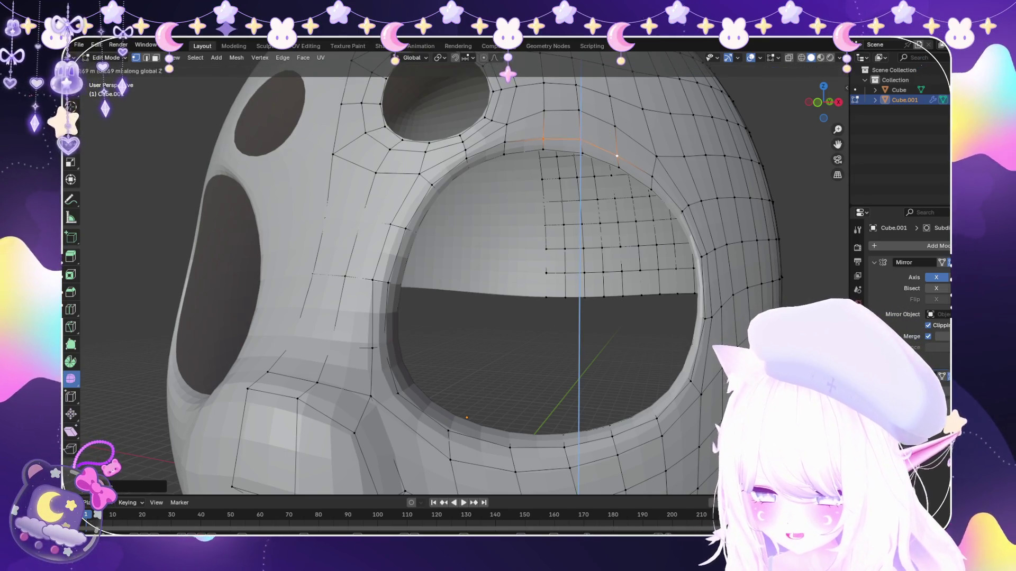
{"action": "left_click", "coordinate": [605, 138]}
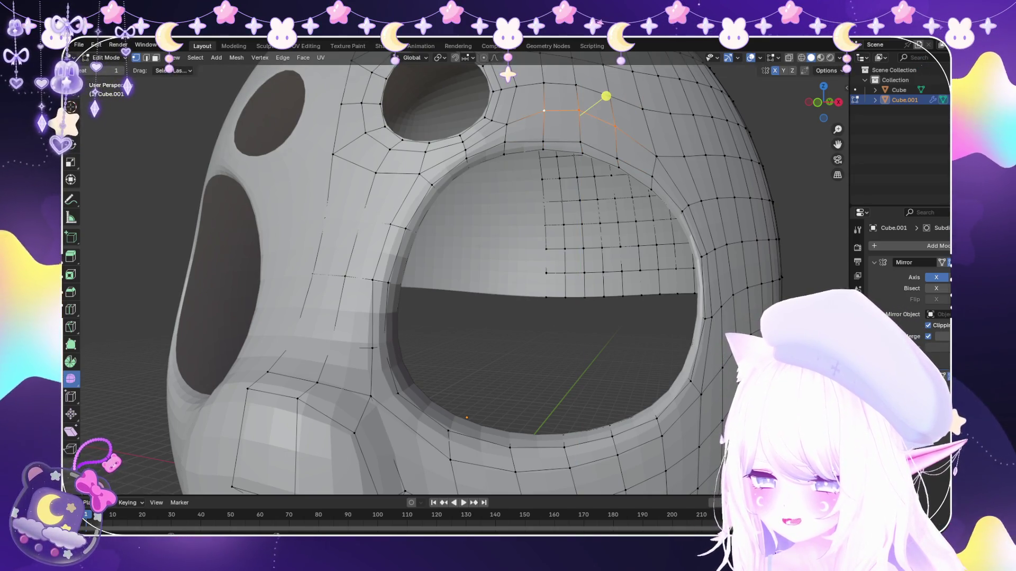
{"action": "key", "text": "g"}
{"action": "key", "text": "Escape"}
{"action": "key", "text": "z"}
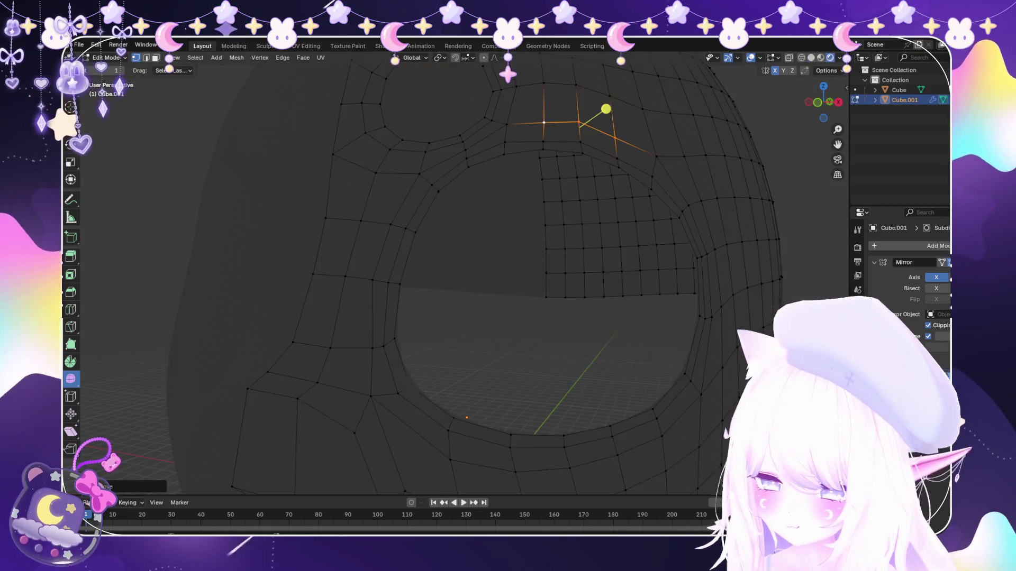
{"action": "key", "text": "z"}
{"action": "left_click", "coordinate": [635, 84]}
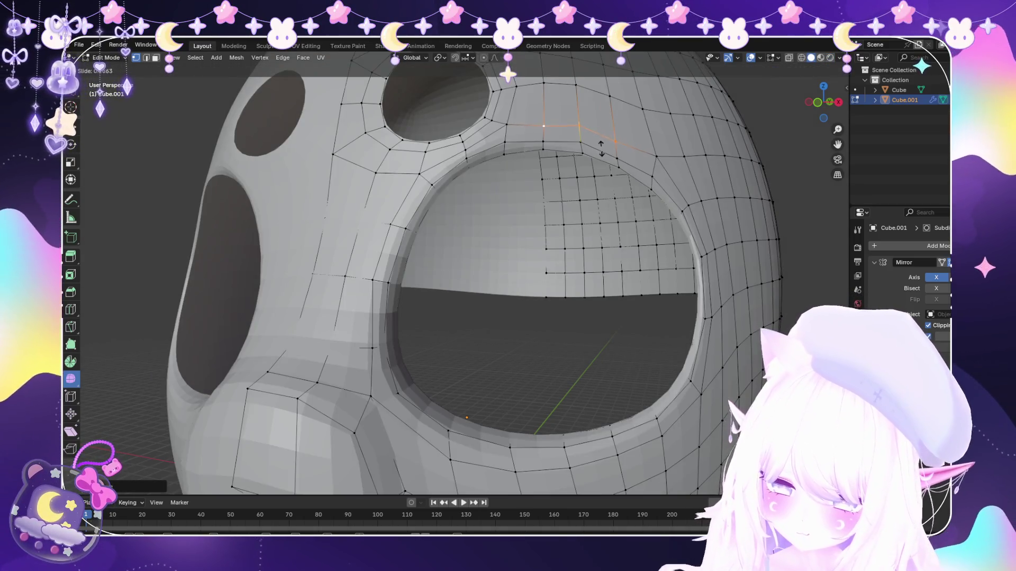
Slide single vertices above the eye hole along their edges to even the mesh.
{"action": "left_click", "coordinate": [616, 136]}
{"action": "key", "text": "g"}
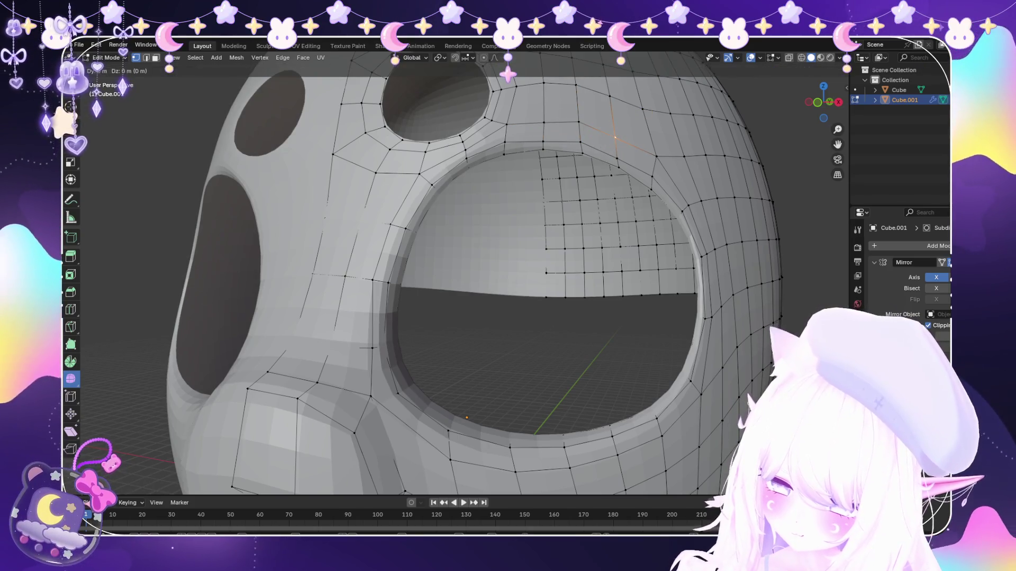
{"action": "key", "text": "Escape"}
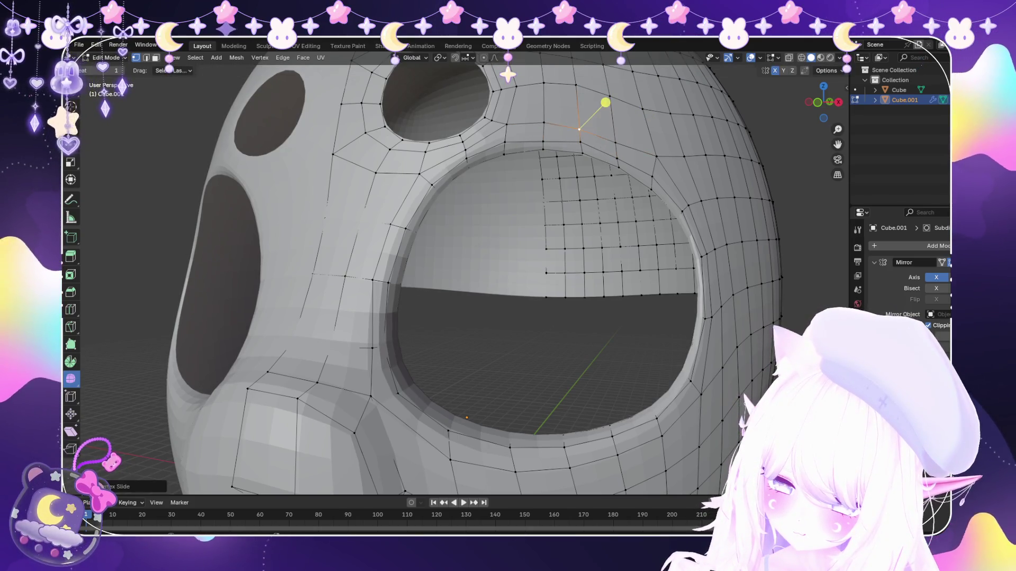
{"action": "left_click", "coordinate": [544, 123]}
{"action": "key", "text": "g"}
{"action": "key", "text": "g"}
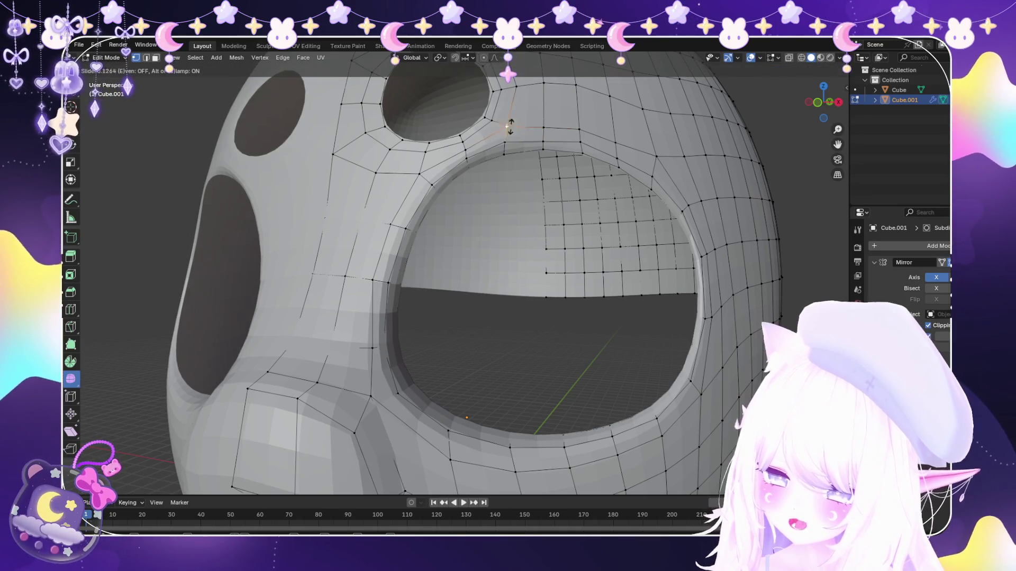
{"action": "left_click", "coordinate": [513, 107]}
{"action": "left_click", "coordinate": [691, 141]}
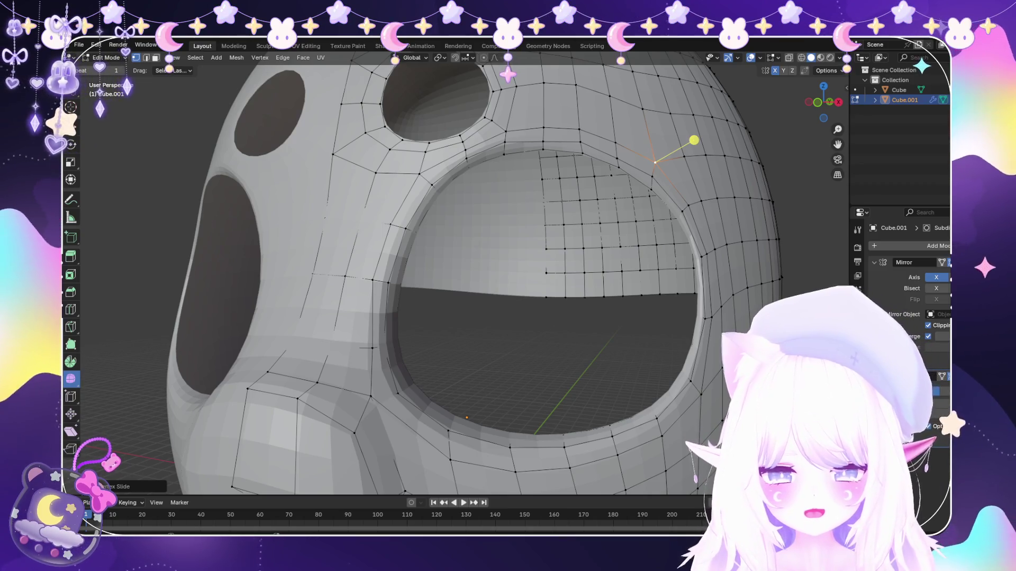
{"action": "scroll", "coordinate": [456, 270], "scroll_direction": "down", "scroll_amount": 2}
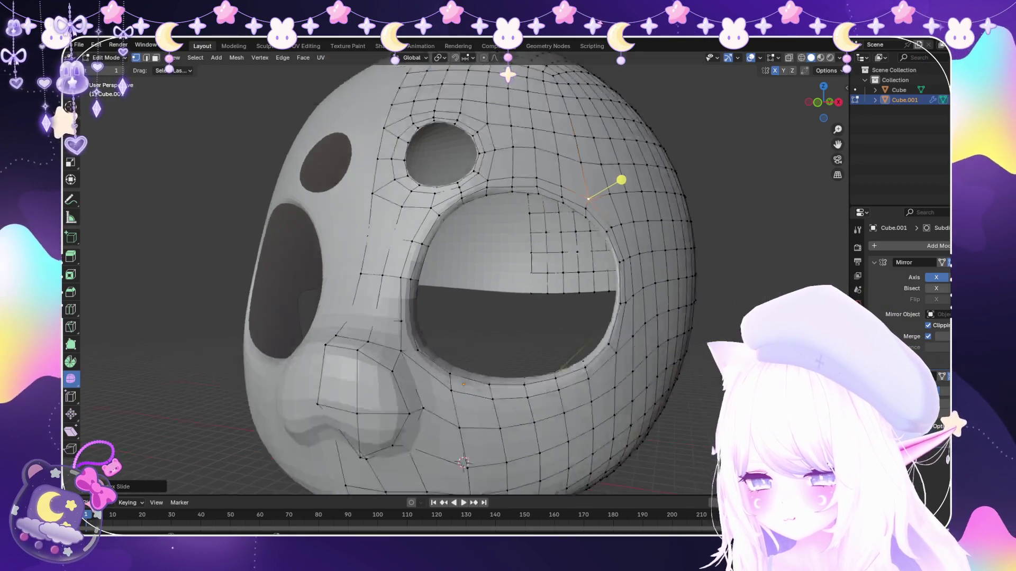
{"action": "scroll", "coordinate": [456, 270], "scroll_direction": "down", "scroll_amount": 3}
{"action": "middle_click_drag", "start_coordinate": [457, 270], "coordinate": [540, 265]}
{"action": "mouse_move", "coordinate": [571, 221]}
{"action": "middle_mouse_down"}
{"action": "mouse_move", "coordinate": [503, 191]}
{"action": "mouse_move", "coordinate": [481, 152]}
{"action": "middle_mouse_up"}
{"action": "scroll", "coordinate": [481, 151], "scroll_direction": "up", "scroll_amount": 2}
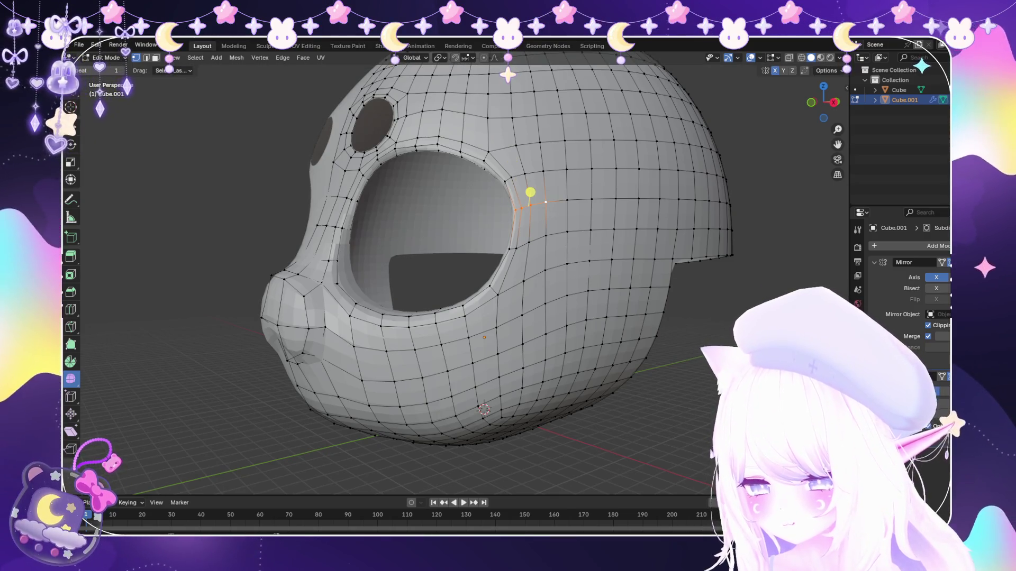
Nudge a vertex beside the eye hole along the Y and X axes.
{"action": "key", "text": "g"}
{"action": "key", "text": "y"}
{"action": "key", "text": "Escape"}
{"action": "middle_click_drag", "start_coordinate": [529, 192], "coordinate": [550, 195]}
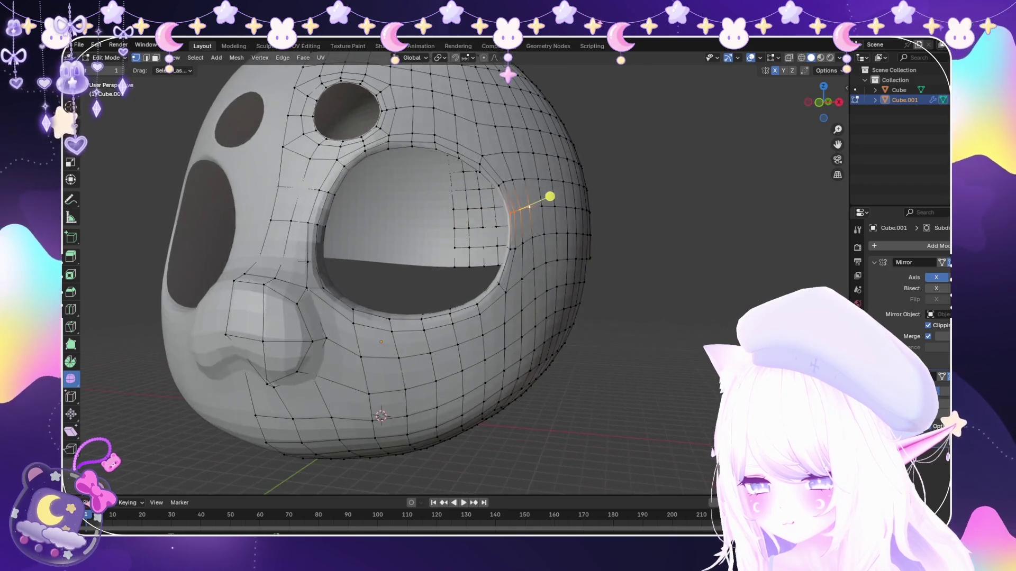
{"action": "scroll", "coordinate": [536, 198], "scroll_direction": "up", "scroll_amount": 4}
{"action": "scroll", "coordinate": [508, 207], "scroll_direction": "up", "scroll_amount": 4}
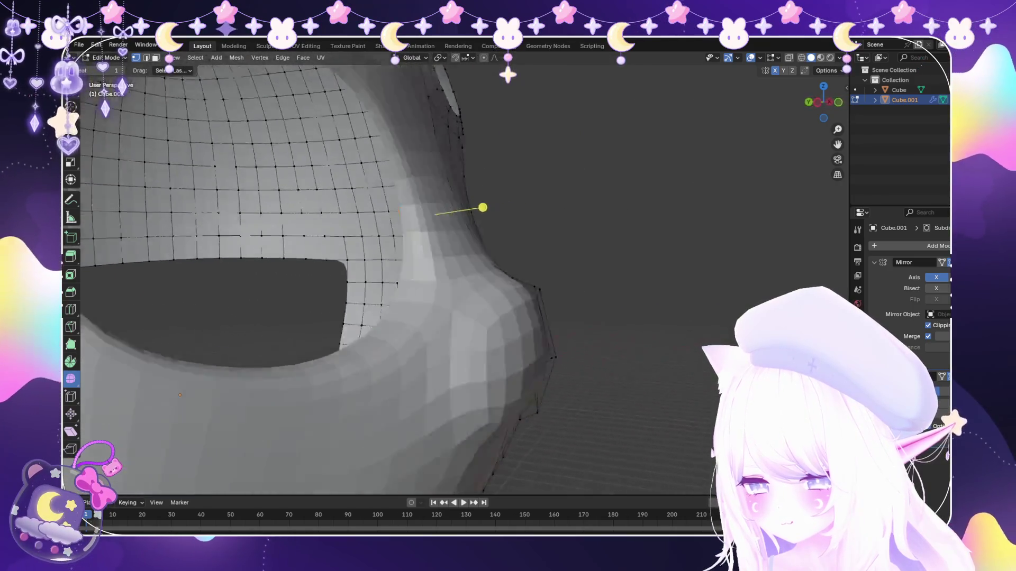
{"action": "scroll", "coordinate": [481, 209], "scroll_direction": "up", "scroll_amount": 4}
{"action": "scroll", "coordinate": [481, 208], "scroll_direction": "down", "scroll_amount": 5}
{"action": "scroll", "coordinate": [481, 209], "scroll_direction": "down", "scroll_amount": 4}
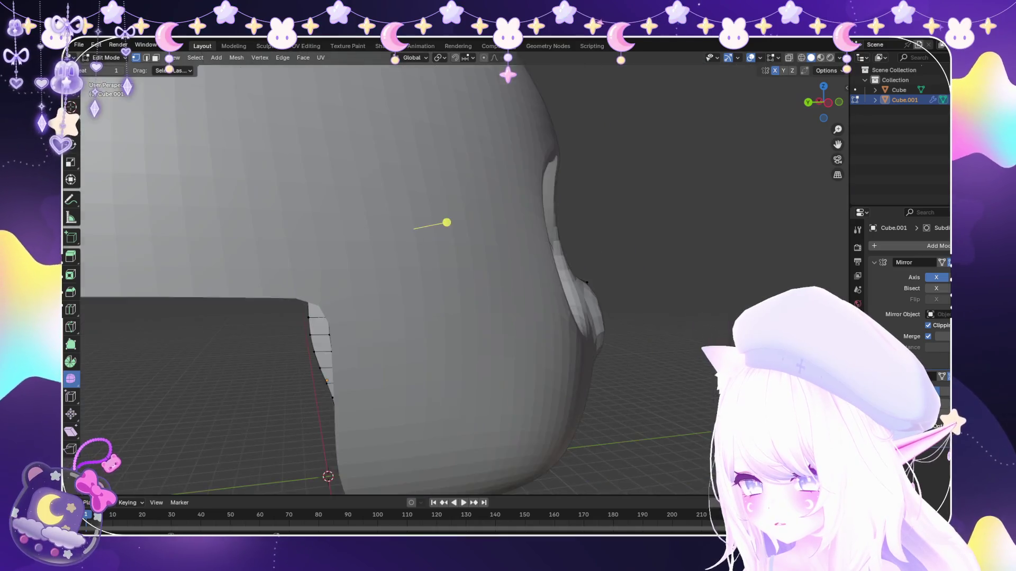
{"action": "scroll", "coordinate": [481, 209], "scroll_direction": "down", "scroll_amount": 4}
{"action": "mouse_move", "coordinate": [519, 219]}
{"action": "middle_mouse_down"}
{"action": "mouse_move", "coordinate": [501, 219]}
{"action": "mouse_move", "coordinate": [516, 219]}
{"action": "middle_mouse_up"}
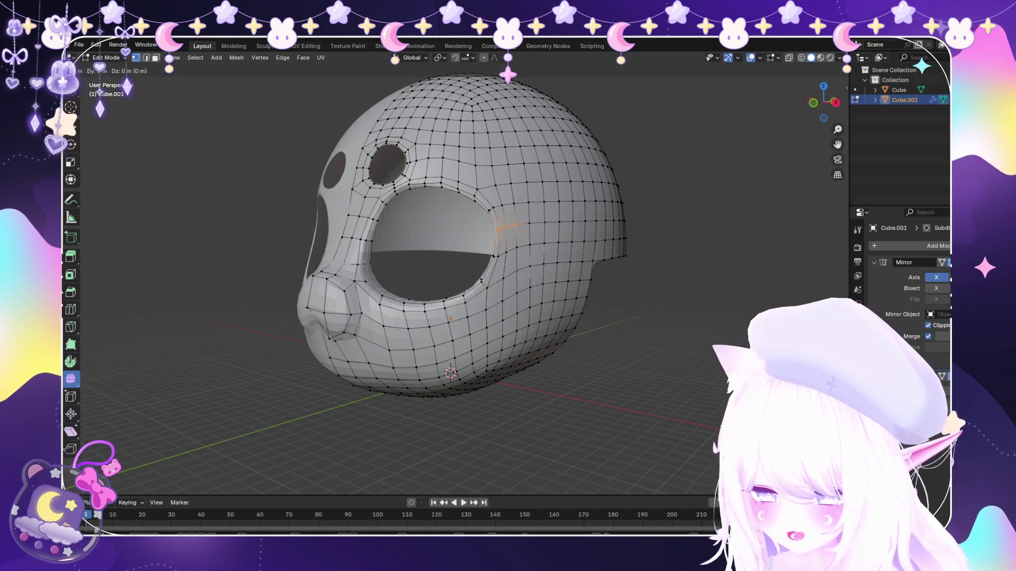
{"action": "key", "text": "x"}
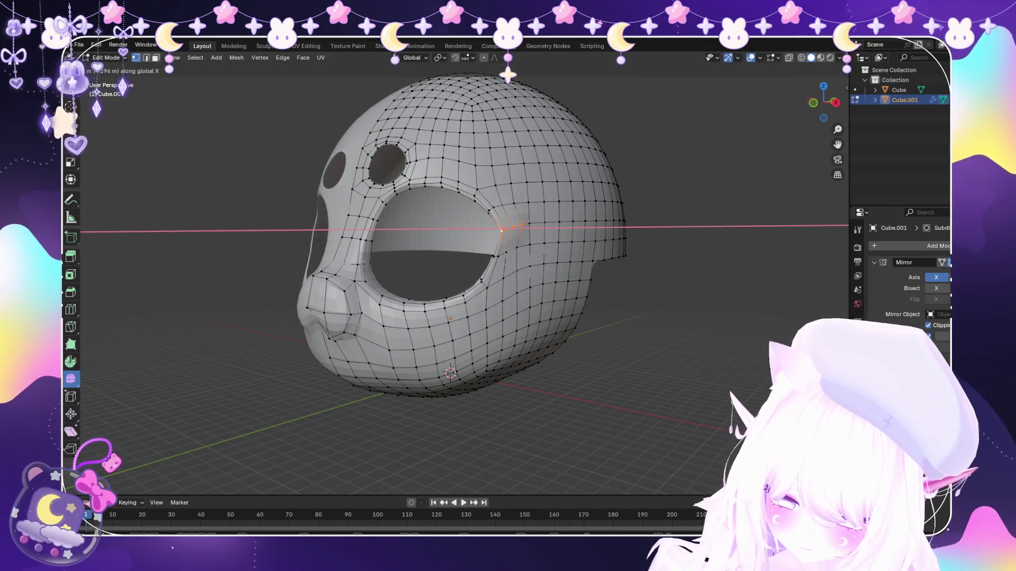
{"action": "left_click", "coordinate": [511, 220]}
{"action": "mouse_move", "coordinate": [510, 220]}
{"action": "middle_mouse_down"}
{"action": "mouse_move", "coordinate": [479, 225]}
{"action": "mouse_move", "coordinate": [522, 220]}
{"action": "mouse_move", "coordinate": [477, 295]}
{"action": "middle_mouse_up"}
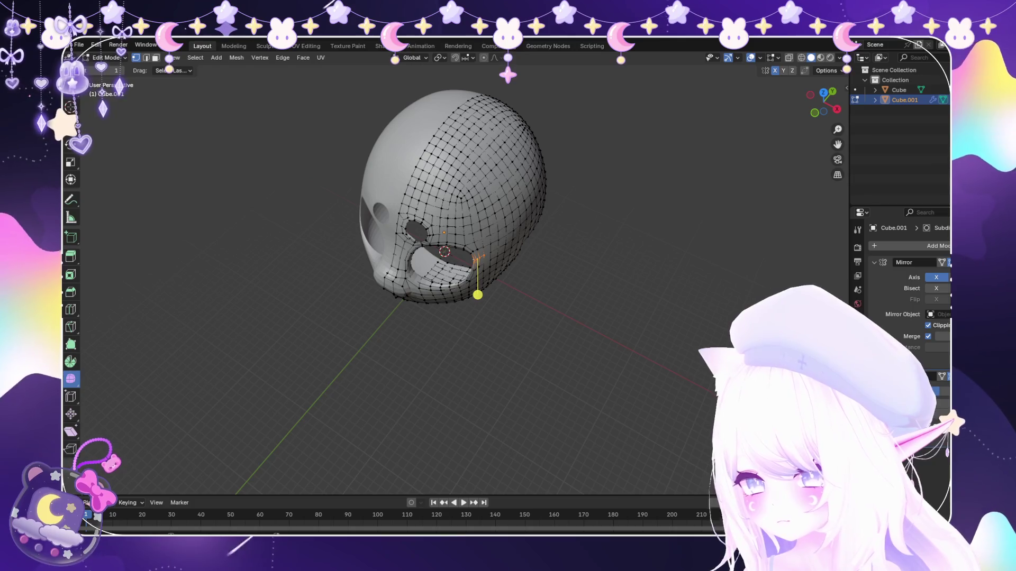
Turn on proportional editing and move the eye-rim vertex with soft falloff.
{"action": "key", "text": "o"}
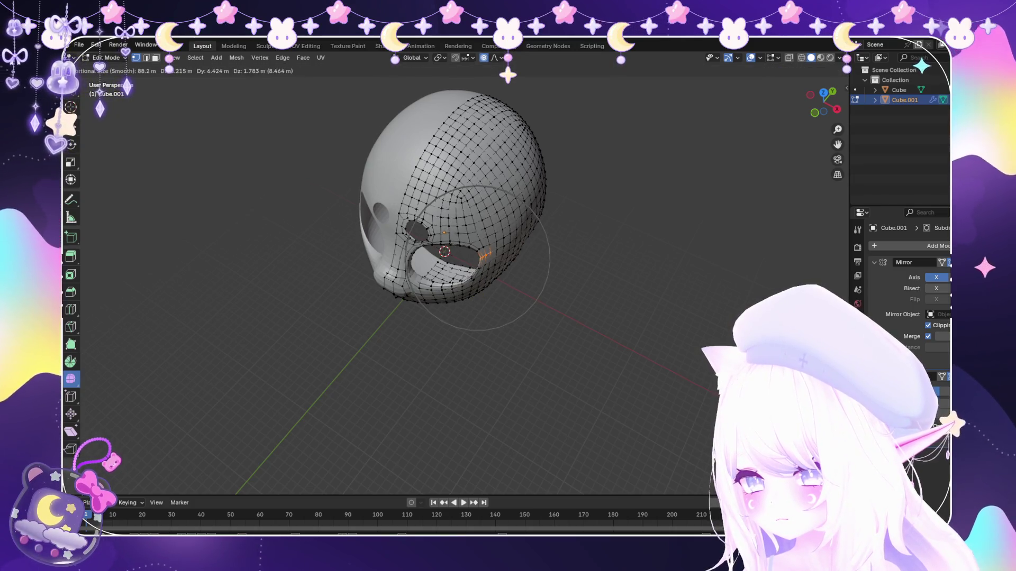
{"action": "right_click", "coordinate": [480, 274]}
{"action": "middle_click_drag", "start_coordinate": [482, 289], "coordinate": [513, 231]}
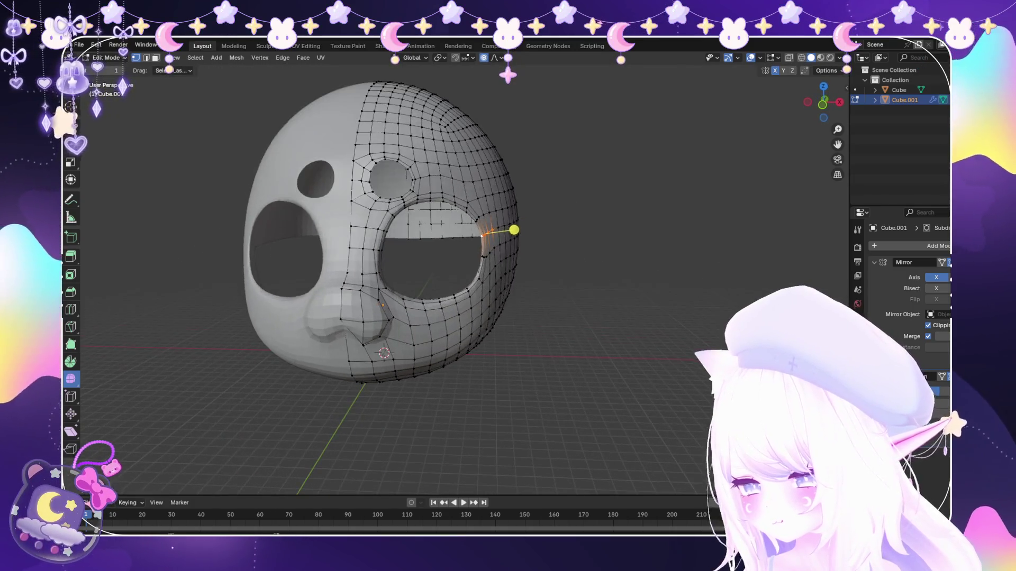
{"action": "key", "text": "g"}
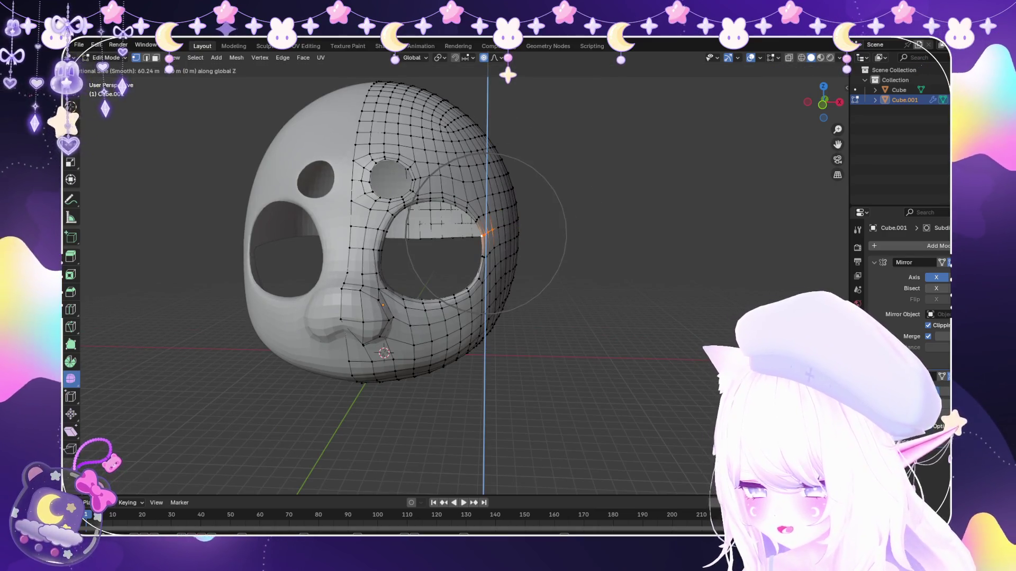
{"action": "key", "text": "z"}
{"action": "mouse_move", "coordinate": [512, 227]}
{"action": "middle_mouse_down"}
{"action": "mouse_move", "coordinate": [502, 235]}
{"action": "mouse_move", "coordinate": [518, 227]}
{"action": "mouse_move", "coordinate": [500, 274]}
{"action": "mouse_move", "coordinate": [490, 239]}
{"action": "mouse_move", "coordinate": [537, 256]}
{"action": "middle_mouse_up"}
{"action": "left_click", "coordinate": [492, 234]}
{"action": "scroll", "coordinate": [517, 227], "scroll_direction": "up", "scroll_amount": 2}
{"action": "scroll", "coordinate": [535, 213], "scroll_direction": "up", "scroll_amount": 2}
{"action": "scroll", "coordinate": [471, 254], "scroll_direction": "up", "scroll_amount": 3}
{"action": "scroll", "coordinate": [490, 239], "scroll_direction": "up", "scroll_amount": 2}
{"action": "scroll", "coordinate": [524, 252], "scroll_direction": "down", "scroll_amount": 3}
Raise the eye hole's outer-edge vertices vertically with soft falloff.
{"action": "key", "text": "g"}
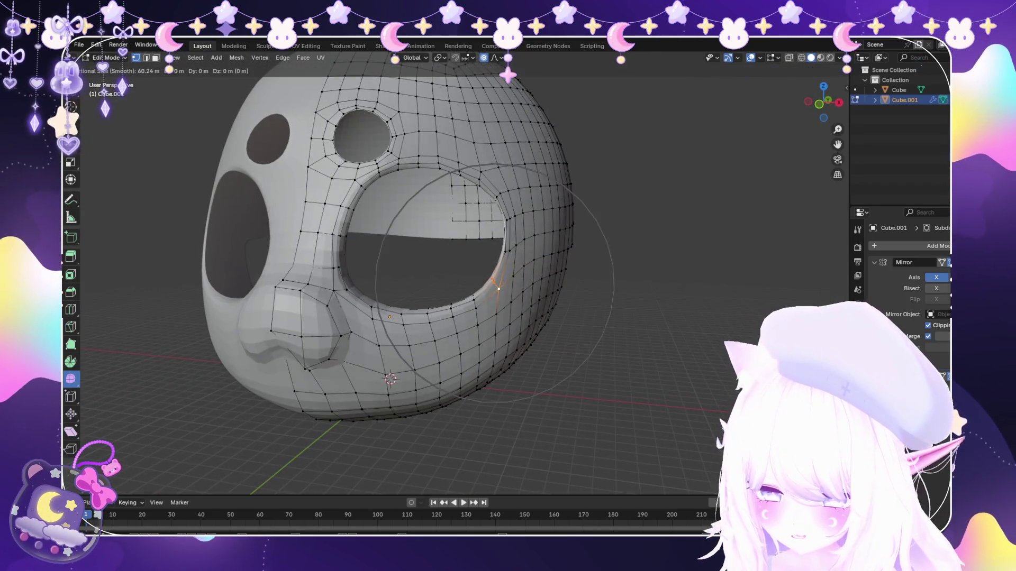
{"action": "key", "text": "z"}
{"action": "scroll", "coordinate": [537, 256], "scroll_direction": "up", "scroll_amount": 3}
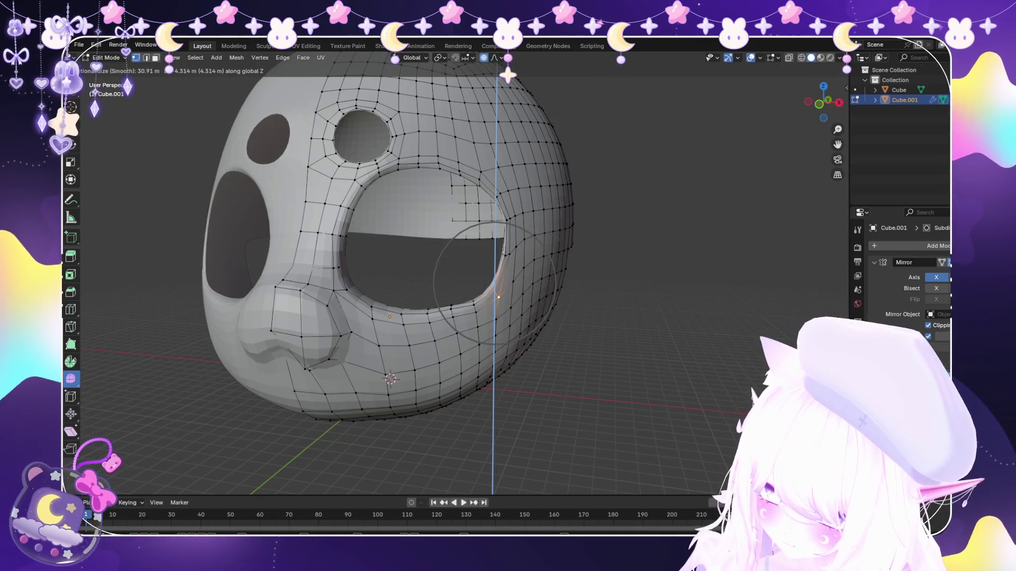
{"action": "left_click", "coordinate": [538, 265]}
{"action": "middle_click_drag", "start_coordinate": [538, 265], "coordinate": [524, 259]}
{"action": "scroll", "coordinate": [524, 259], "scroll_direction": "down", "scroll_amount": 3}
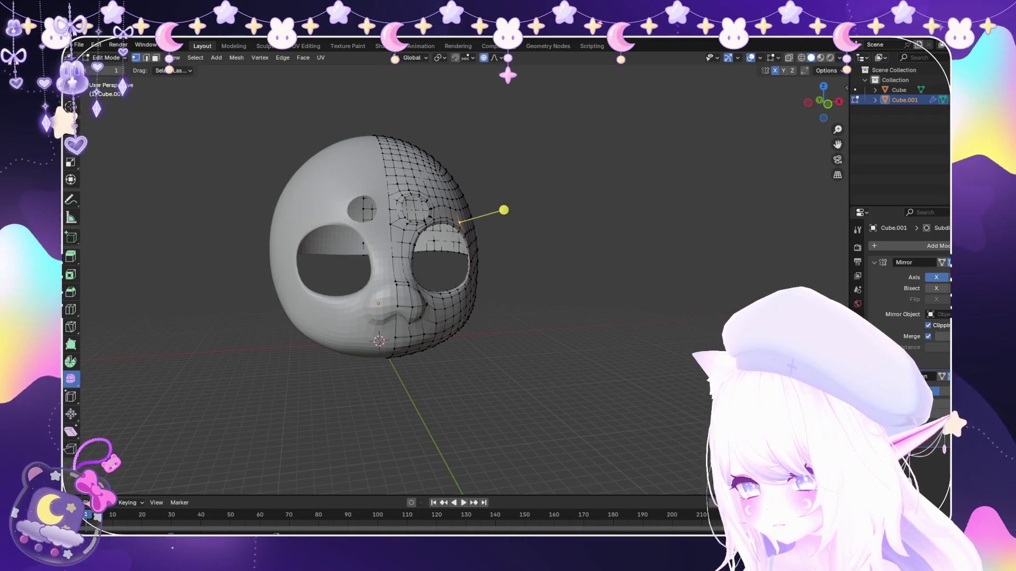
{"action": "scroll", "coordinate": [506, 199], "scroll_direction": "up", "scroll_amount": 3}
Vertex-slide a vertex above the eye hole along its edge and inspect from the side.
{"action": "middle_click_drag", "start_coordinate": [500, 170], "coordinate": [493, 172]}
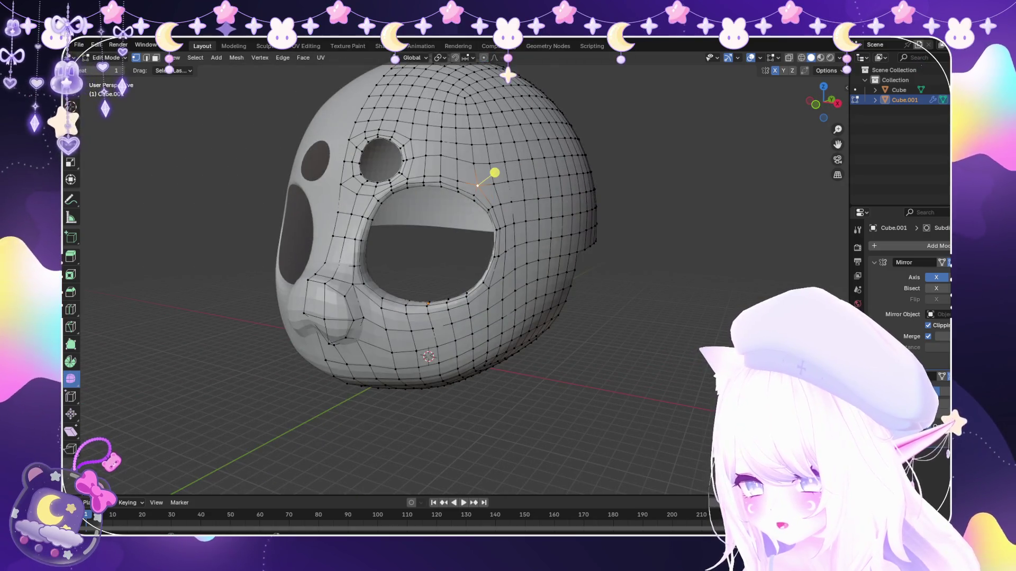
{"action": "scroll", "coordinate": [493, 172], "scroll_direction": "up", "scroll_amount": 2}
{"action": "key", "text": "g"}
{"action": "key", "text": "g"}
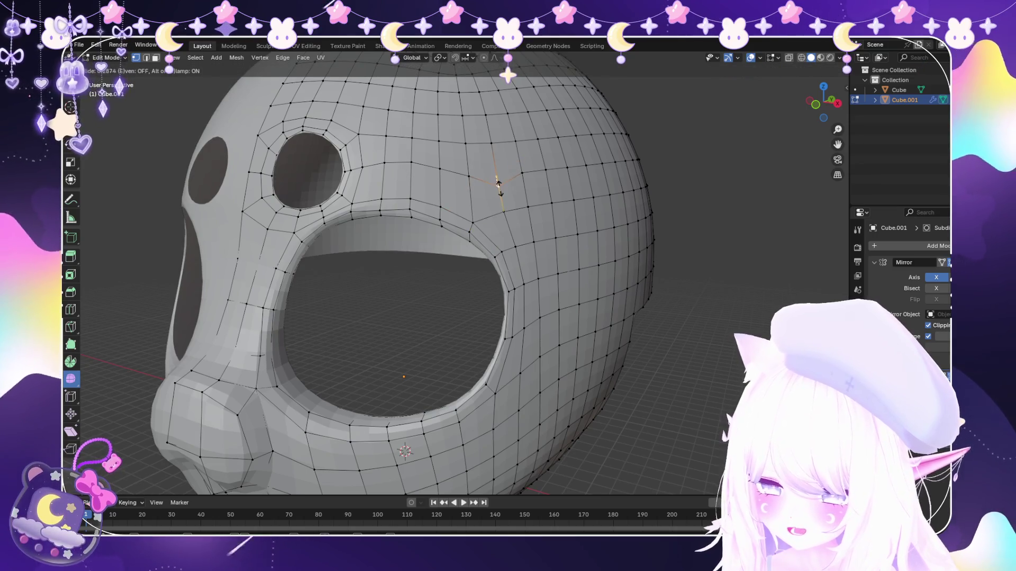
{"action": "left_click", "coordinate": [501, 190]}
{"action": "key", "text": "g"}
{"action": "key", "text": "g"}
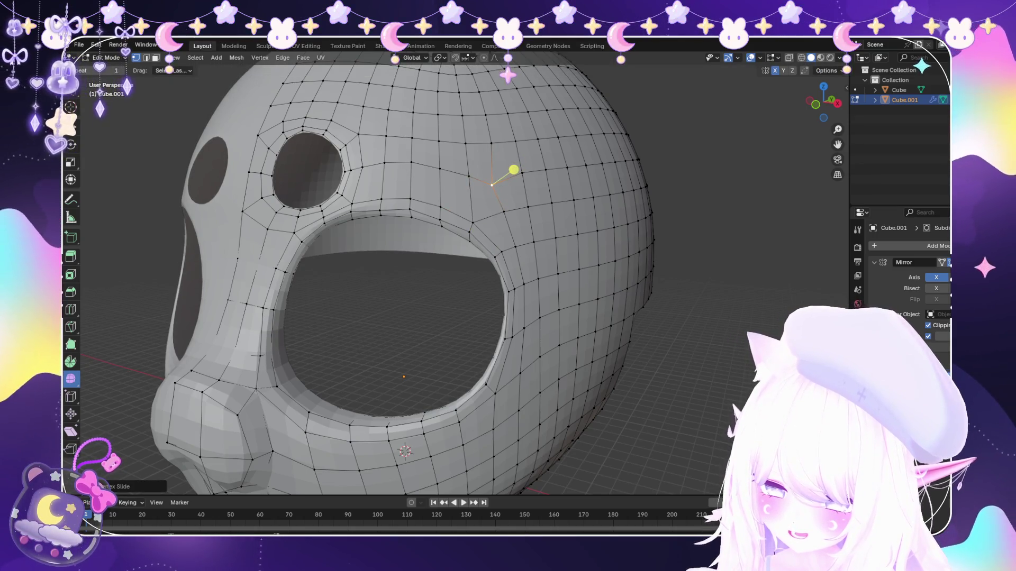
{"action": "scroll", "coordinate": [514, 170], "scroll_direction": "up", "scroll_amount": 3}
{"action": "scroll", "coordinate": [512, 167], "scroll_direction": "up", "scroll_amount": 3}
{"action": "scroll", "coordinate": [424, 187], "scroll_direction": "up", "scroll_amount": 3}
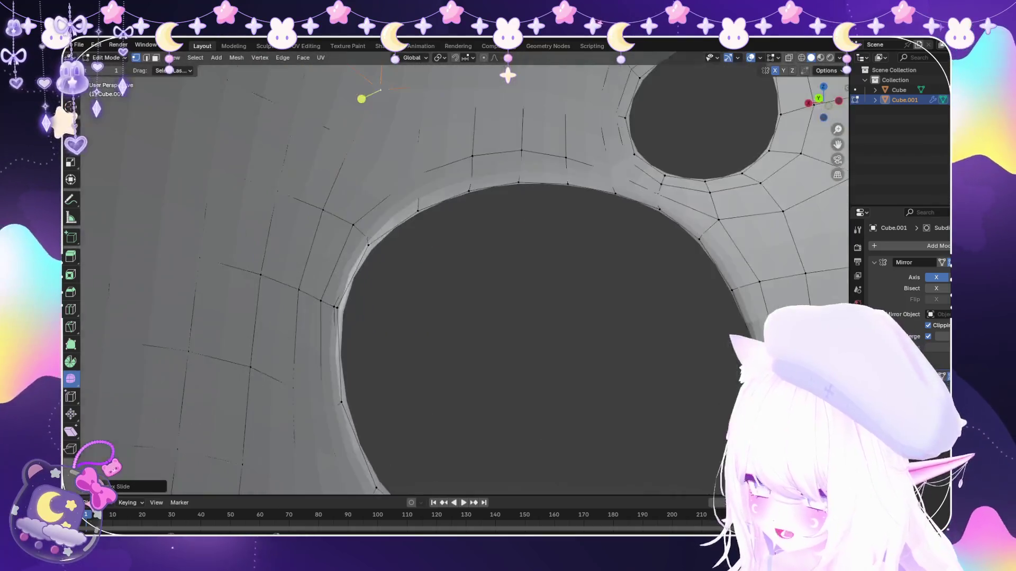
{"action": "scroll", "coordinate": [363, 97], "scroll_direction": "up", "scroll_amount": 3}
{"action": "scroll", "coordinate": [383, 295], "scroll_direction": "up", "scroll_amount": 2}
{"action": "scroll", "coordinate": [604, 210], "scroll_direction": "down", "scroll_amount": 3}
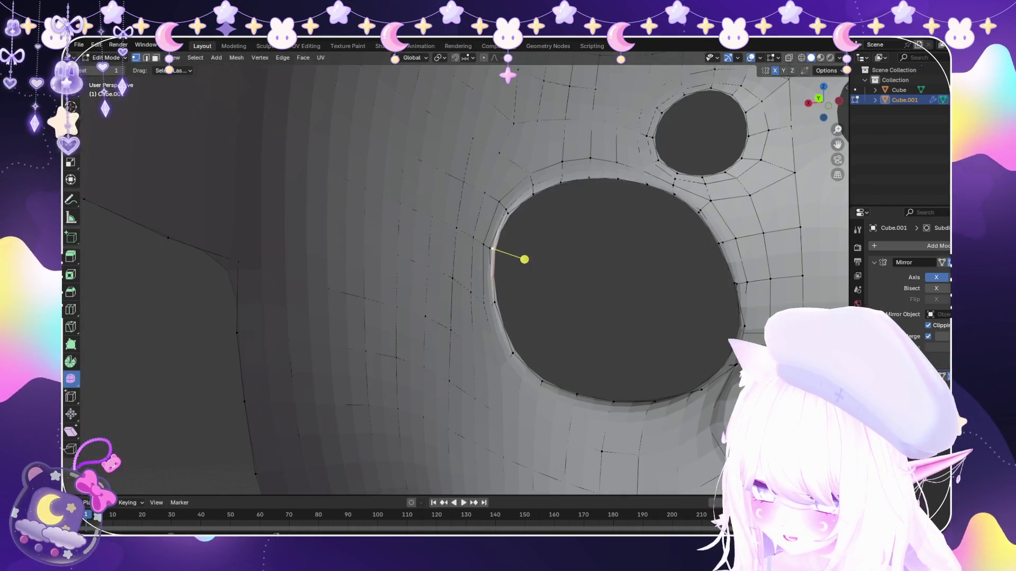
{"action": "scroll", "coordinate": [524, 260], "scroll_direction": "down", "scroll_amount": 4}
{"action": "middle_click_drag", "start_coordinate": [503, 268], "coordinate": [392, 263]}
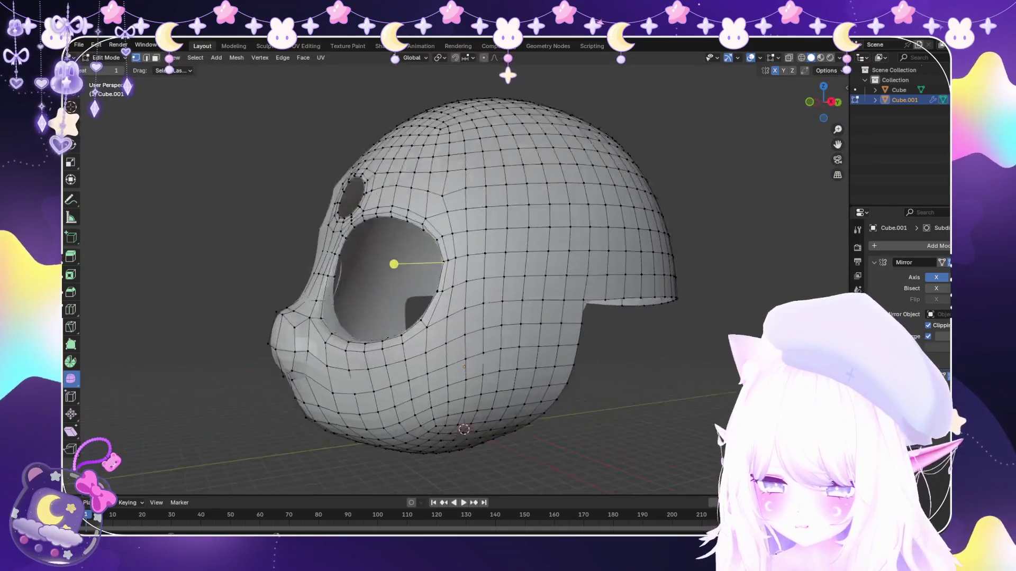
{"action": "scroll", "coordinate": [392, 263], "scroll_direction": "up", "scroll_amount": 3}
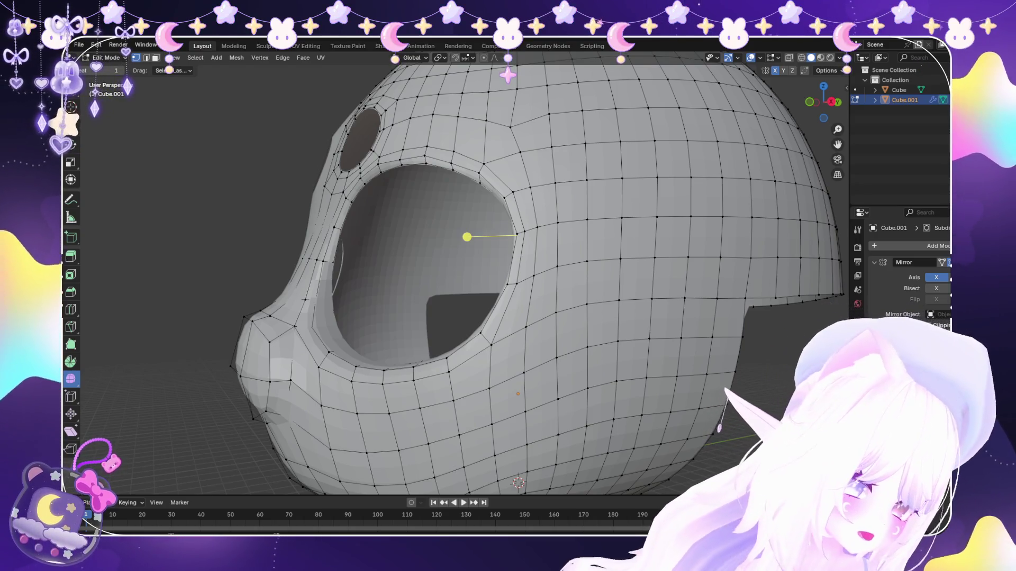
Confirm the edge slide and cancel an attempted Y-axis move of the corner vertex.
{"action": "middle_click_drag", "start_coordinate": [476, 278], "coordinate": [539, 270]}
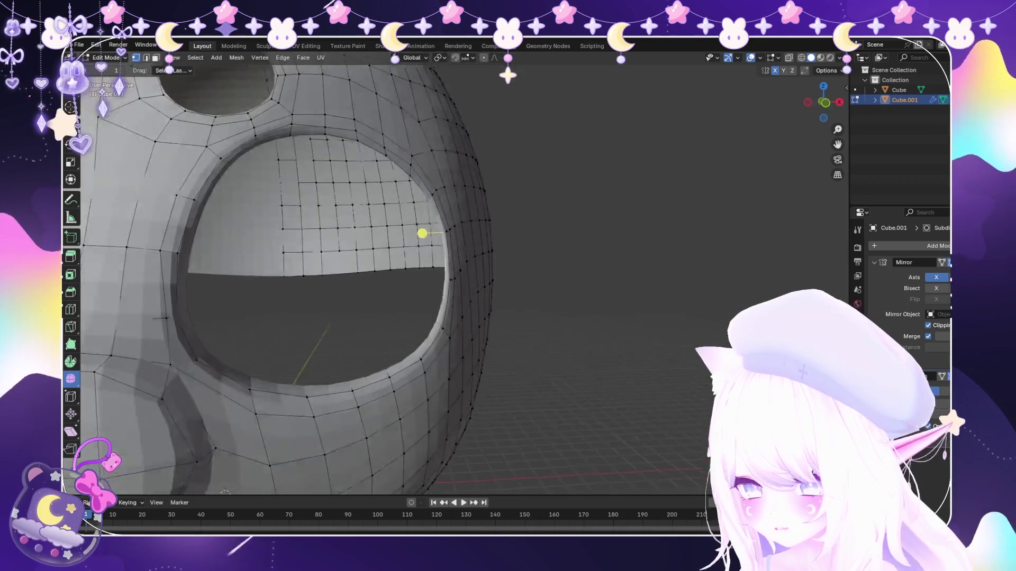
{"action": "scroll", "coordinate": [476, 278], "scroll_direction": "down", "scroll_amount": 3}
{"action": "scroll", "coordinate": [457, 278], "scroll_direction": "up", "scroll_amount": 2}
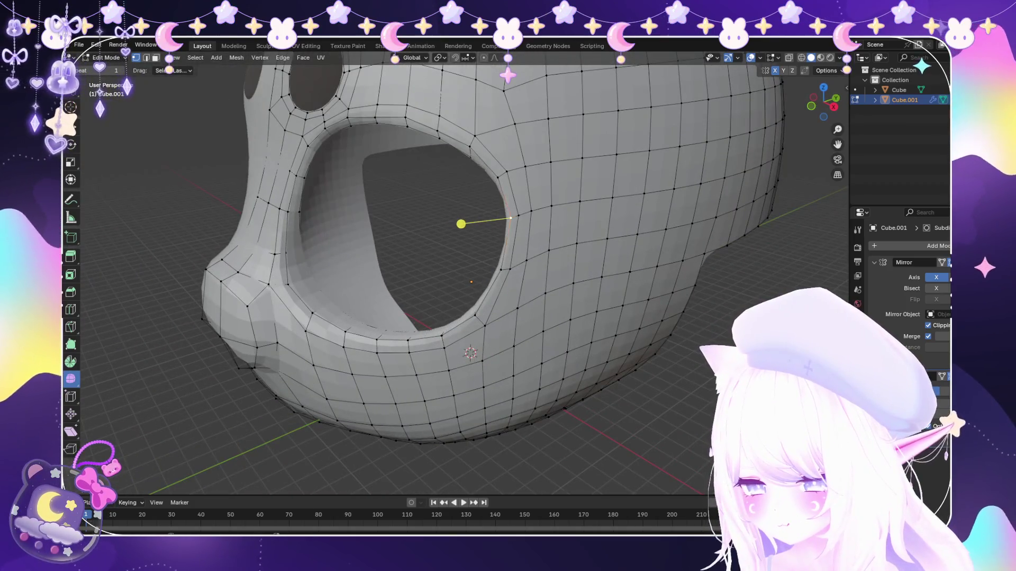
{"action": "middle_click_drag", "start_coordinate": [476, 278], "coordinate": [460, 274]}
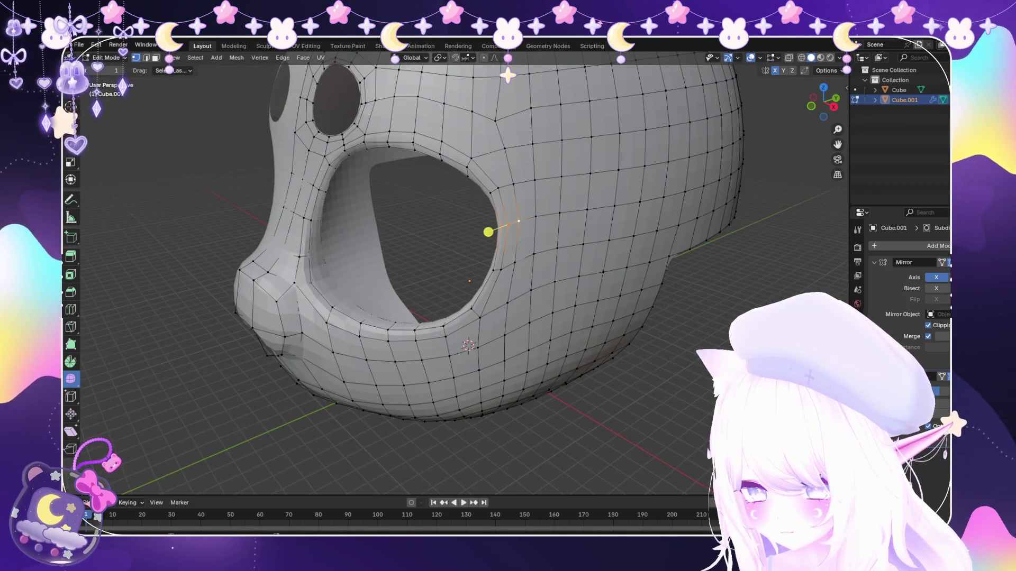
{"action": "left_click", "coordinate": [517, 224]}
{"action": "key", "text": "g"}
{"action": "key", "text": "y"}
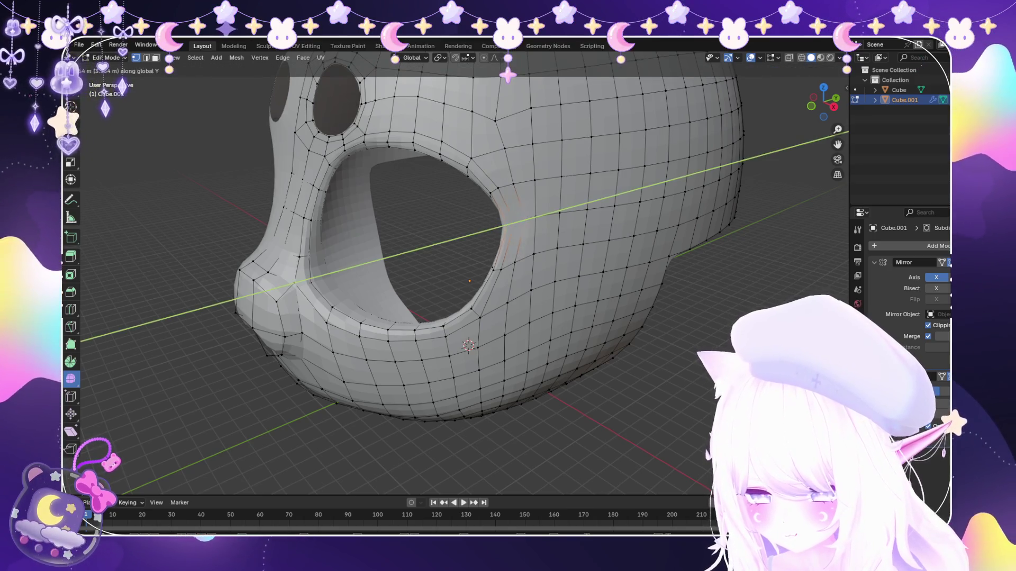
{"action": "right_click", "coordinate": [492, 231]}
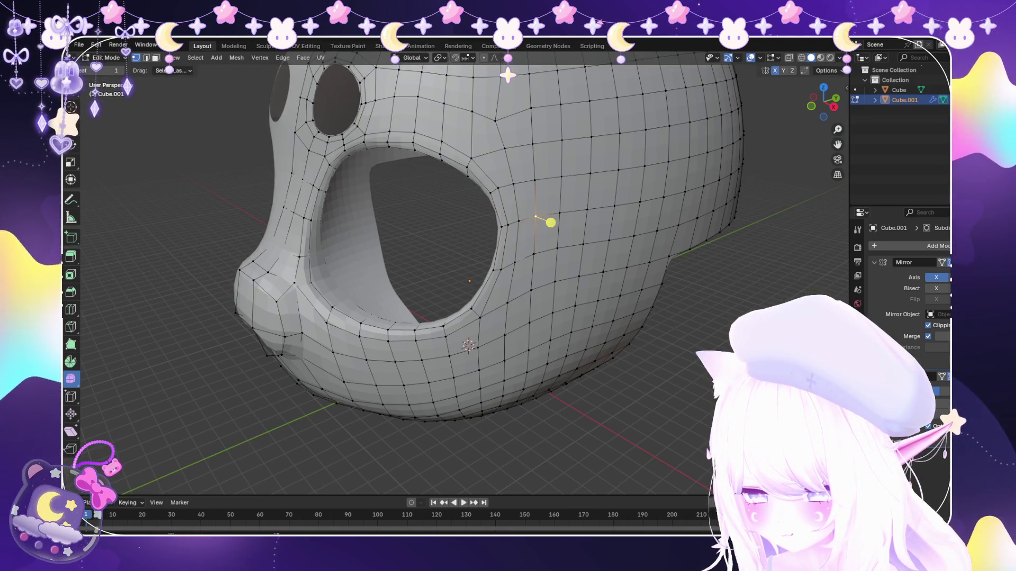
Slide the eye hole's outer-corner vertex repeatedly along its edge toward the rim.
{"action": "key", "text": "g"}
{"action": "key", "text": "g"}
{"action": "left_click", "coordinate": [560, 220]}
{"action": "key", "text": "g"}
{"action": "key", "text": "g"}
{"action": "left_click", "coordinate": [542, 225]}
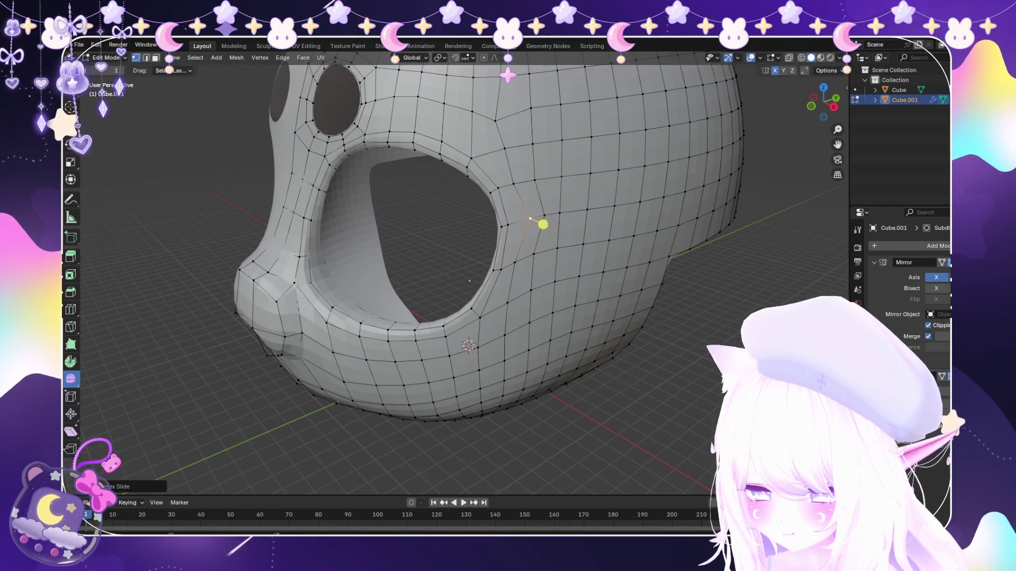
{"action": "key", "text": "g"}
{"action": "key", "text": "g"}
{"action": "left_click", "coordinate": [526, 227]}
{"action": "key", "text": "g"}
{"action": "key", "text": "g"}
{"action": "left_click", "coordinate": [500, 232]}
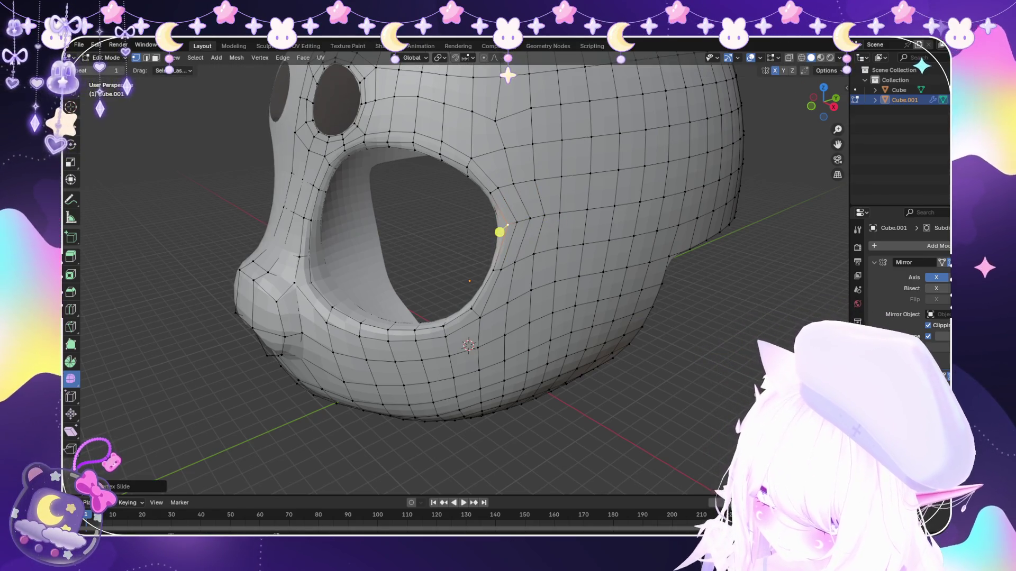
{"action": "key", "text": "g"}
{"action": "key", "text": "g"}
{"action": "left_click", "coordinate": [501, 228]}
{"action": "scroll", "coordinate": [424, 260], "scroll_direction": "down", "scroll_amount": 5}
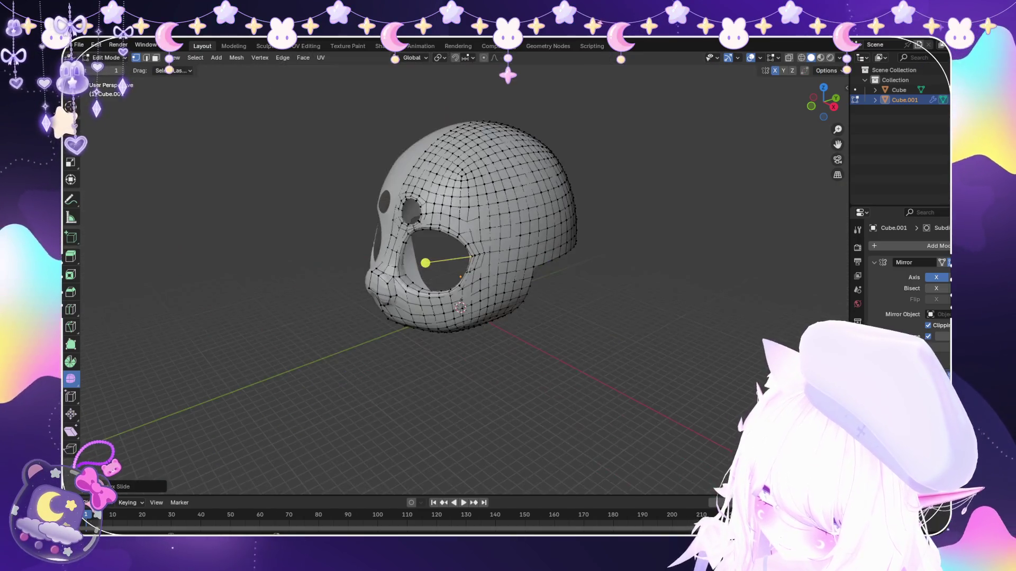
{"action": "middle_click_drag", "start_coordinate": [424, 261], "coordinate": [447, 265]}
{"action": "scroll", "coordinate": [507, 235], "scroll_direction": "up", "scroll_amount": 2}
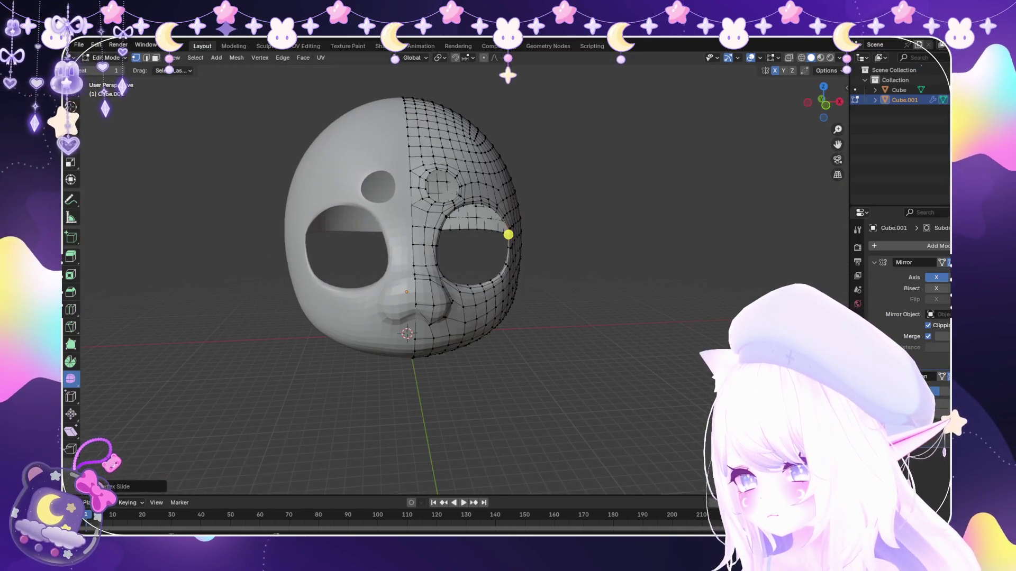
{"action": "middle_click_drag", "start_coordinate": [508, 235], "coordinate": [556, 238]}
{"action": "scroll", "coordinate": [508, 236], "scroll_direction": "up", "scroll_amount": 2}
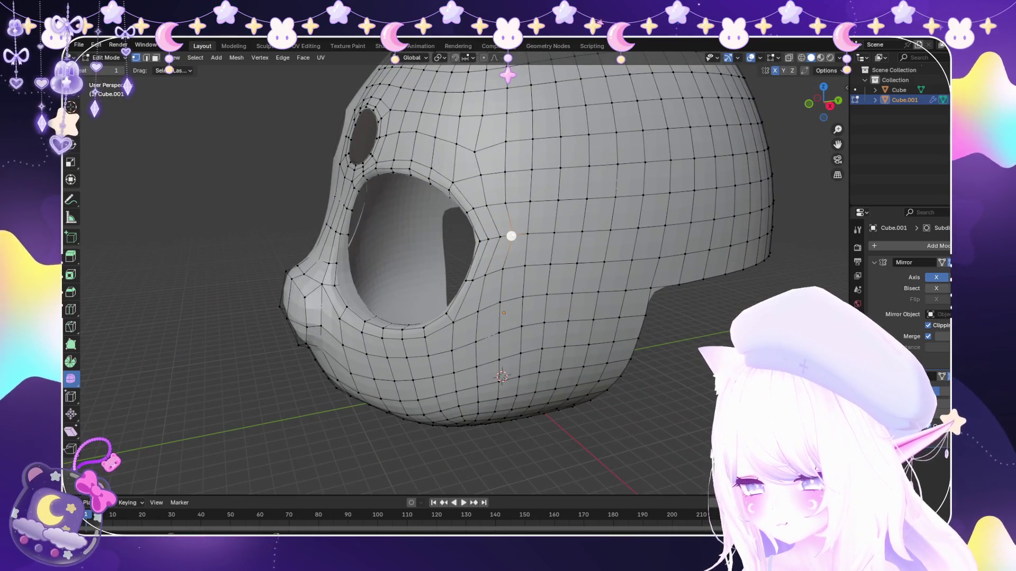
Slide the outer eye-rim vertex twice more and move vertices below the hole along X.
{"action": "key", "text": "g"}
{"action": "key", "text": "g"}
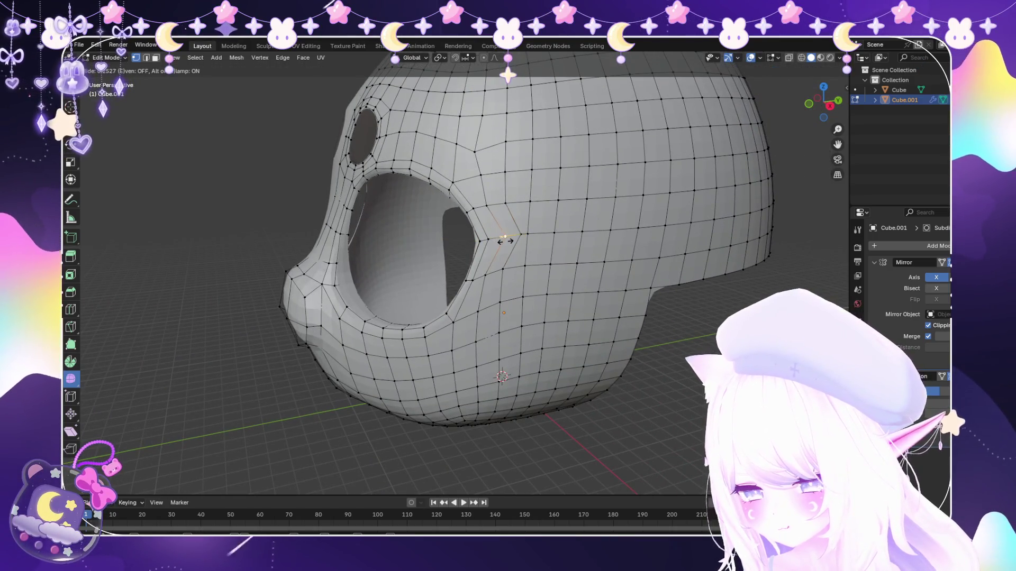
{"action": "left_click", "coordinate": [503, 236]}
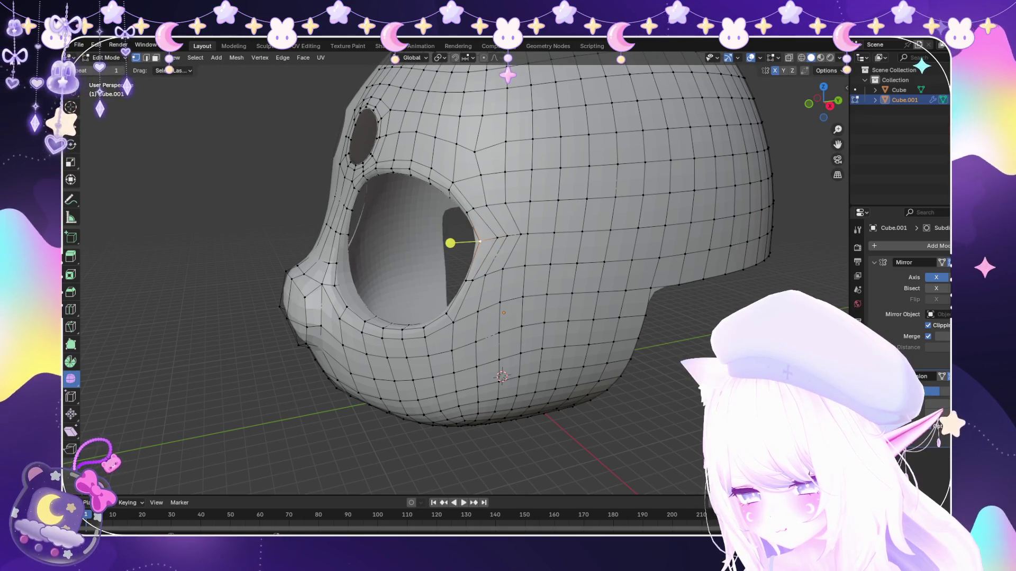
{"action": "key", "text": "g"}
{"action": "key", "text": "g"}
{"action": "left_click", "coordinate": [487, 244]}
{"action": "scroll", "coordinate": [487, 244], "scroll_direction": "up", "scroll_amount": 2}
{"action": "scroll", "coordinate": [485, 239], "scroll_direction": "up", "scroll_amount": 2}
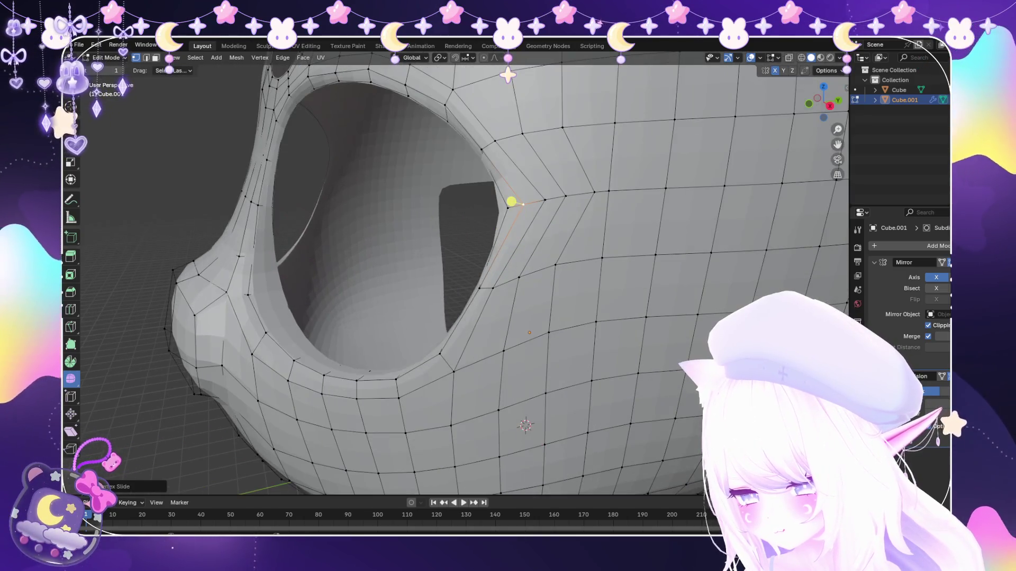
{"action": "scroll", "coordinate": [508, 231], "scroll_direction": "up", "scroll_amount": 2}
{"action": "scroll", "coordinate": [396, 246], "scroll_direction": "up", "scroll_amount": 2}
{"action": "mouse_move", "coordinate": [396, 245]}
{"action": "middle_mouse_down"}
{"action": "mouse_move", "coordinate": [383, 368]}
{"action": "mouse_move", "coordinate": [392, 340]}
{"action": "middle_mouse_up"}
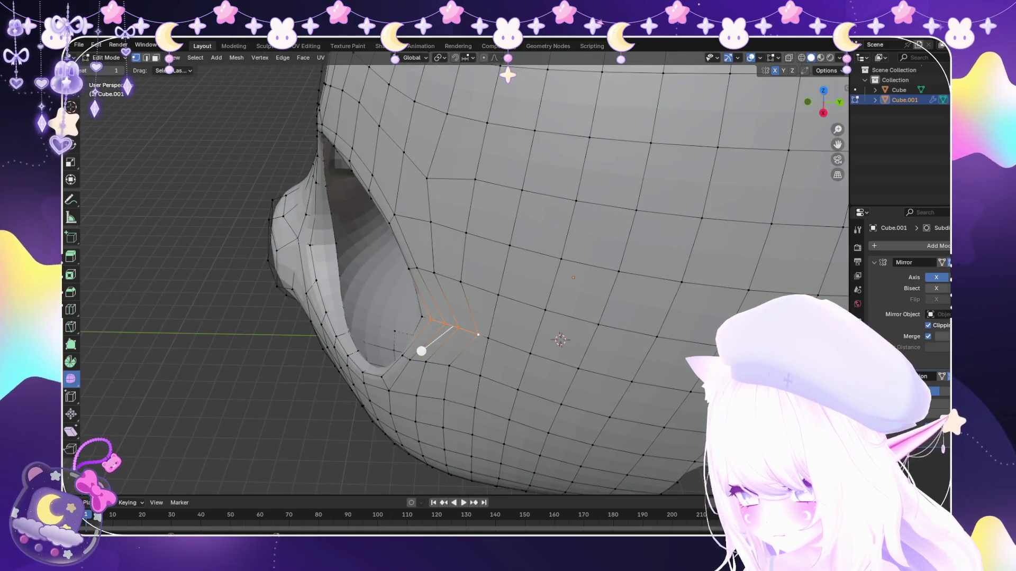
{"action": "key", "text": "g"}
{"action": "middle_click_drag", "start_coordinate": [415, 346], "coordinate": [317, 347]}
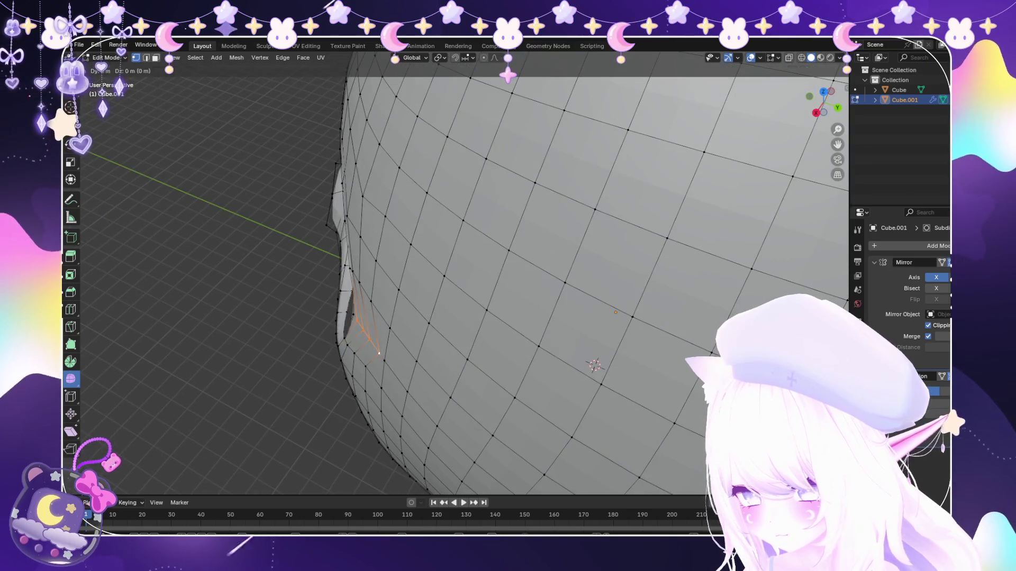
{"action": "key", "text": "x"}
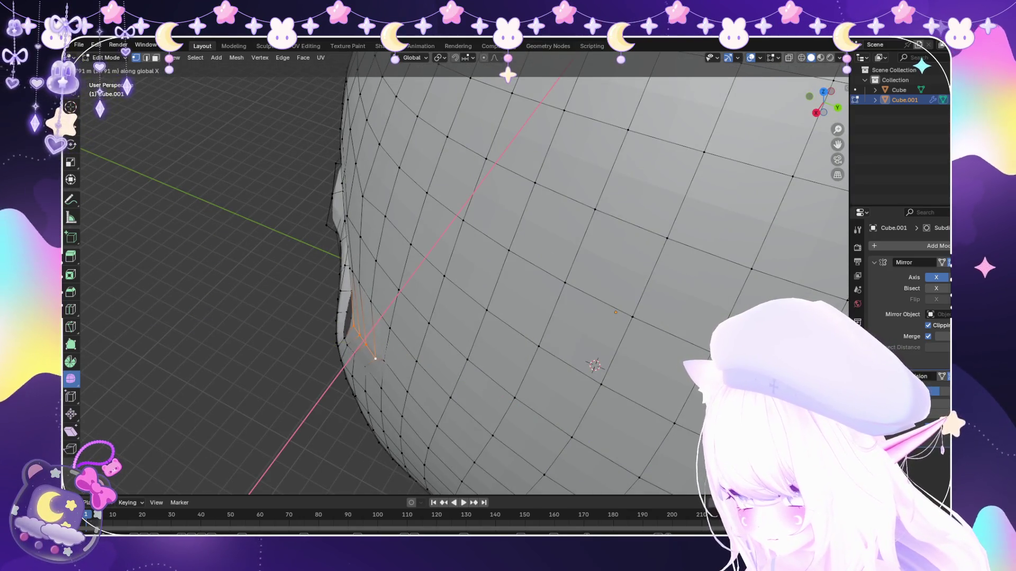
{"action": "scroll", "coordinate": [375, 358], "scroll_direction": "down", "scroll_amount": 3}
{"action": "mouse_move", "coordinate": [352, 368]}
{"action": "middle_mouse_down"}
{"action": "mouse_move", "coordinate": [655, 175]}
{"action": "mouse_move", "coordinate": [628, 194]}
{"action": "middle_mouse_up"}
{"action": "left_click", "coordinate": [657, 177]}
Scale the eye-edge vertices and switch the finished mask to Object Mode.
{"action": "key", "text": "s"}
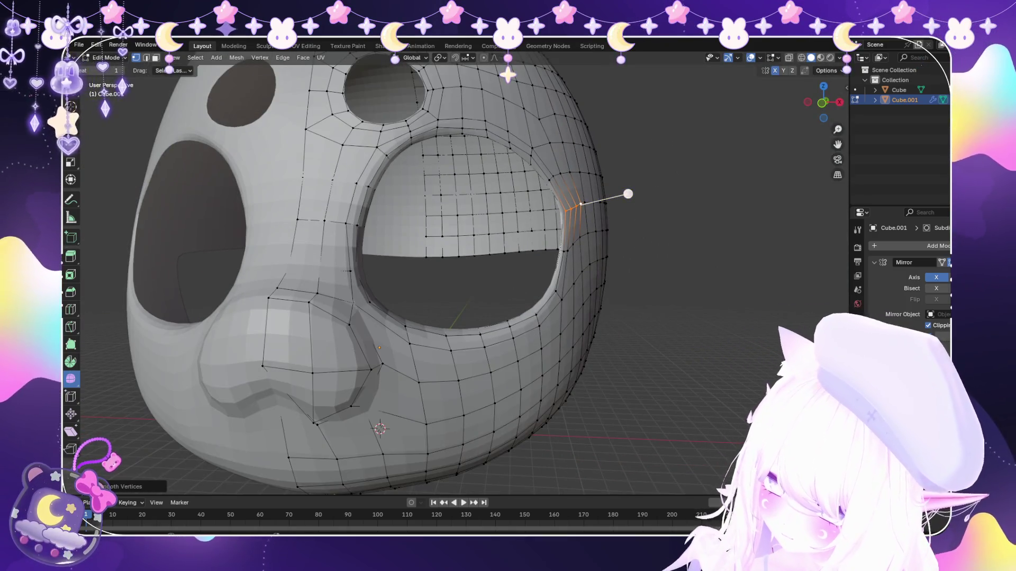
{"action": "scroll", "coordinate": [627, 194], "scroll_direction": "down", "scroll_amount": 4}
{"action": "mouse_move", "coordinate": [556, 231]}
{"action": "middle_mouse_down"}
{"action": "mouse_move", "coordinate": [547, 229]}
{"action": "mouse_move", "coordinate": [557, 233]}
{"action": "mouse_move", "coordinate": [538, 261]}
{"action": "middle_mouse_up"}
{"action": "scroll", "coordinate": [557, 231], "scroll_direction": "down", "scroll_amount": 2}
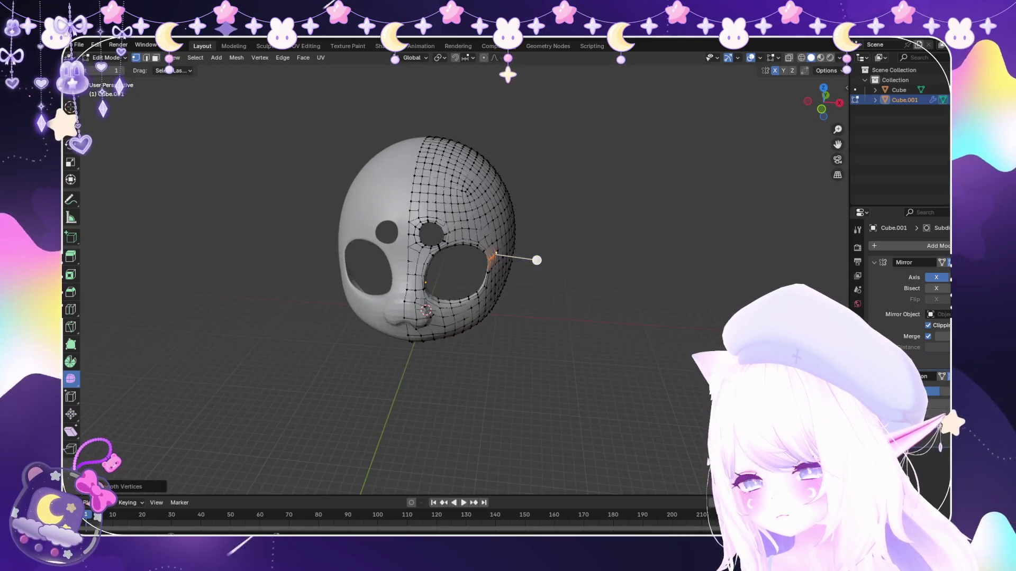
{"action": "left_click", "coordinate": [112, 69]}
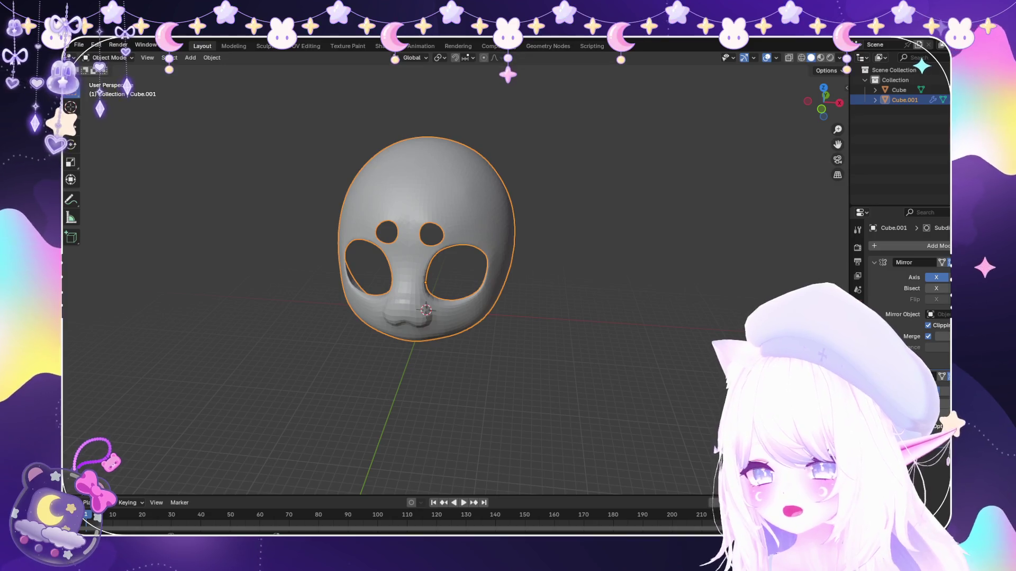
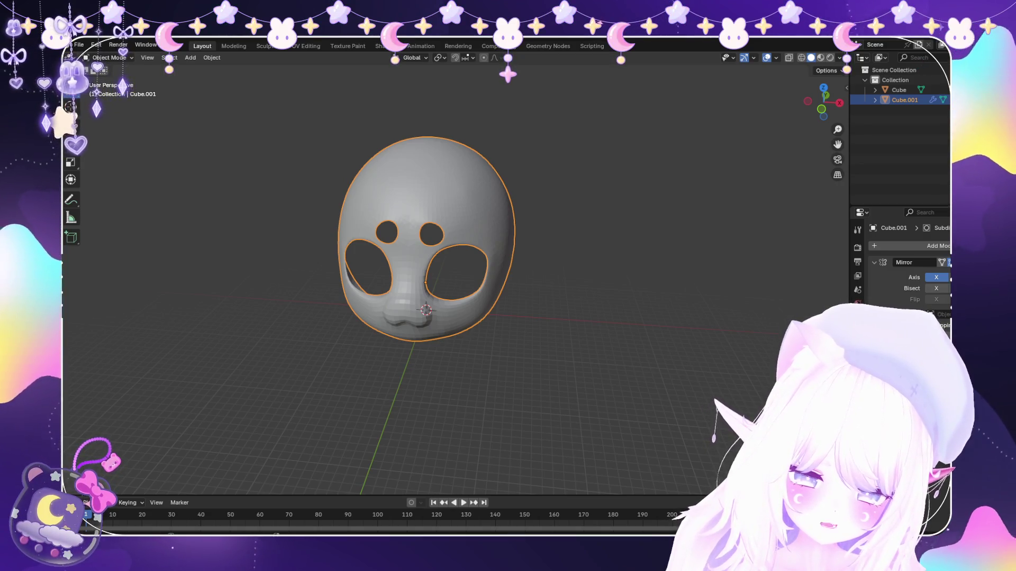
Clear the selection, reselect the mirrored mask object and switch it into Edit Mode.
{"action": "middle_click_drag", "start_coordinate": [429, 261], "coordinate": [444, 238]}
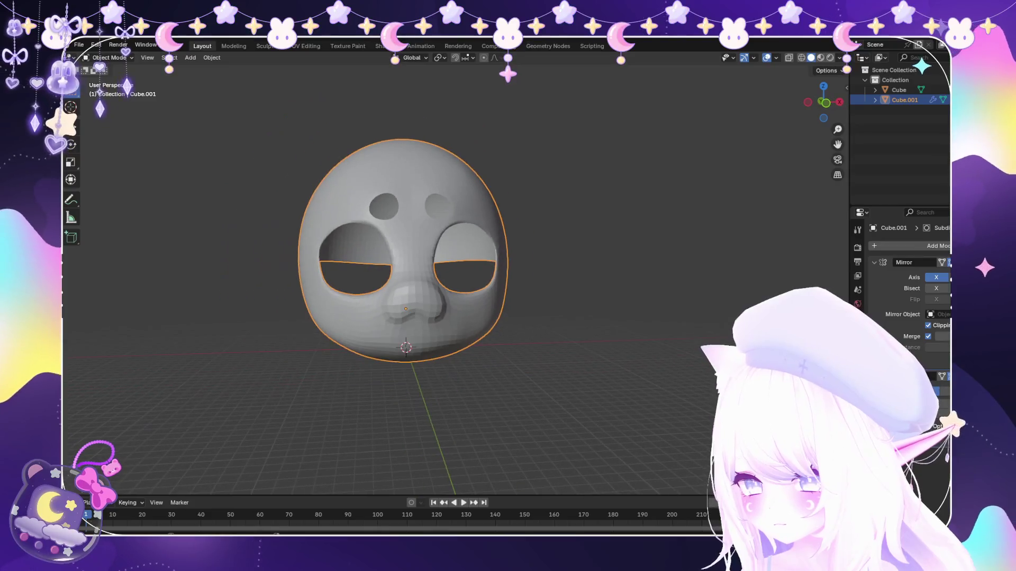
{"action": "scroll", "coordinate": [413, 238], "scroll_direction": "up", "scroll_amount": 2}
{"action": "scroll", "coordinate": [411, 238], "scroll_direction": "down", "scroll_amount": 2}
{"action": "key", "text": "alt+a"}
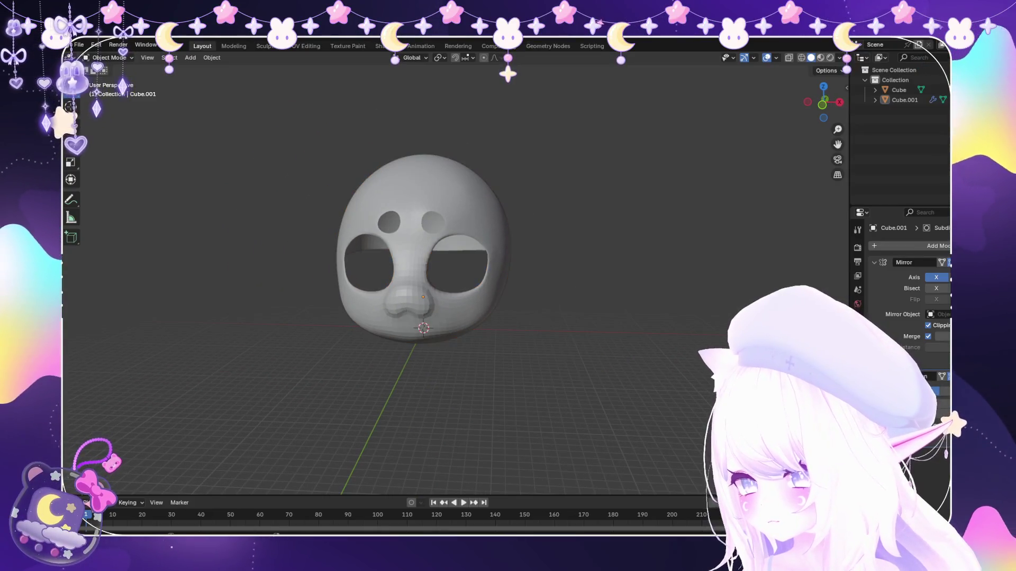
{"action": "mouse_move", "coordinate": [429, 254]}
{"action": "middle_mouse_down"}
{"action": "mouse_move", "coordinate": [525, 238]}
{"action": "mouse_move", "coordinate": [555, 287]}
{"action": "mouse_move", "coordinate": [508, 223]}
{"action": "mouse_move", "coordinate": [492, 254]}
{"action": "mouse_move", "coordinate": [476, 238]}
{"action": "middle_mouse_up"}
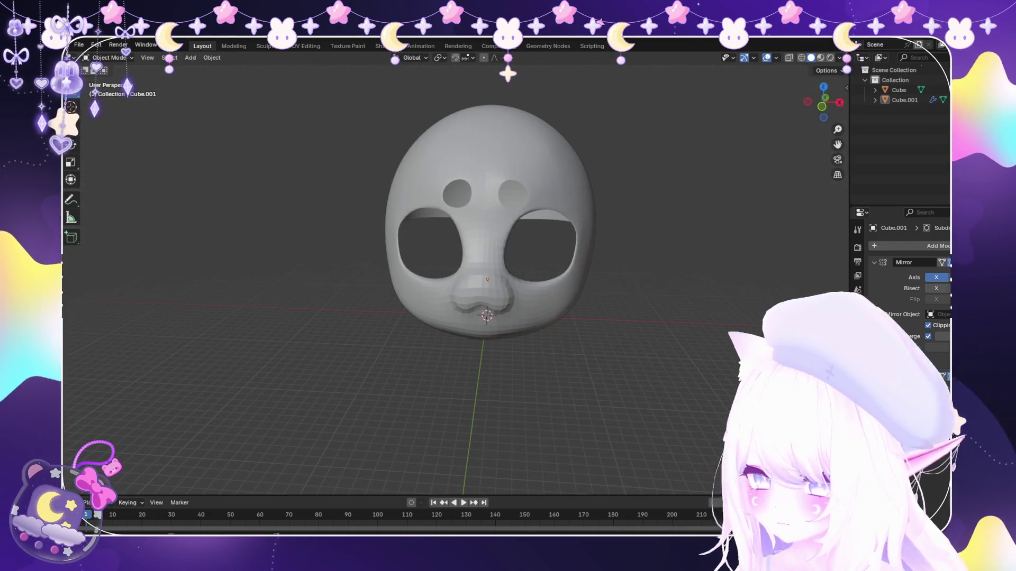
{"action": "left_click", "coordinate": [79, 46]}
{"action": "left_click", "coordinate": [488, 159]}
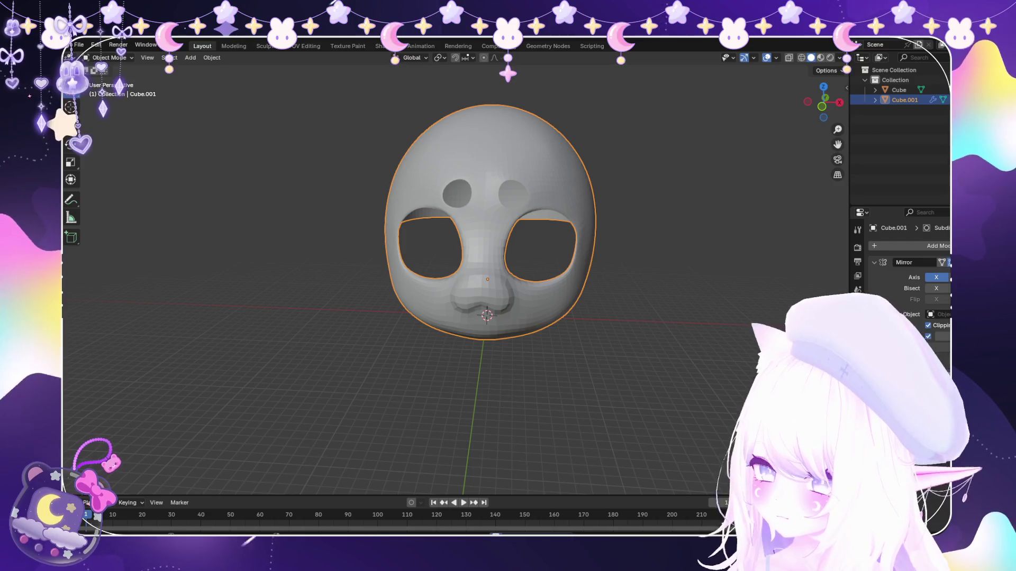
{"action": "left_click", "coordinate": [109, 57]}
{"action": "left_click", "coordinate": [107, 80]}
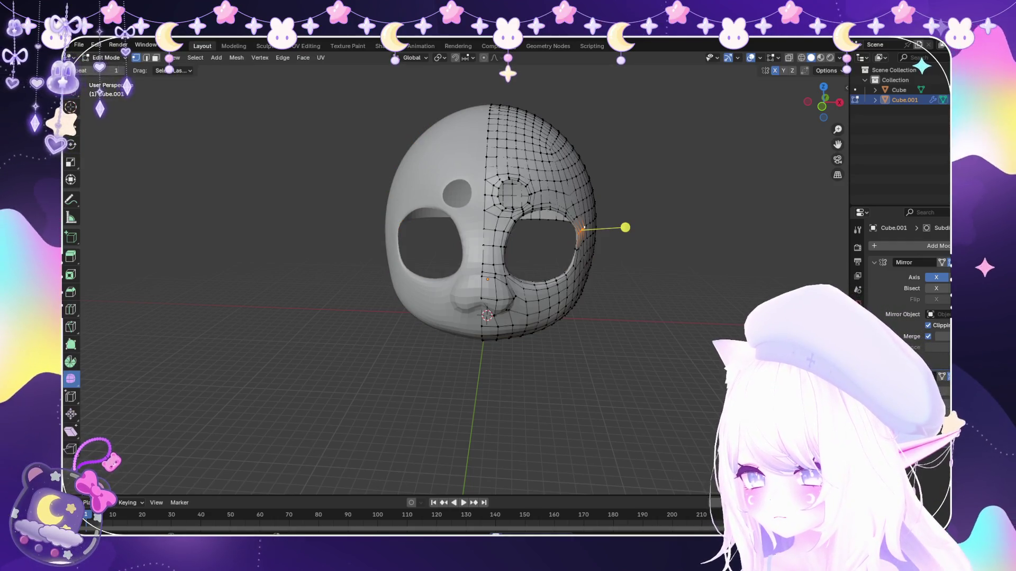
{"action": "left_click", "coordinate": [110, 90]}
{"action": "middle_click_drag", "start_coordinate": [125, 403], "coordinate": [127, 460]}
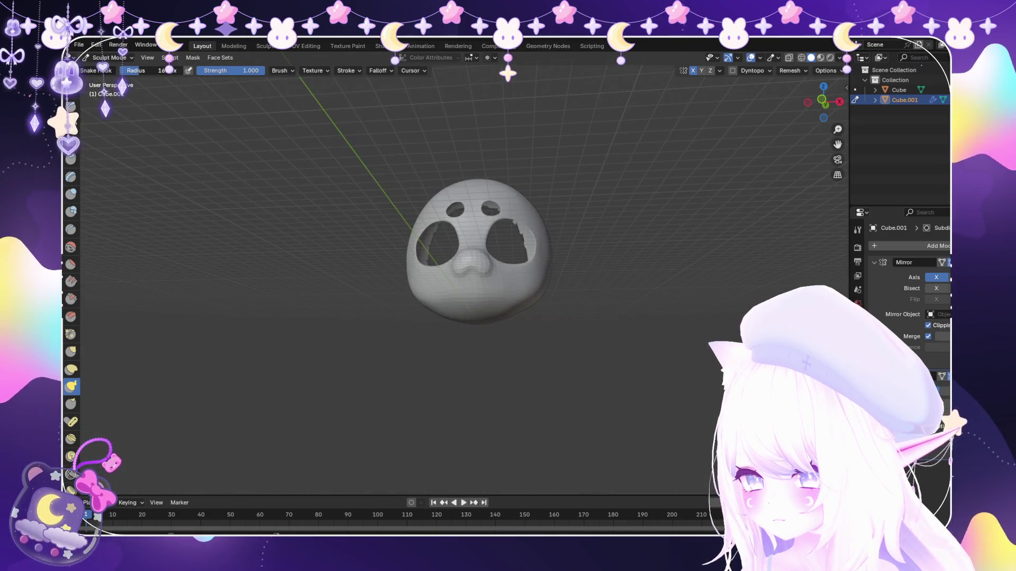
{"action": "scroll", "coordinate": [537, 335], "scroll_direction": "up", "scroll_amount": 3}
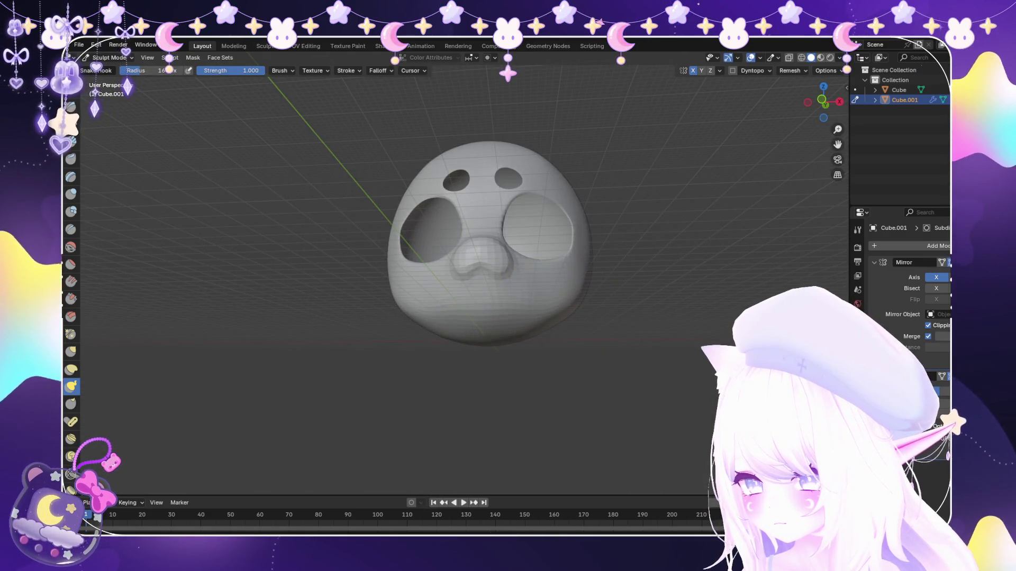
{"action": "mouse_move", "coordinate": [556, 341]}
{"action": "middle_mouse_down"}
{"action": "mouse_move", "coordinate": [545, 367]}
{"action": "mouse_move", "coordinate": [559, 310]}
{"action": "mouse_move", "coordinate": [585, 294]}
{"action": "mouse_move", "coordinate": [662, 311]}
{"action": "mouse_move", "coordinate": [444, 271]}
{"action": "middle_mouse_up"}
{"action": "key", "text": "Tab"}
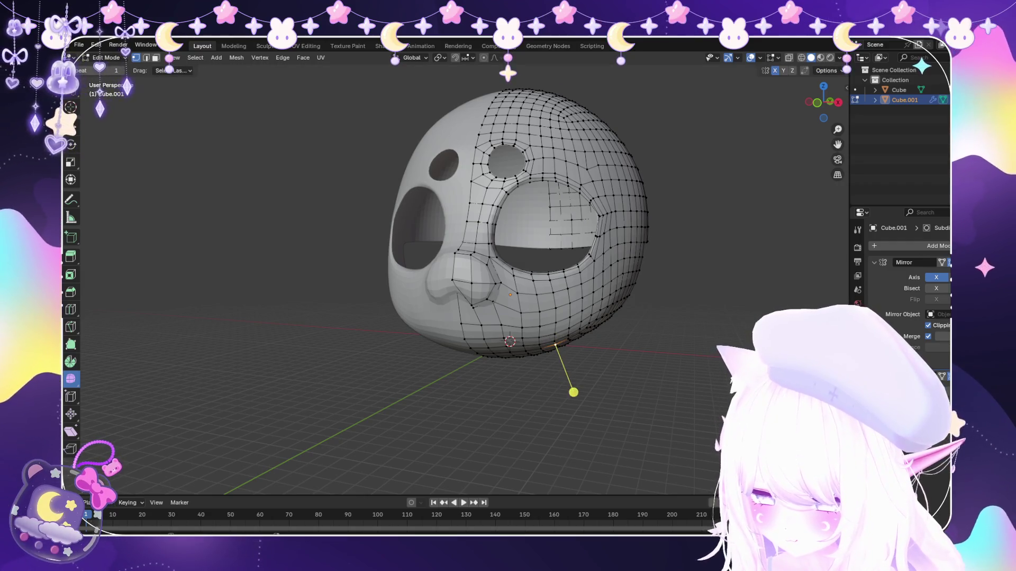
Lower the mask's bottom edge vertices with soft-falloff moves constrained to the Z axis.
{"action": "key", "text": "g"}
{"action": "key", "text": "z"}
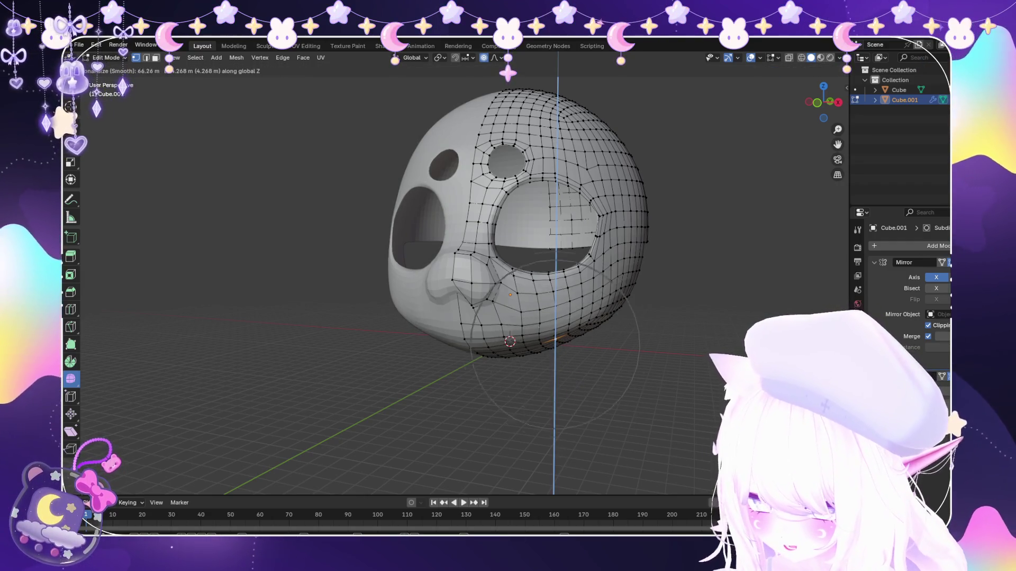
{"action": "left_click", "coordinate": [571, 374]}
{"action": "middle_click_drag", "start_coordinate": [571, 374], "coordinate": [485, 281]}
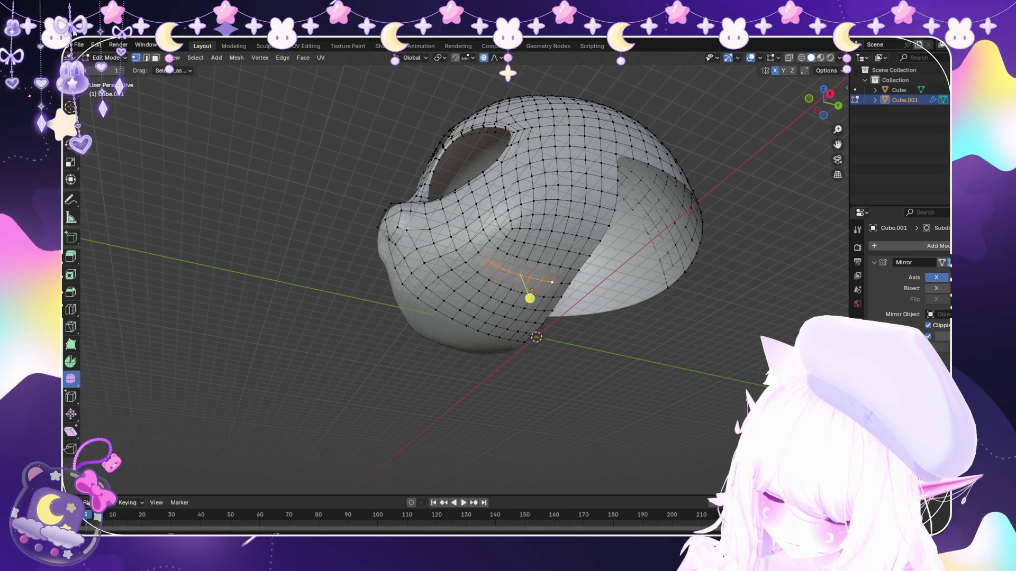
{"action": "mouse_move", "coordinate": [543, 302]}
{"action": "middle_mouse_down"}
{"action": "mouse_move", "coordinate": [572, 403]}
{"action": "mouse_move", "coordinate": [579, 358]}
{"action": "middle_mouse_up"}
{"action": "key", "text": "g"}
{"action": "key", "text": "z"}
{"action": "key", "text": "Escape"}
{"action": "scroll", "coordinate": [548, 354], "scroll_direction": "down", "scroll_amount": 2}
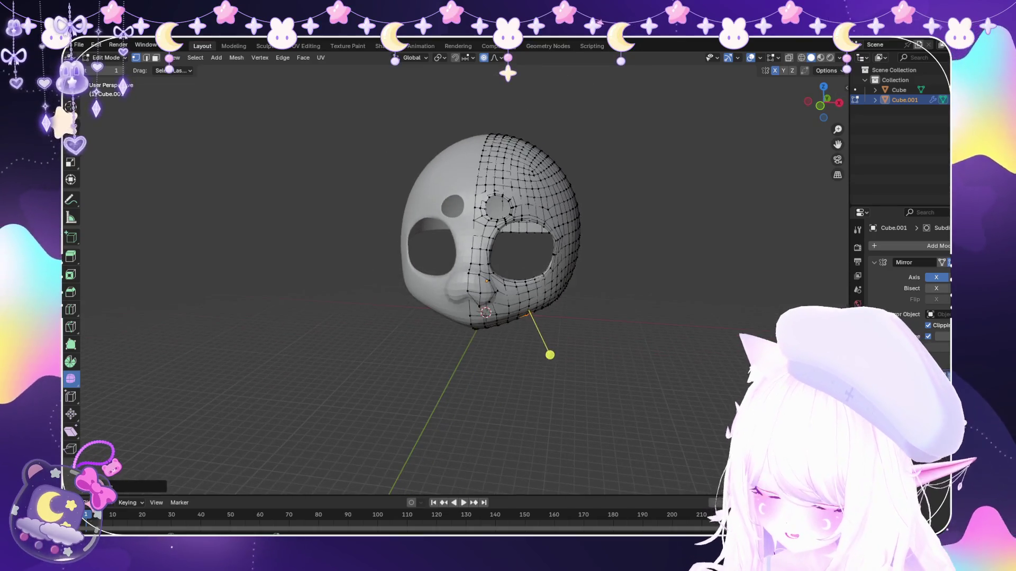
Make another vertical soft-falloff move near the eye region and nudge a chin vertex.
{"action": "key", "text": "g"}
{"action": "key", "text": "z"}
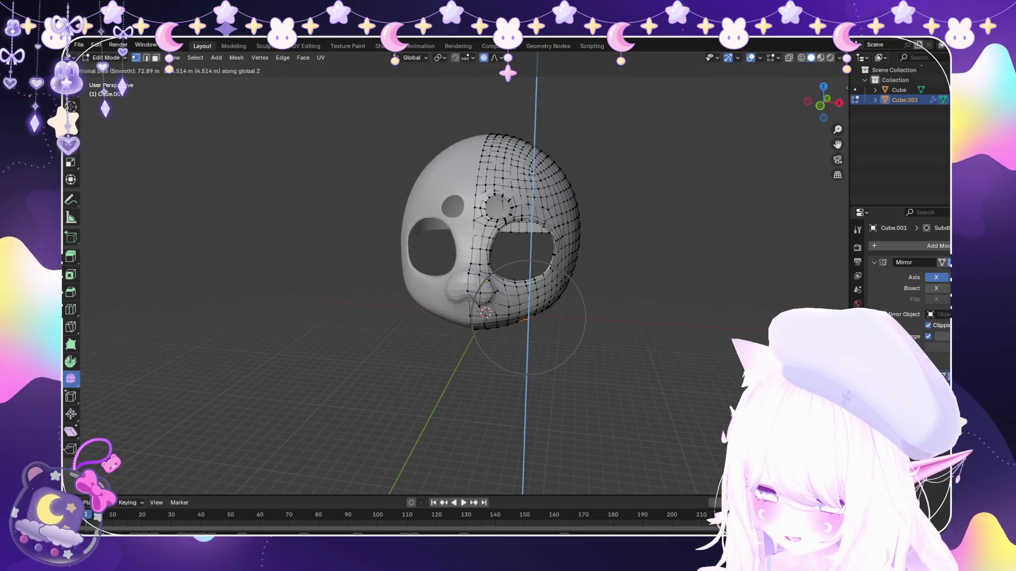
{"action": "left_click", "coordinate": [551, 361]}
{"action": "mouse_move", "coordinate": [551, 360]}
{"action": "middle_mouse_down"}
{"action": "mouse_move", "coordinate": [599, 344]}
{"action": "mouse_move", "coordinate": [585, 374]}
{"action": "mouse_move", "coordinate": [596, 361]}
{"action": "mouse_move", "coordinate": [597, 304]}
{"action": "middle_mouse_up"}
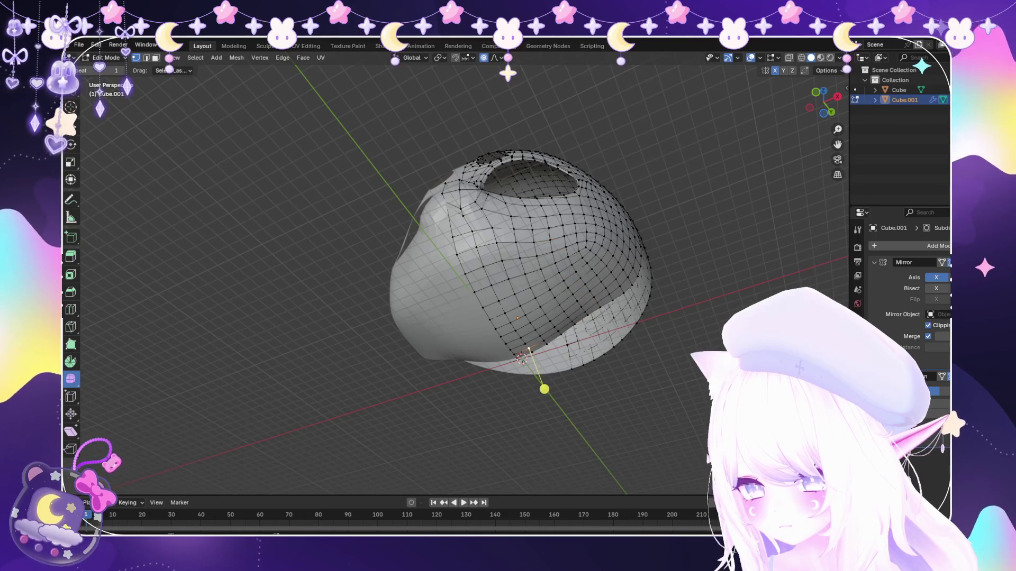
{"action": "left_click_drag", "start_coordinate": [541, 387], "coordinate": [536, 380]}
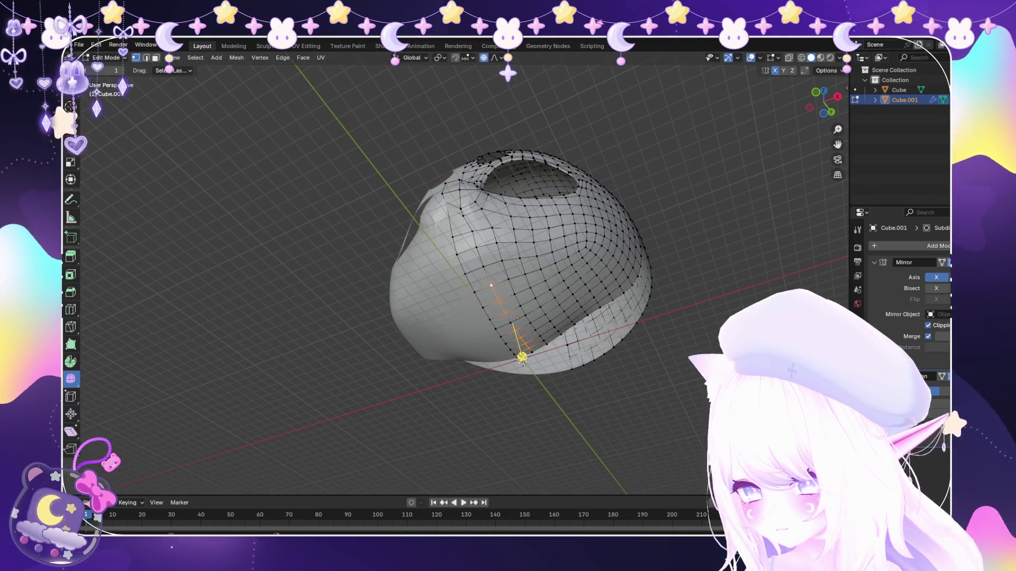
Shift the chin vertices sideways along X with soft falloff, then select the whole mirrored half.
{"action": "key", "text": "g"}
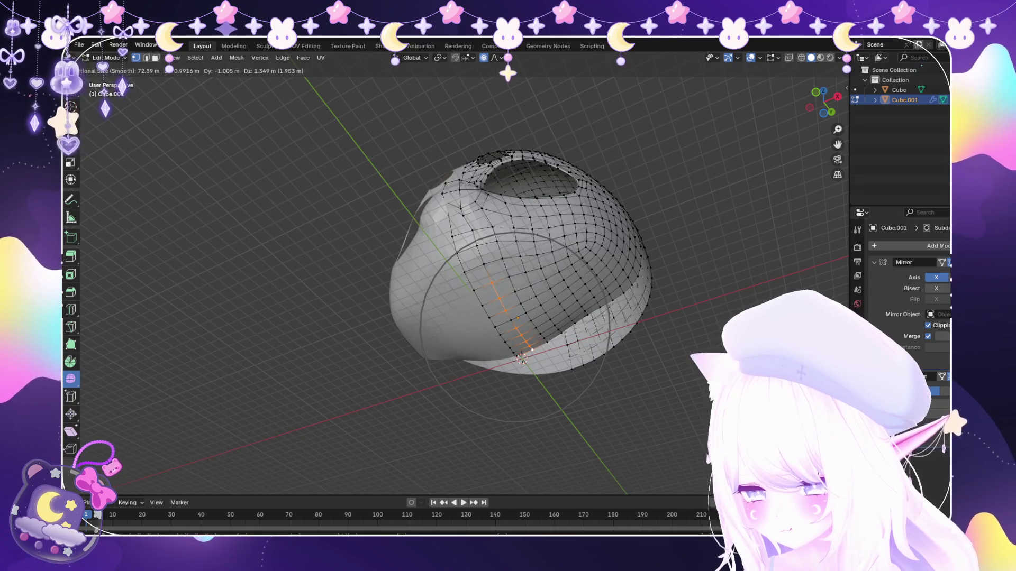
{"action": "key", "text": "Escape"}
{"action": "key", "text": "g"}
{"action": "key", "text": "y"}
{"action": "middle_click_drag", "start_coordinate": [508, 238], "coordinate": [508, 334]}
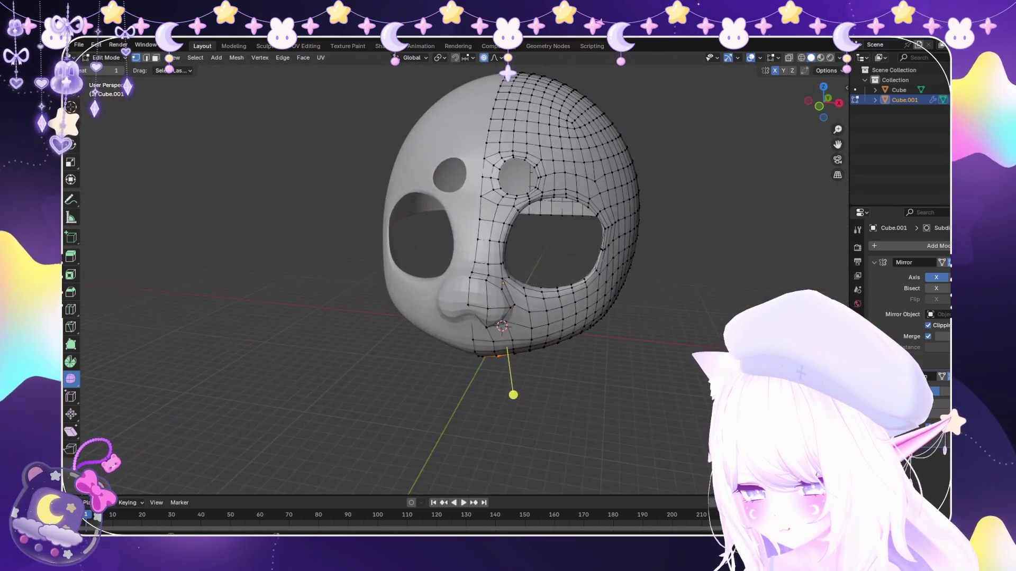
{"action": "key", "text": "x"}
{"action": "left_click", "coordinate": [513, 393]}
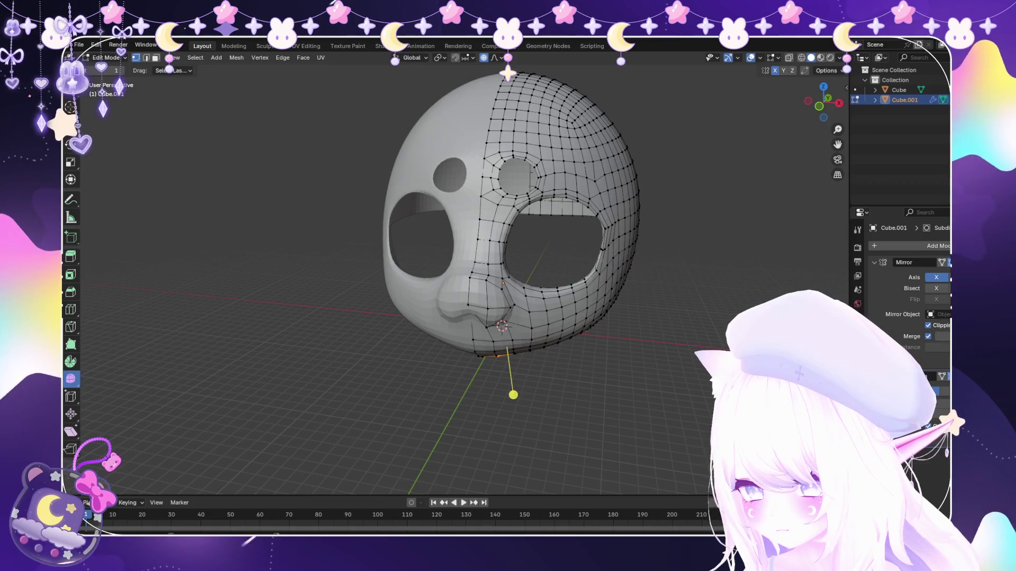
{"action": "middle_click_drag", "start_coordinate": [508, 357], "coordinate": [524, 238]}
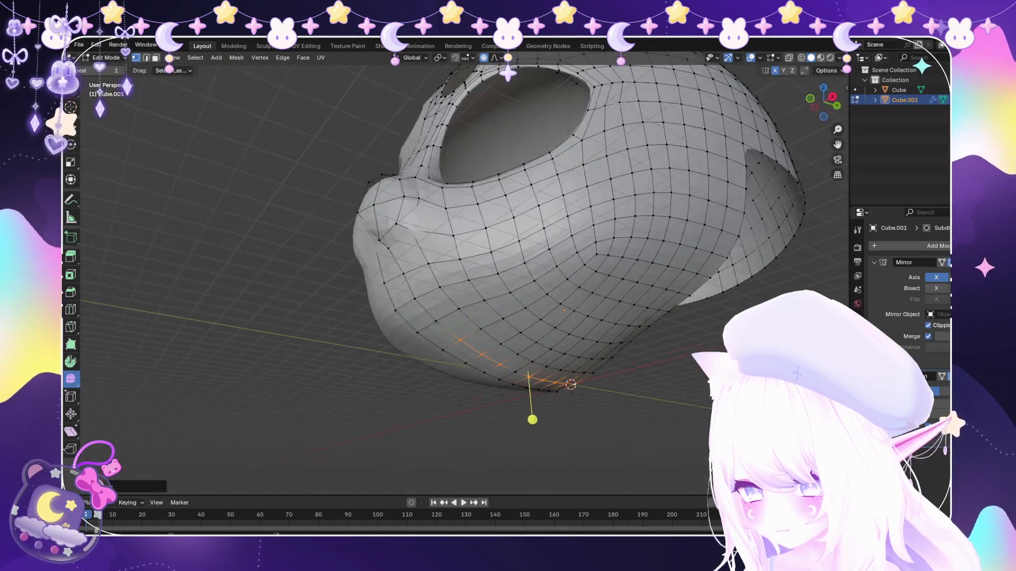
{"action": "mouse_move", "coordinate": [530, 419]}
{"action": "middle_mouse_down"}
{"action": "mouse_move", "coordinate": [510, 381]}
{"action": "mouse_move", "coordinate": [608, 174]}
{"action": "middle_mouse_up"}
{"action": "key", "text": "a"}
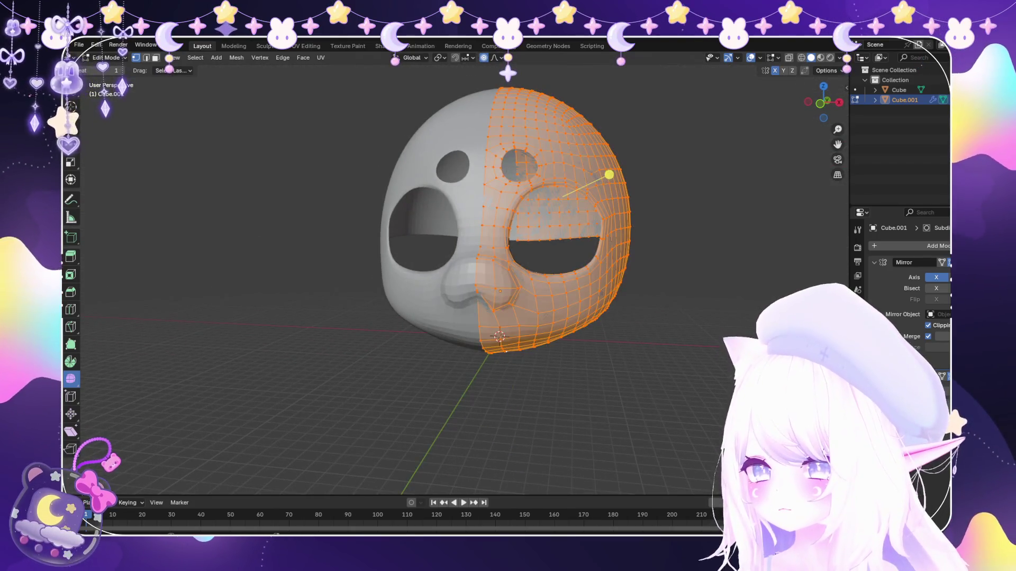
{"action": "mouse_move", "coordinate": [507, 278]}
{"action": "middle_mouse_down"}
{"action": "mouse_move", "coordinate": [477, 286]}
{"action": "mouse_move", "coordinate": [493, 281]}
{"action": "mouse_move", "coordinate": [476, 238]}
{"action": "mouse_move", "coordinate": [508, 286]}
{"action": "mouse_move", "coordinate": [460, 281]}
{"action": "middle_mouse_up"}
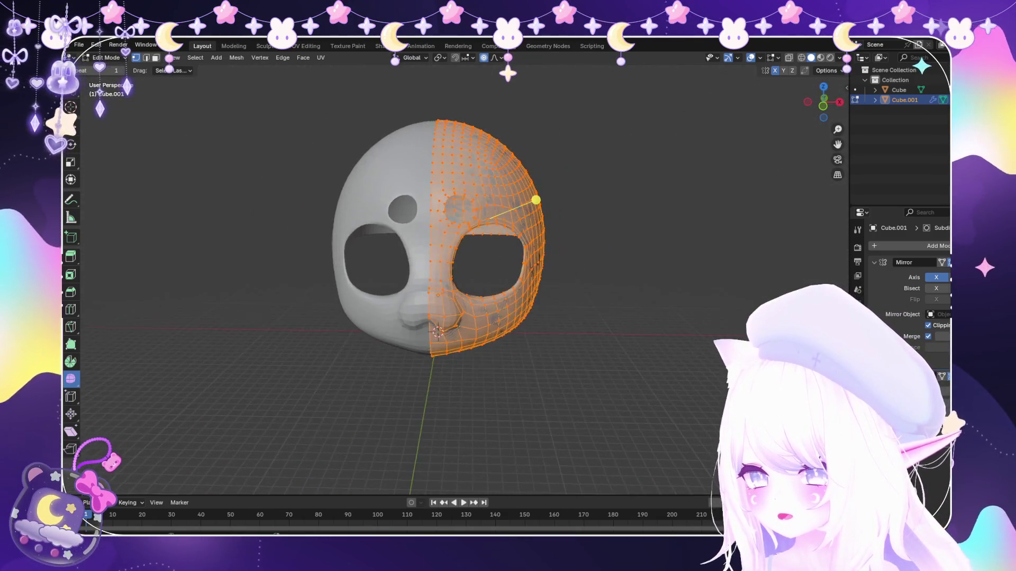
{"action": "scroll", "coordinate": [460, 238], "scroll_direction": "up", "scroll_amount": 2}
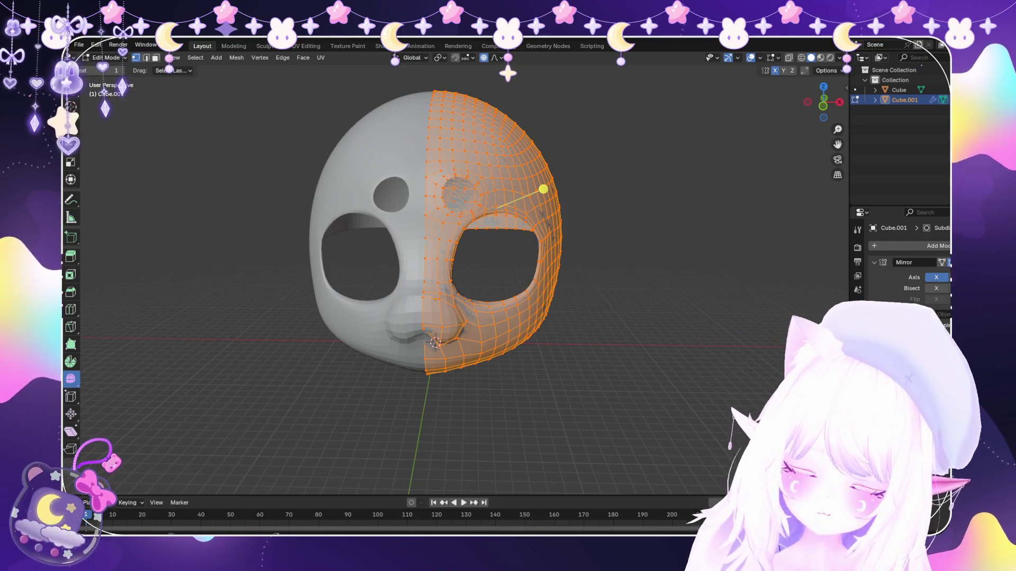
{"action": "scroll", "coordinate": [436, 255], "scroll_direction": "up", "scroll_amount": 1}
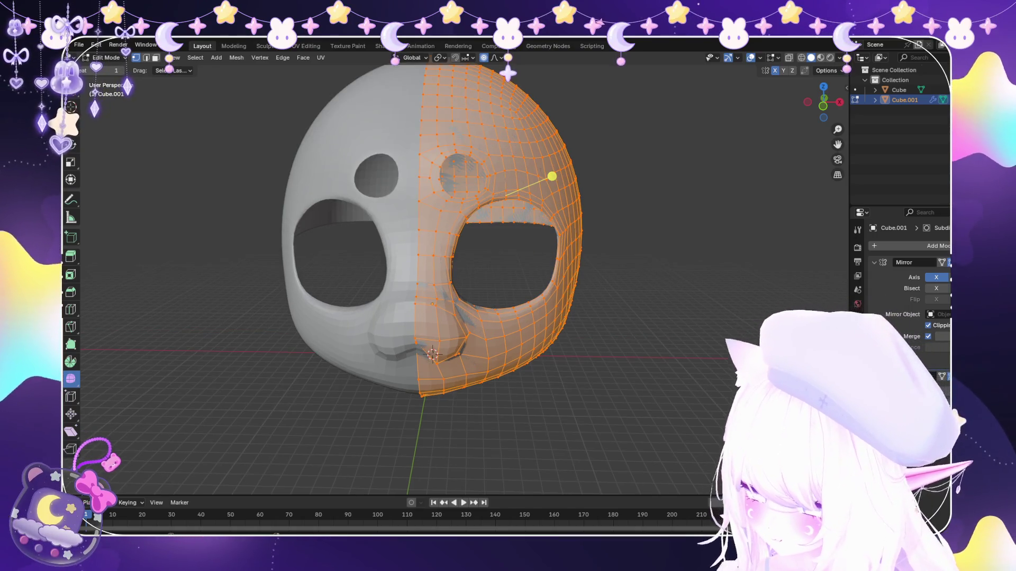
{"action": "scroll", "coordinate": [437, 254], "scroll_direction": "up", "scroll_amount": 1}
{"action": "scroll", "coordinate": [437, 254], "scroll_direction": "up", "scroll_amount": 1}
{"action": "mouse_move", "coordinate": [444, 270]}
{"action": "middle_mouse_down"}
{"action": "mouse_move", "coordinate": [492, 271]}
{"action": "mouse_move", "coordinate": [429, 254]}
{"action": "middle_mouse_up"}
{"action": "scroll", "coordinate": [477, 254], "scroll_direction": "down", "scroll_amount": 3}
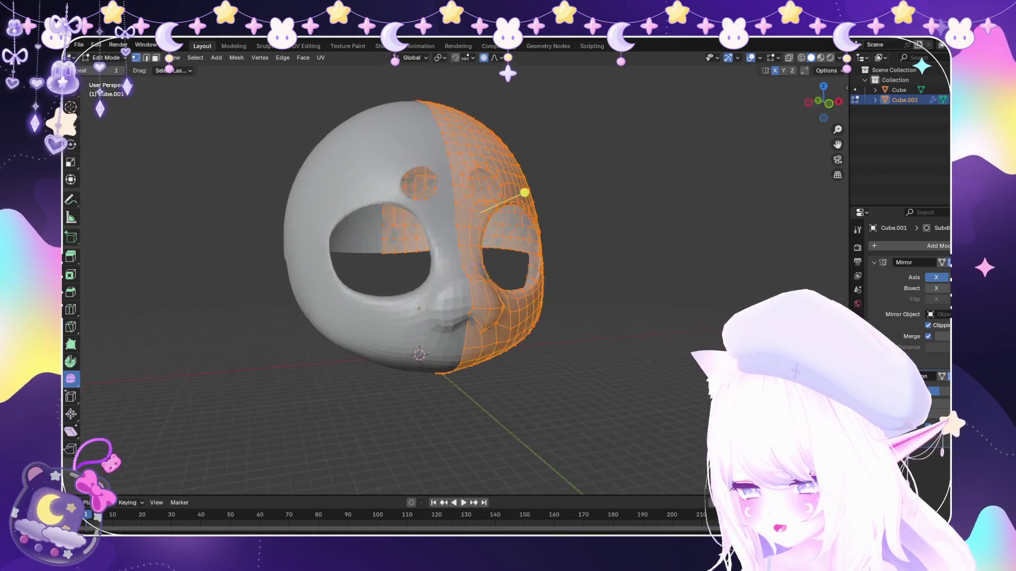
{"action": "scroll", "coordinate": [441, 250], "scroll_direction": "down", "scroll_amount": 2}
{"action": "scroll", "coordinate": [437, 238], "scroll_direction": "up", "scroll_amount": 3}
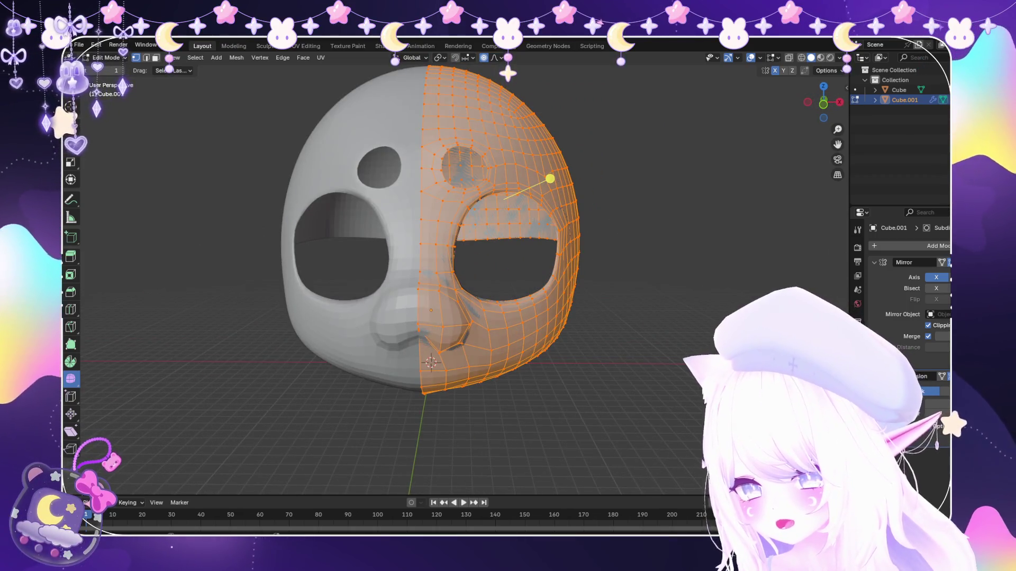
{"action": "mouse_move", "coordinate": [437, 255]}
{"action": "middle_mouse_down"}
{"action": "mouse_move", "coordinate": [365, 259]}
{"action": "mouse_move", "coordinate": [492, 238]}
{"action": "middle_mouse_up"}
Select vertices on the eye-hole rim and slide them along the rim edges.
{"action": "key", "text": "alt+a"}
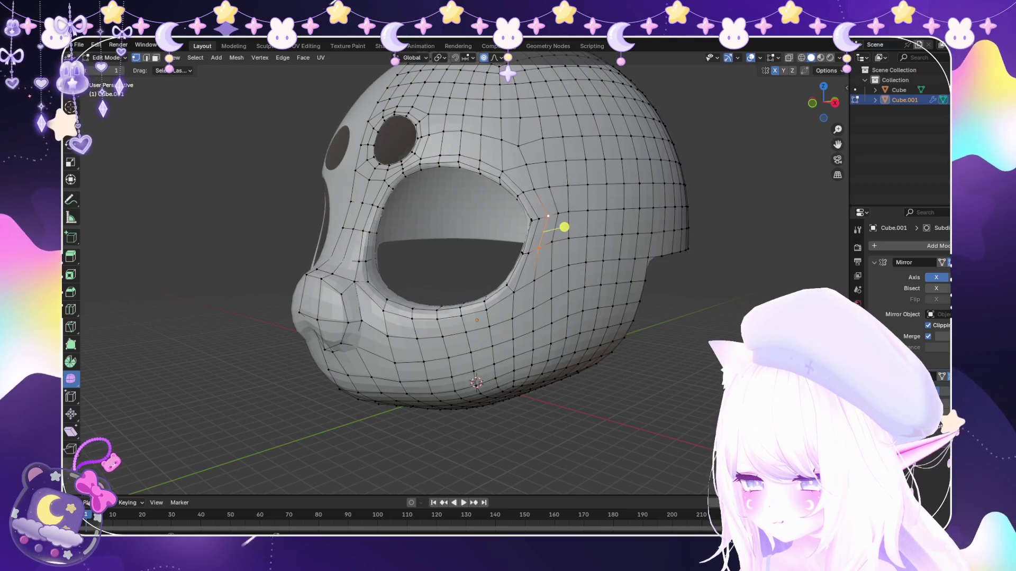
{"action": "left_click", "coordinate": [561, 222]}
{"action": "left_click", "coordinate": [568, 224], "text": "shift"}
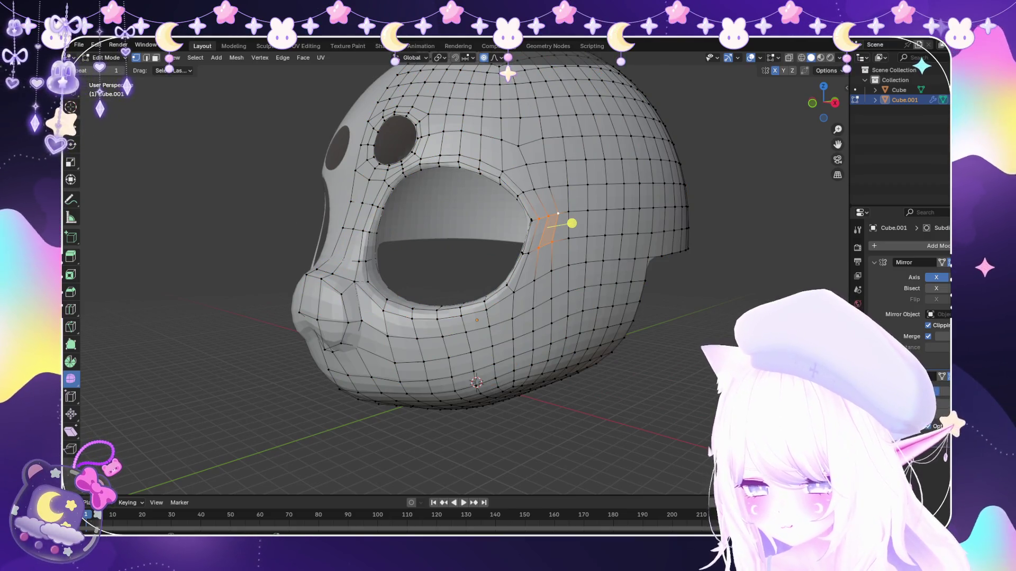
{"action": "key", "text": "shift+v"}
{"action": "left_click", "coordinate": [578, 221]}
{"action": "scroll", "coordinate": [571, 224], "scroll_direction": "up", "scroll_amount": 4}
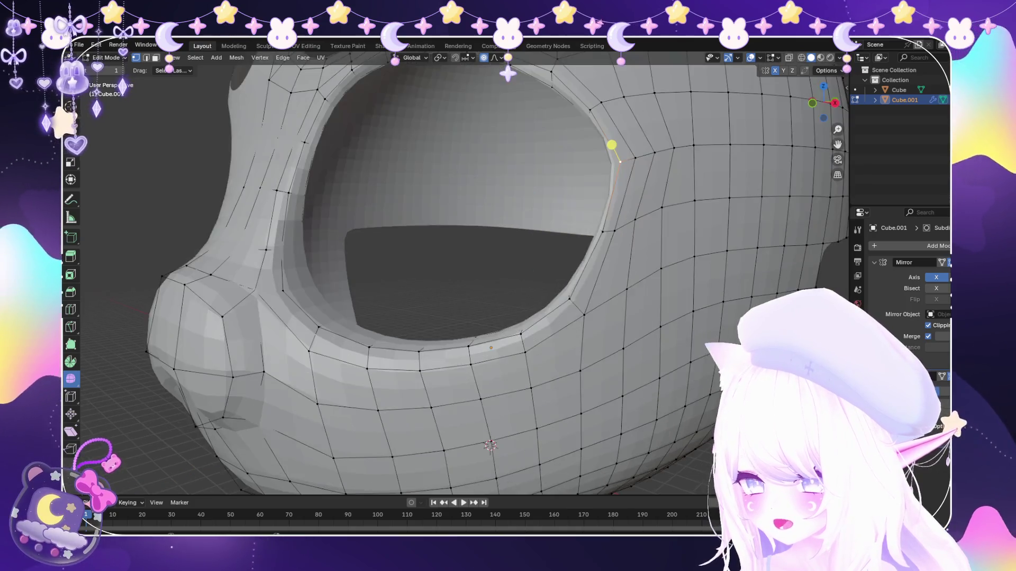
{"action": "scroll", "coordinate": [525, 150], "scroll_direction": "up", "scroll_amount": 3}
{"action": "key", "text": "shift+v"}
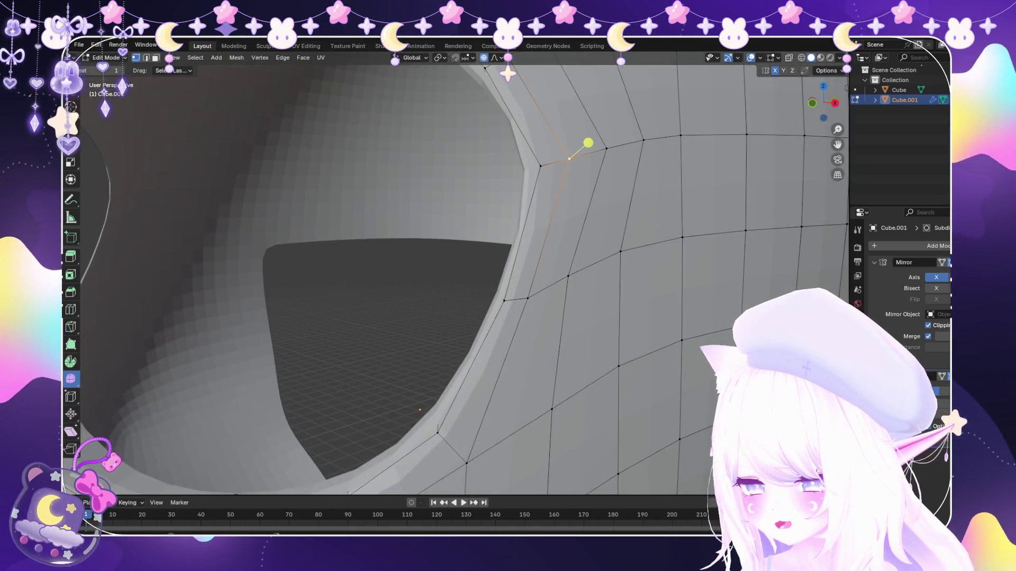
{"action": "scroll", "coordinate": [524, 151], "scroll_direction": "down", "scroll_amount": 6}
Pull the eye-opening edge into shape with a soft-falloff grab and return to Object Mode.
{"action": "mouse_move", "coordinate": [447, 243]}
{"action": "middle_mouse_down"}
{"action": "mouse_move", "coordinate": [537, 252]}
{"action": "mouse_move", "coordinate": [436, 265]}
{"action": "mouse_move", "coordinate": [551, 251]}
{"action": "mouse_move", "coordinate": [592, 233]}
{"action": "mouse_move", "coordinate": [358, 227]}
{"action": "mouse_move", "coordinate": [338, 272]}
{"action": "mouse_move", "coordinate": [476, 280]}
{"action": "middle_mouse_up"}
{"action": "scroll", "coordinate": [527, 253], "scroll_direction": "up", "scroll_amount": 2}
{"action": "scroll", "coordinate": [592, 233], "scroll_direction": "up", "scroll_amount": 2}
{"action": "scroll", "coordinate": [612, 229], "scroll_direction": "up", "scroll_amount": 2}
{"action": "scroll", "coordinate": [611, 230], "scroll_direction": "down", "scroll_amount": 2}
{"action": "scroll", "coordinate": [476, 279], "scroll_direction": "up", "scroll_amount": 2}
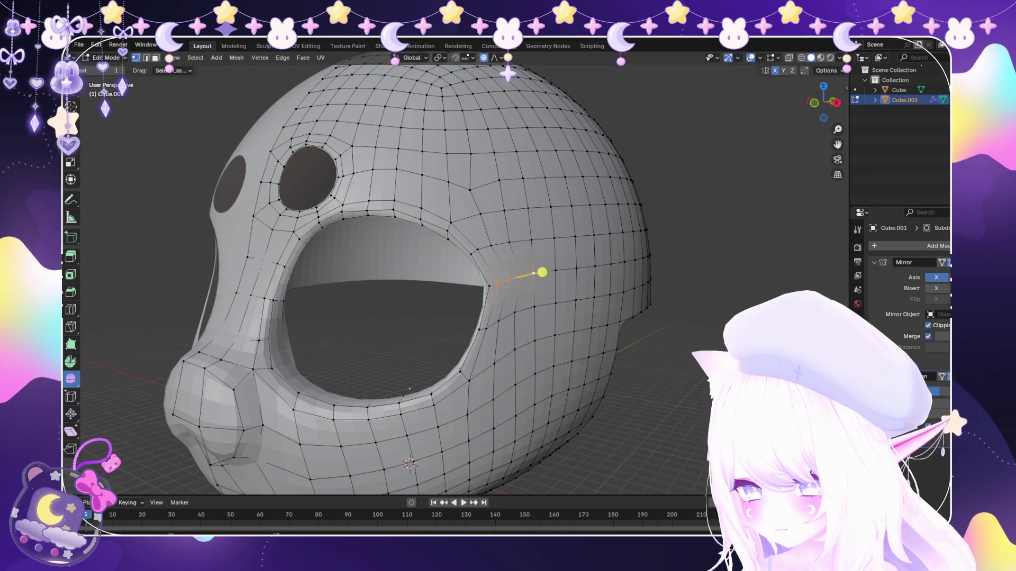
{"action": "key", "text": "g"}
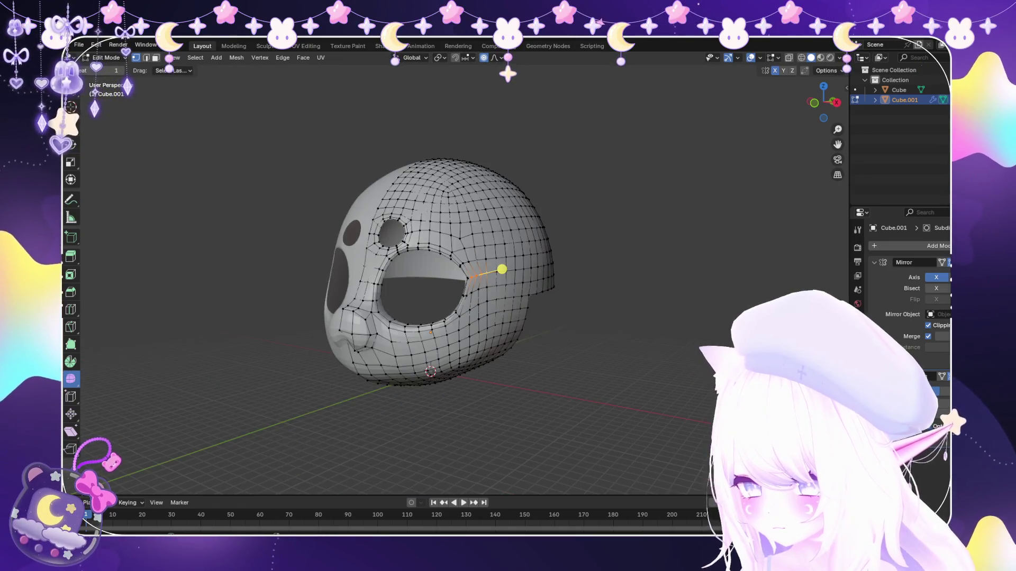
{"action": "left_click", "coordinate": [541, 272]}
{"action": "left_click", "coordinate": [111, 70]}
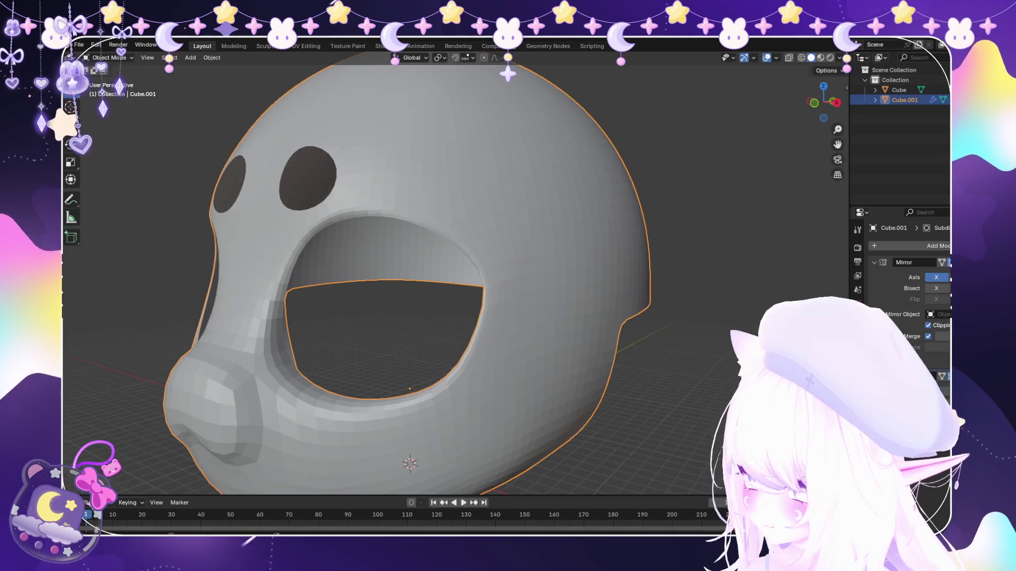
{"action": "scroll", "coordinate": [421, 278], "scroll_direction": "down", "scroll_amount": 3}
{"action": "key", "text": "KP_1"}
{"action": "scroll", "coordinate": [421, 277], "scroll_direction": "up", "scroll_amount": 2}
{"action": "scroll", "coordinate": [421, 277], "scroll_direction": "down", "scroll_amount": 1}
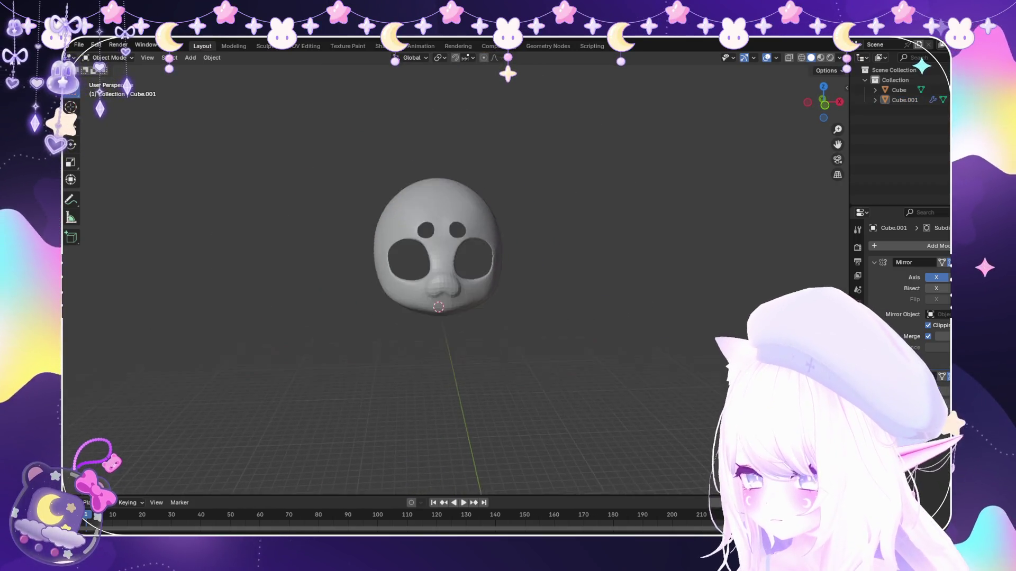
{"action": "left_click", "coordinate": [421, 262]}
{"action": "scroll", "coordinate": [421, 262], "scroll_direction": "up", "scroll_amount": 1}
{"action": "middle_click_drag", "start_coordinate": [421, 262], "coordinate": [492, 254]}
{"action": "scroll", "coordinate": [470, 224], "scroll_direction": "up", "scroll_amount": 1}
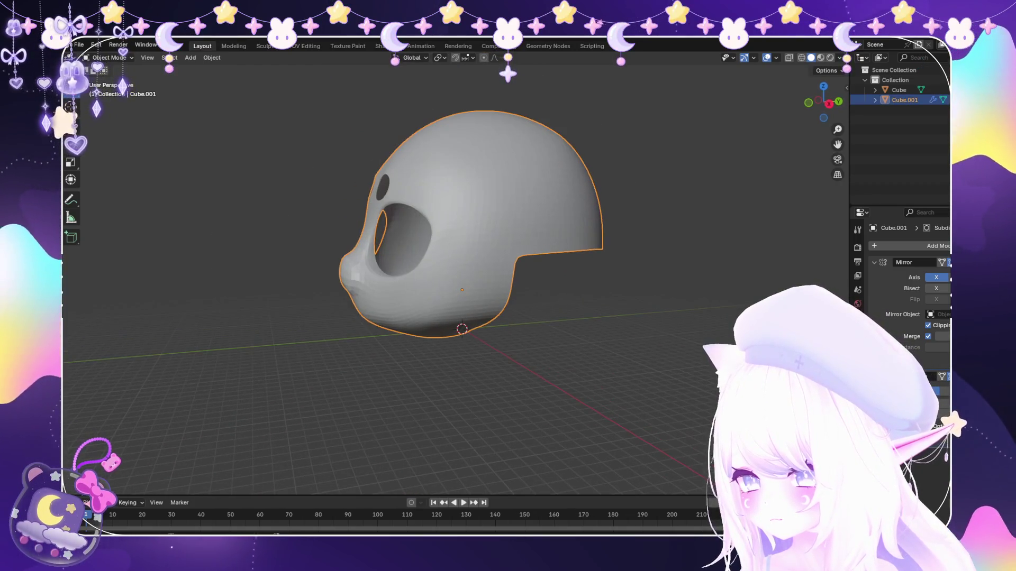
{"action": "left_click", "coordinate": [78, 44]}
{"action": "key", "text": "Escape"}
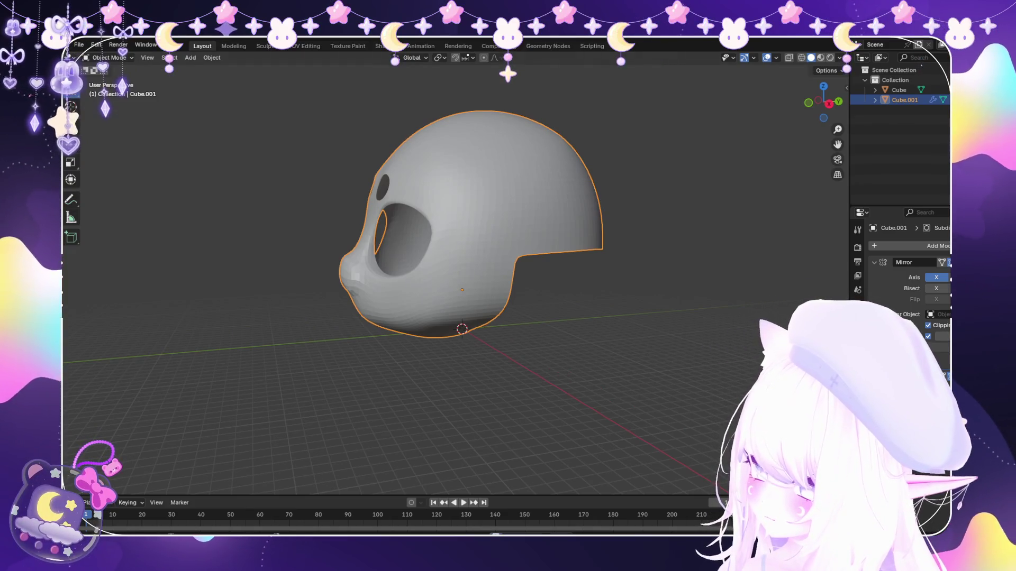
{"action": "left_click", "coordinate": [79, 45]}
{"action": "key", "text": "Escape"}
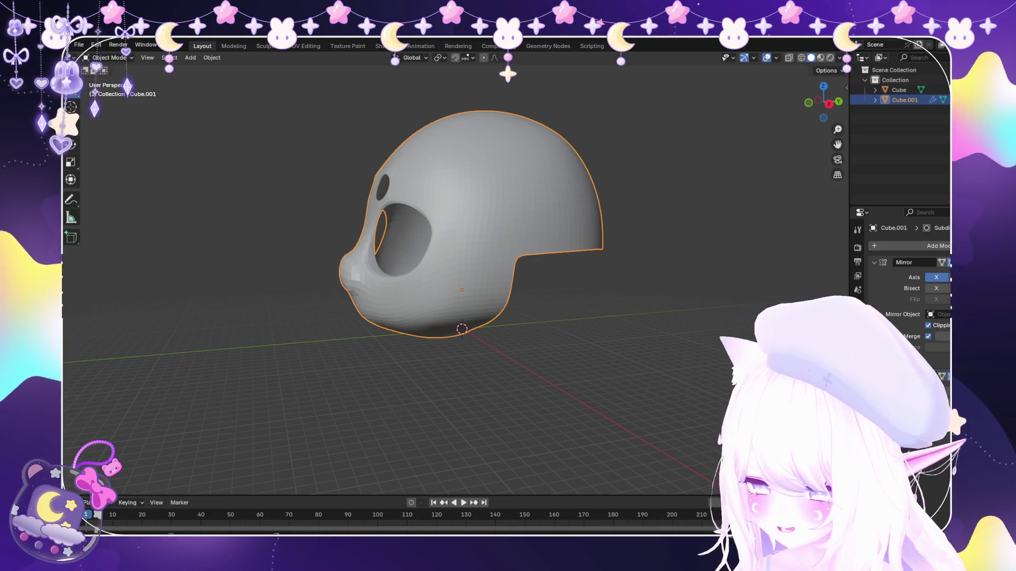
{"action": "middle_click_drag", "start_coordinate": [397, 238], "coordinate": [508, 238]}
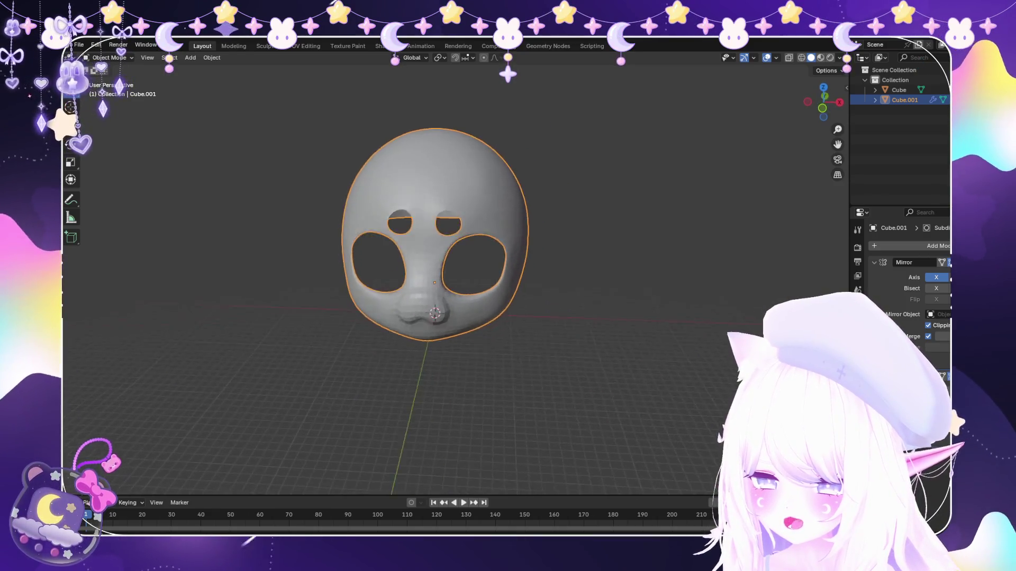
Raise the front view slightly and bring up the mode dropdown for the mask, then dismiss it.
{"action": "mouse_move", "coordinate": [428, 238]}
{"action": "middle_mouse_down"}
{"action": "mouse_move", "coordinate": [508, 207]}
{"action": "mouse_move", "coordinate": [432, 223]}
{"action": "middle_mouse_up"}
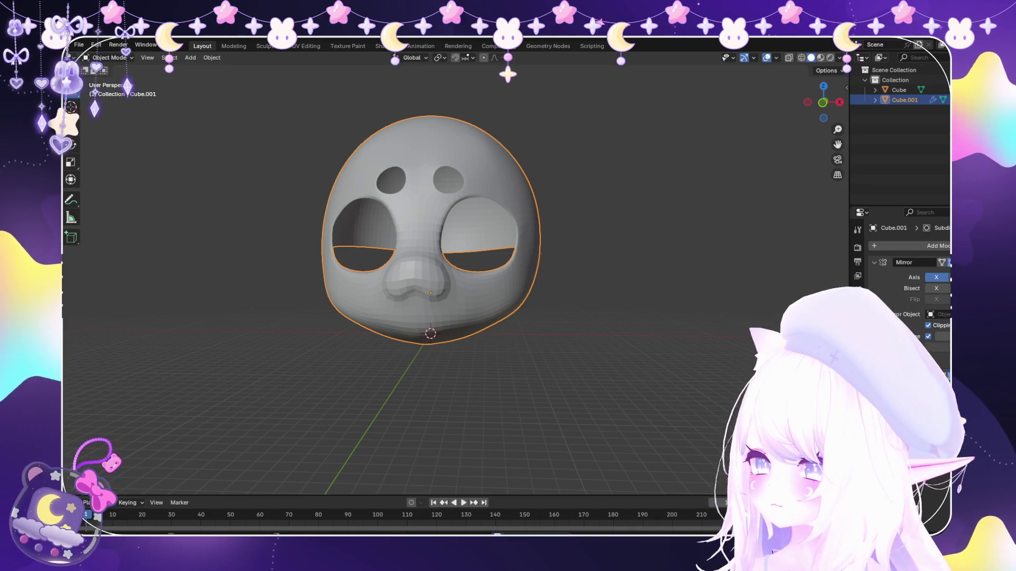
{"action": "left_click", "coordinate": [79, 44]}
{"action": "key", "text": "Escape"}
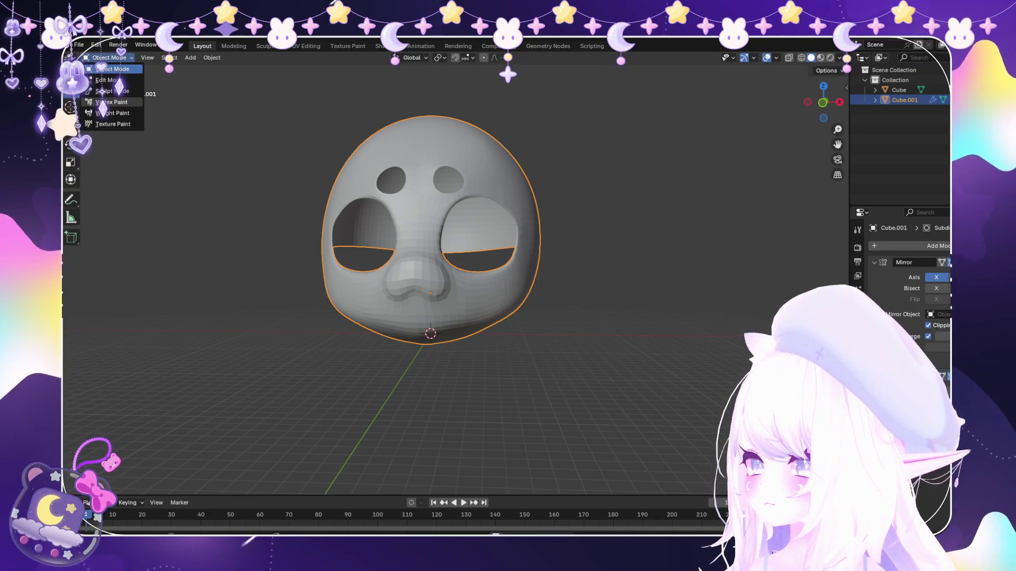
In Edit Mode, select the shell's lower edge loop and raise it along Y with soft falloff.
{"action": "left_click", "coordinate": [107, 80]}
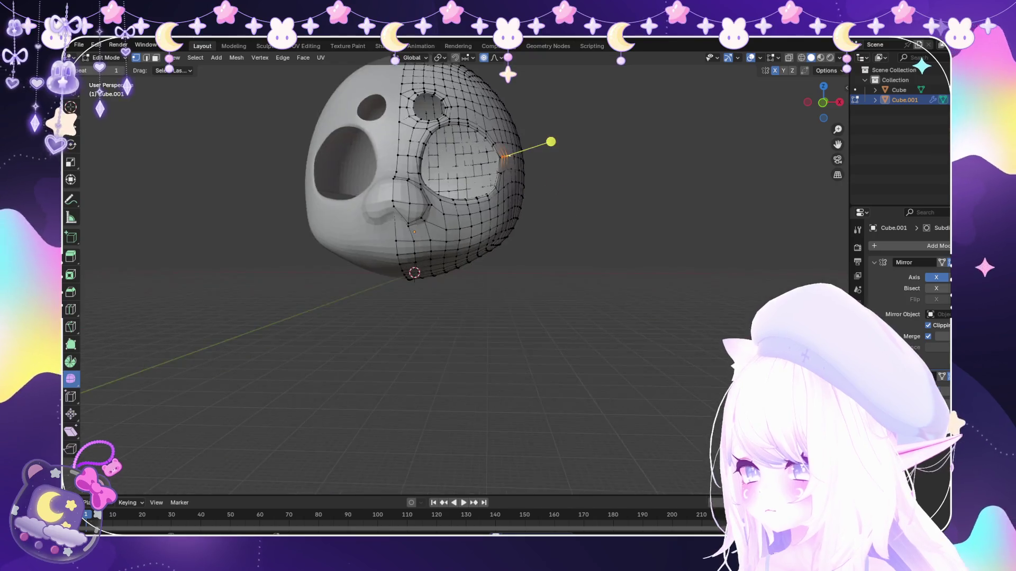
{"action": "middle_click_drag", "start_coordinate": [429, 238], "coordinate": [476, 159]}
{"action": "scroll", "coordinate": [456, 278], "scroll_direction": "up", "scroll_amount": 2}
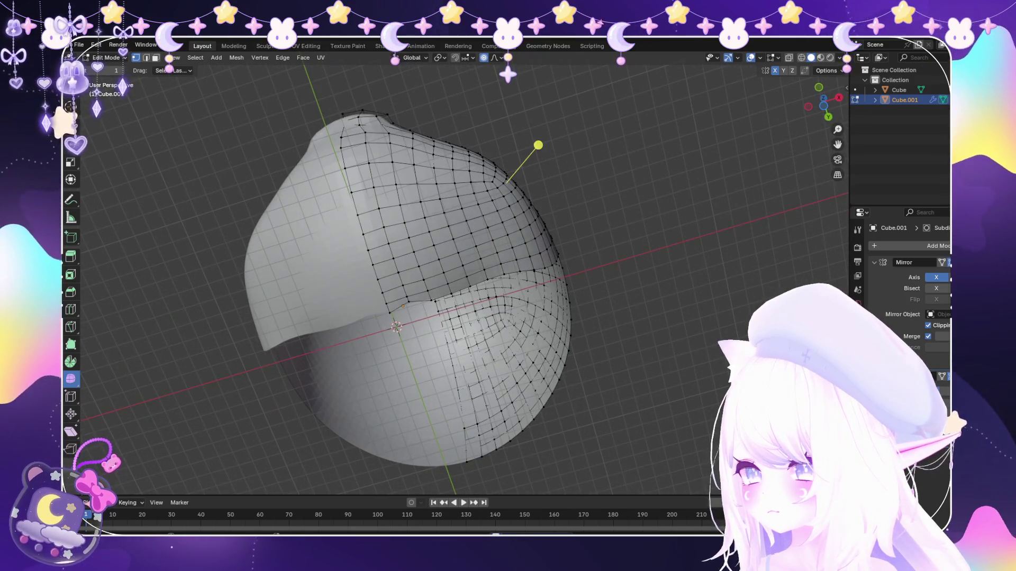
{"action": "middle_click_drag", "start_coordinate": [456, 302], "coordinate": [444, 262]}
{"action": "scroll", "coordinate": [414, 274], "scroll_direction": "up", "scroll_amount": 2}
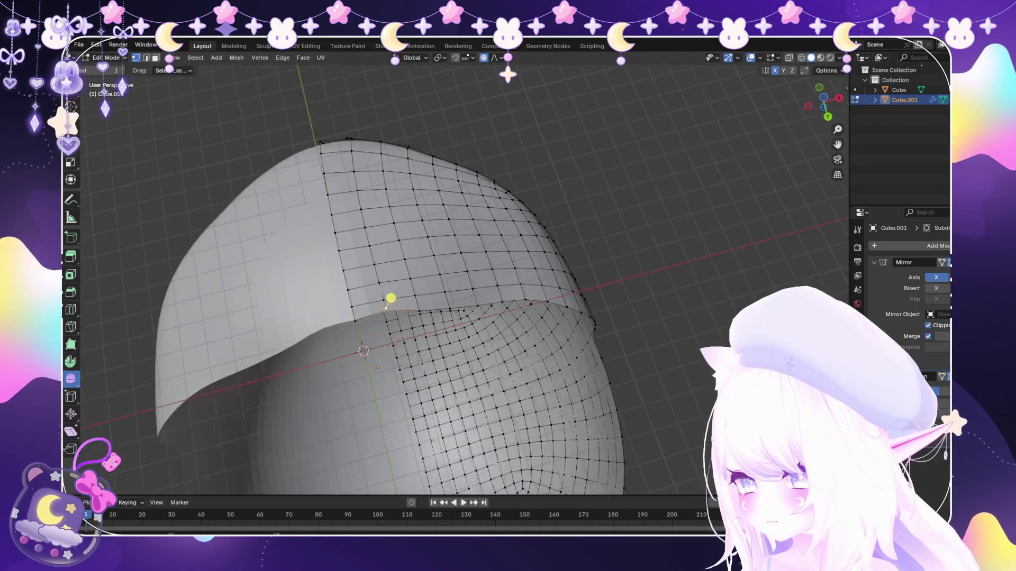
{"action": "scroll", "coordinate": [376, 306], "scroll_direction": "up", "scroll_amount": 2}
{"action": "left_click", "coordinate": [398, 310], "text": "ctrl"}
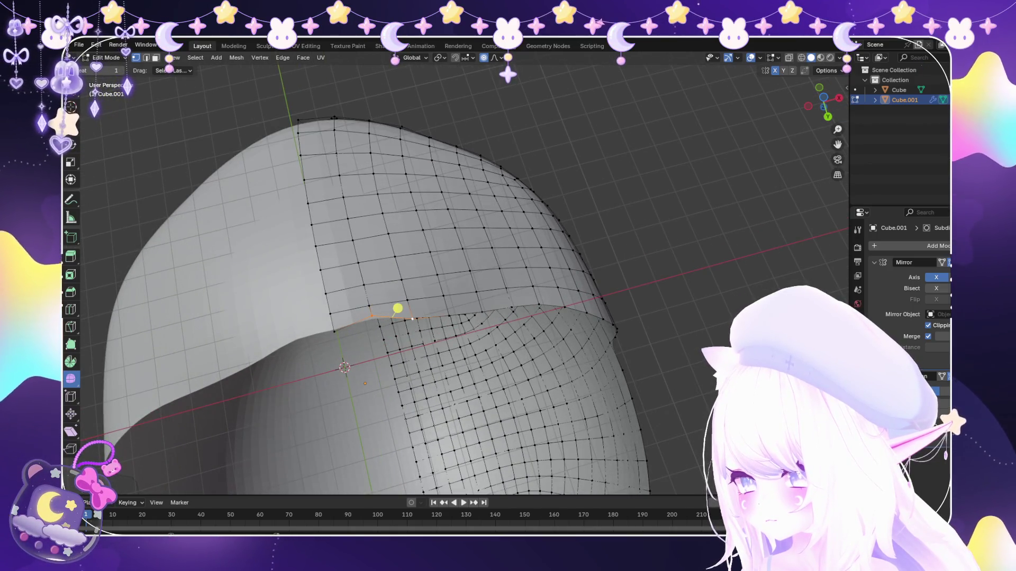
{"action": "left_click", "coordinate": [626, 472], "text": "ctrl"}
{"action": "key", "text": "g"}
{"action": "key", "text": "y"}
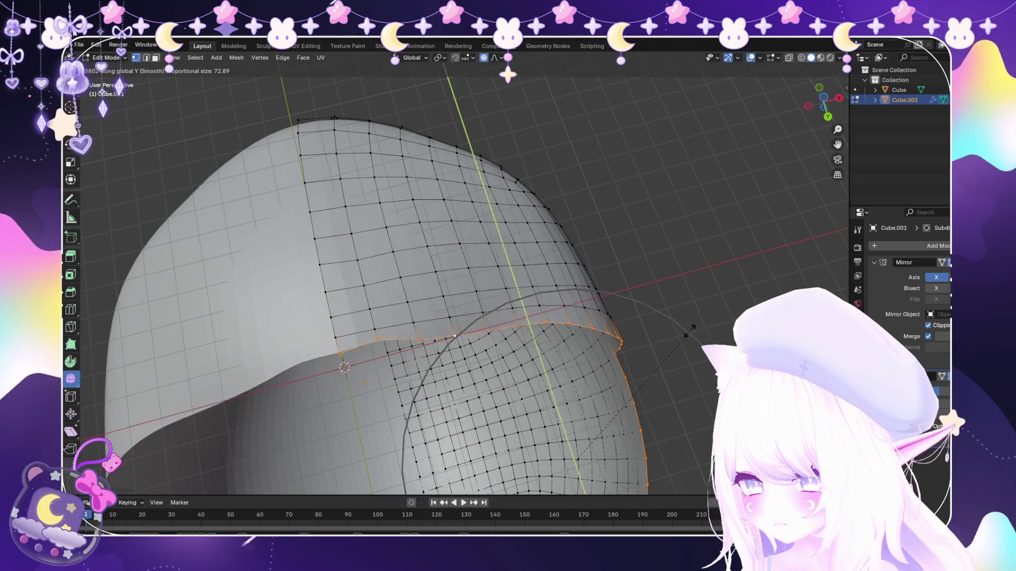
{"action": "key", "text": "Escape"}
Reposition a single rim vertex along Y and slide it along its edges to smooth the edge.
{"action": "left_click", "coordinate": [372, 314]}
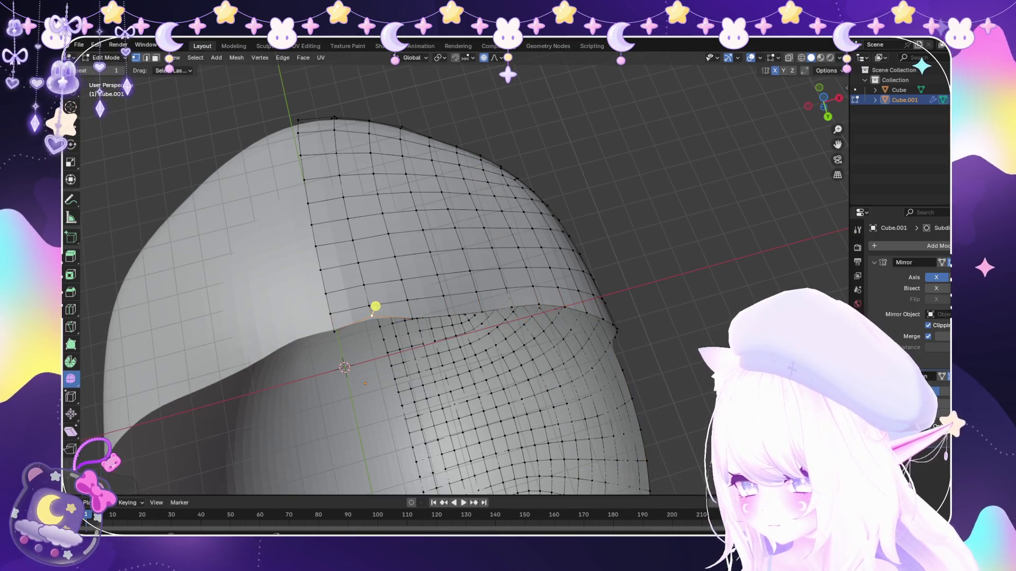
{"action": "key", "text": "g"}
{"action": "scroll", "coordinate": [372, 315], "scroll_direction": "up", "scroll_amount": 7}
{"action": "key", "text": "Escape"}
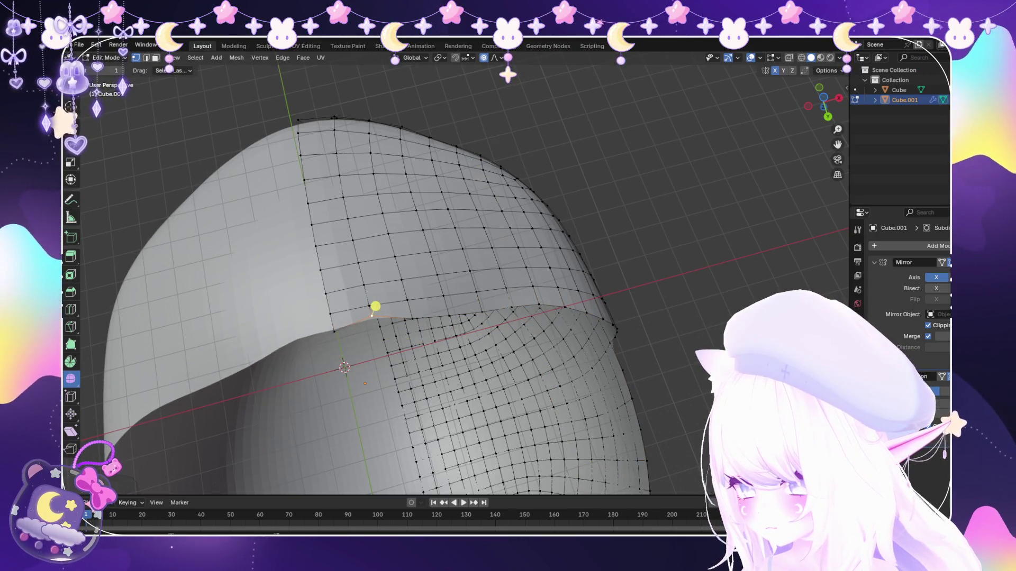
{"action": "key", "text": "g"}
{"action": "key", "text": "x"}
{"action": "key", "text": "Escape"}
{"action": "key", "text": "g"}
{"action": "key", "text": "y"}
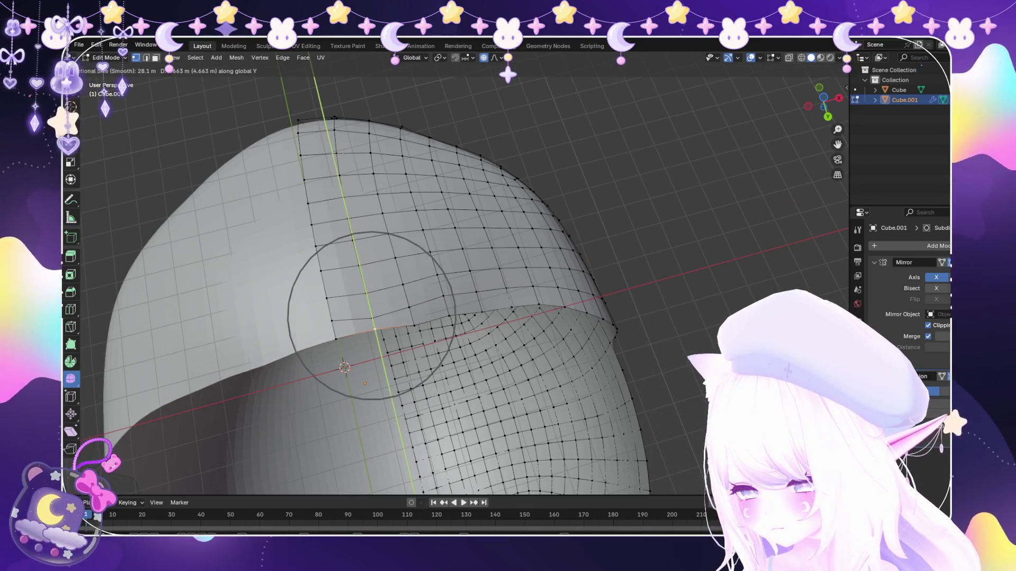
{"action": "left_click", "coordinate": [379, 317]}
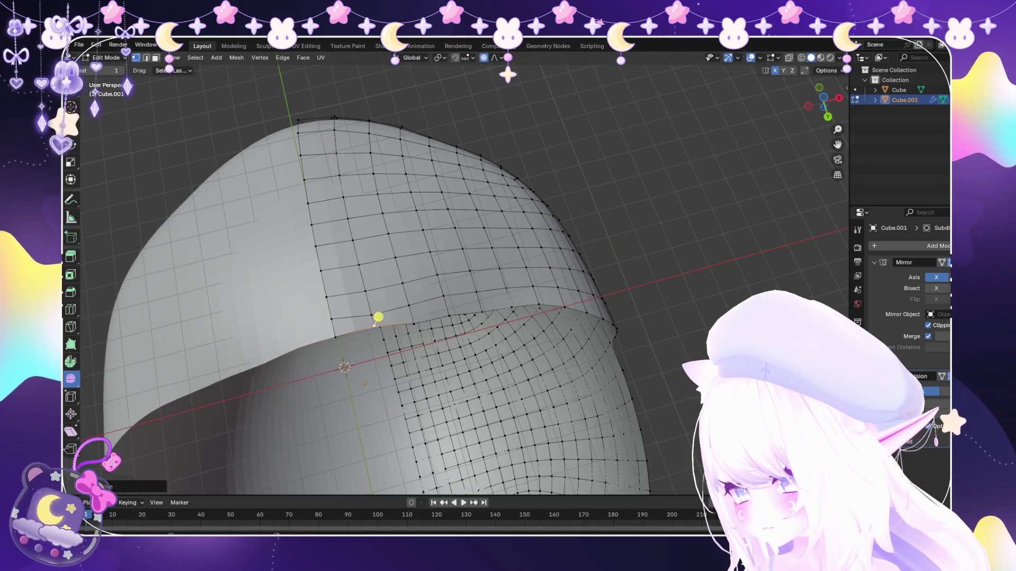
{"action": "key", "text": "g"}
{"action": "key", "text": "g"}
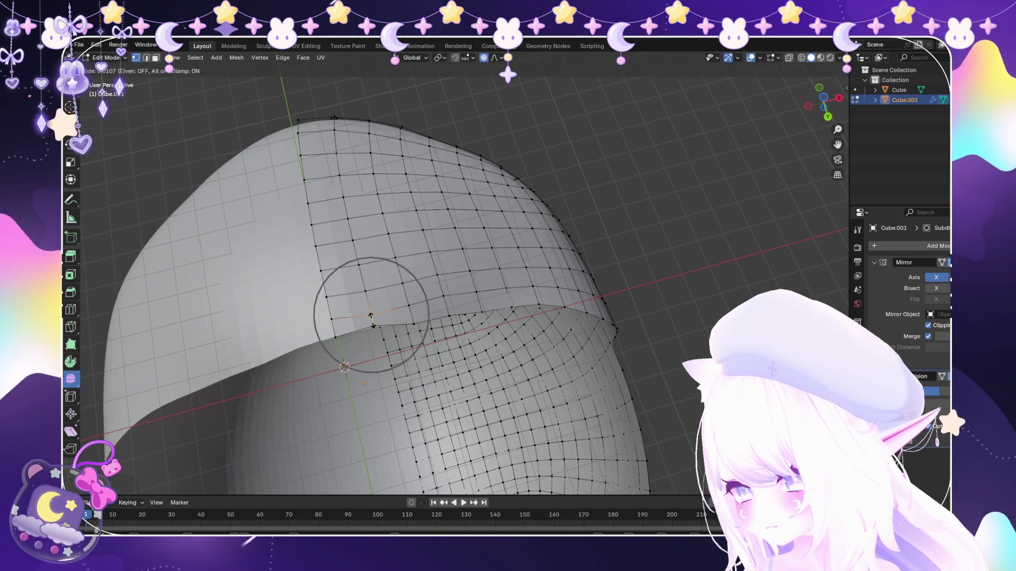
{"action": "scroll", "coordinate": [371, 315], "scroll_direction": "up", "scroll_amount": 4}
{"action": "left_click", "coordinate": [371, 310]}
{"action": "key", "text": "g"}
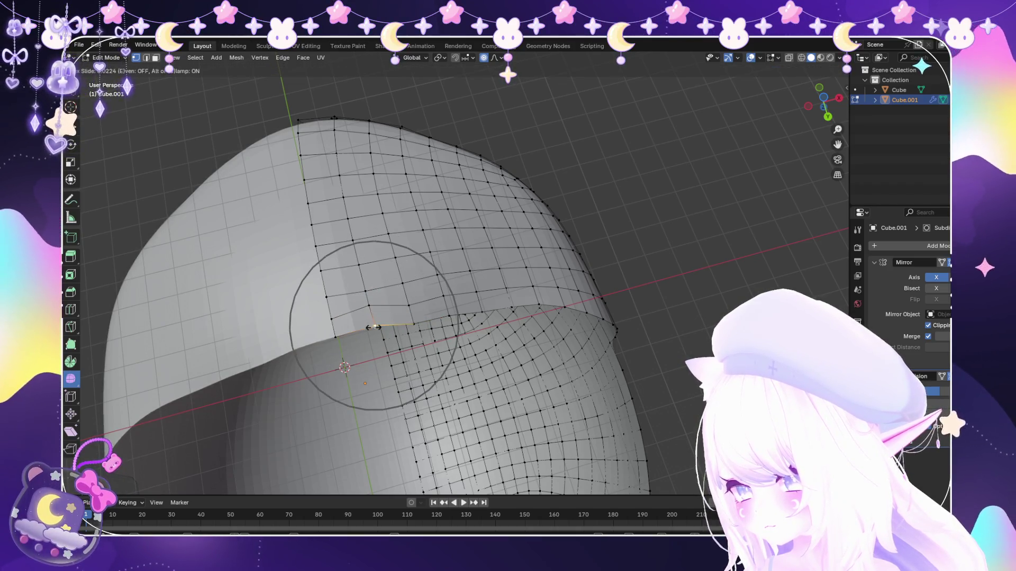
{"action": "key", "text": "Escape"}
{"action": "scroll", "coordinate": [378, 317], "scroll_direction": "down", "scroll_amount": 5}
Slide one more rim vertex from a lower side view and return the mask to Object Mode.
{"action": "mouse_move", "coordinate": [388, 286]}
{"action": "middle_mouse_down"}
{"action": "mouse_move", "coordinate": [465, 324]}
{"action": "mouse_move", "coordinate": [441, 322]}
{"action": "mouse_move", "coordinate": [451, 331]}
{"action": "middle_mouse_up"}
{"action": "scroll", "coordinate": [446, 297], "scroll_direction": "up", "scroll_amount": 4}
{"action": "middle_click_drag", "start_coordinate": [446, 296], "coordinate": [427, 320]}
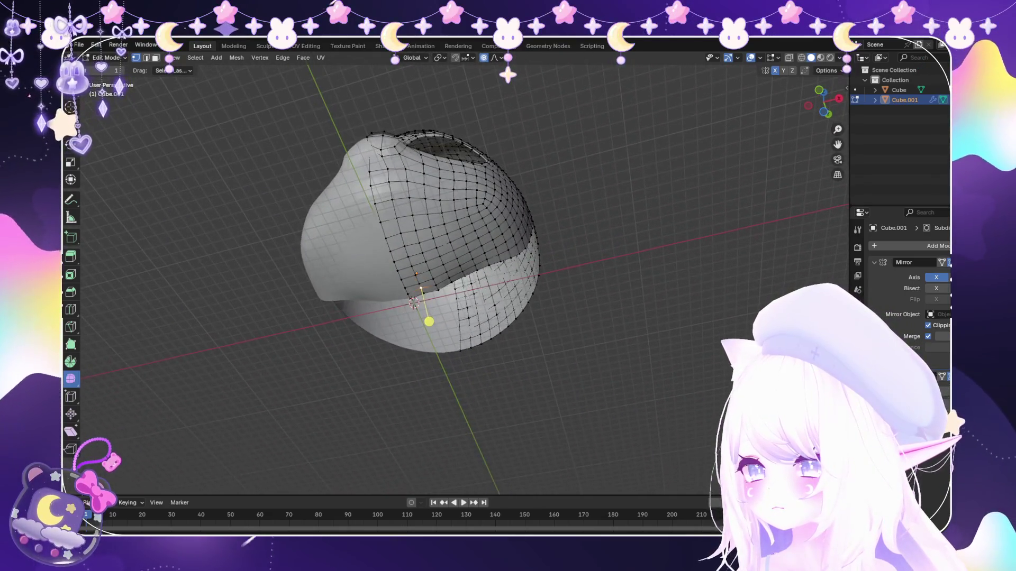
{"action": "scroll", "coordinate": [427, 320], "scroll_direction": "up", "scroll_amount": 3}
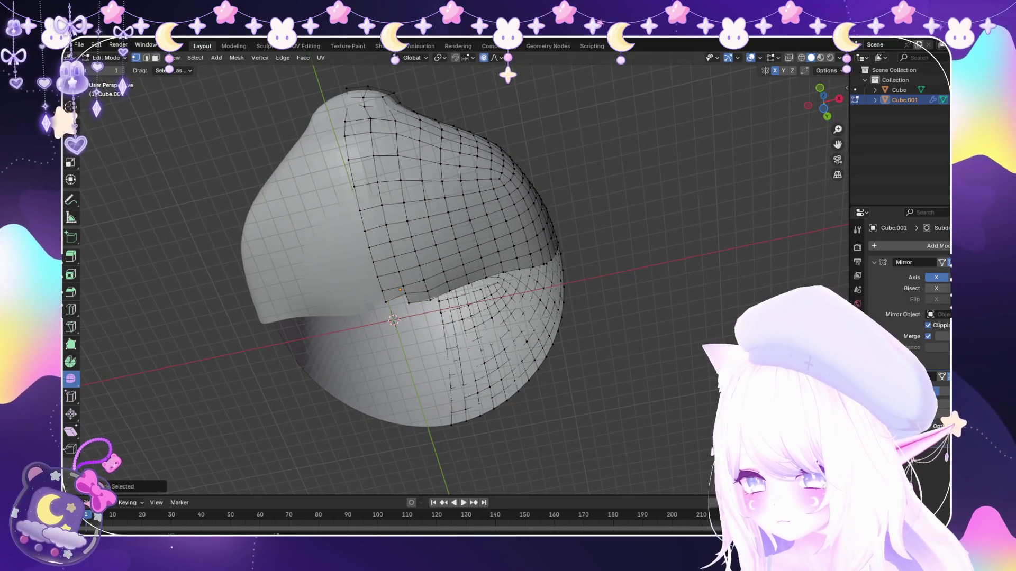
{"action": "key", "text": "c"}
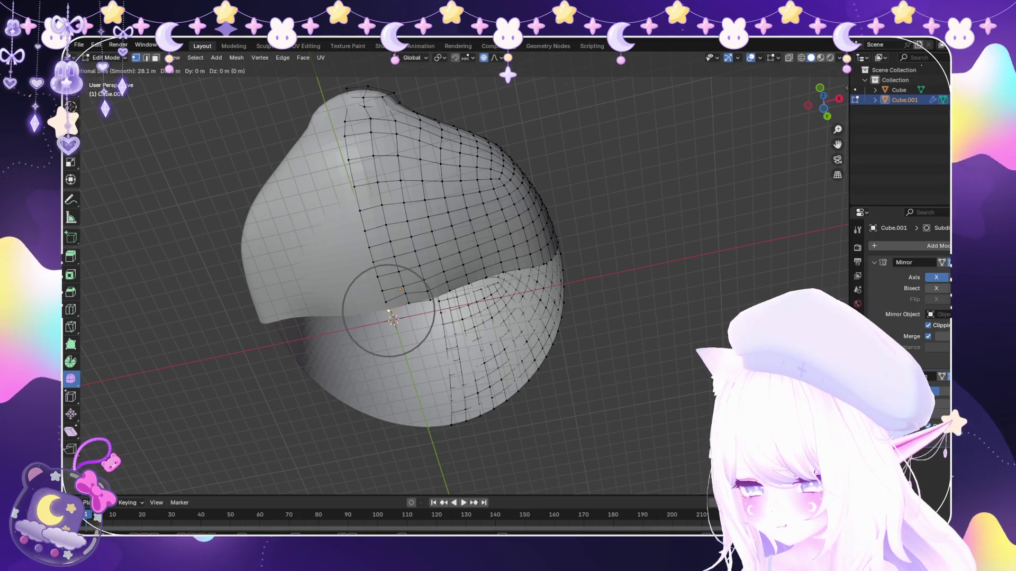
{"action": "key", "text": "shift+v"}
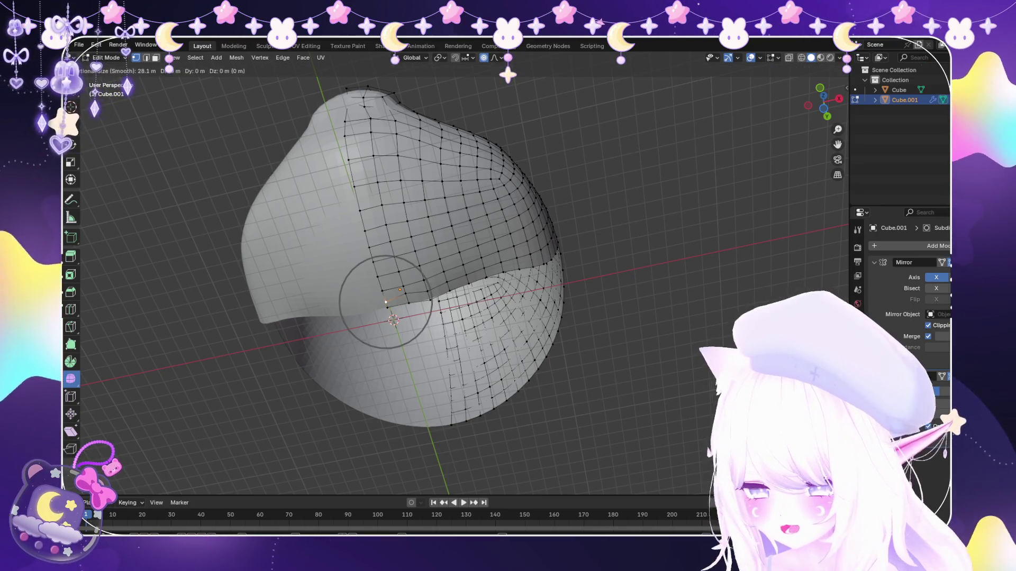
{"action": "scroll", "coordinate": [391, 318], "scroll_direction": "down", "scroll_amount": 5}
{"action": "scroll", "coordinate": [392, 318], "scroll_direction": "down", "scroll_amount": 5}
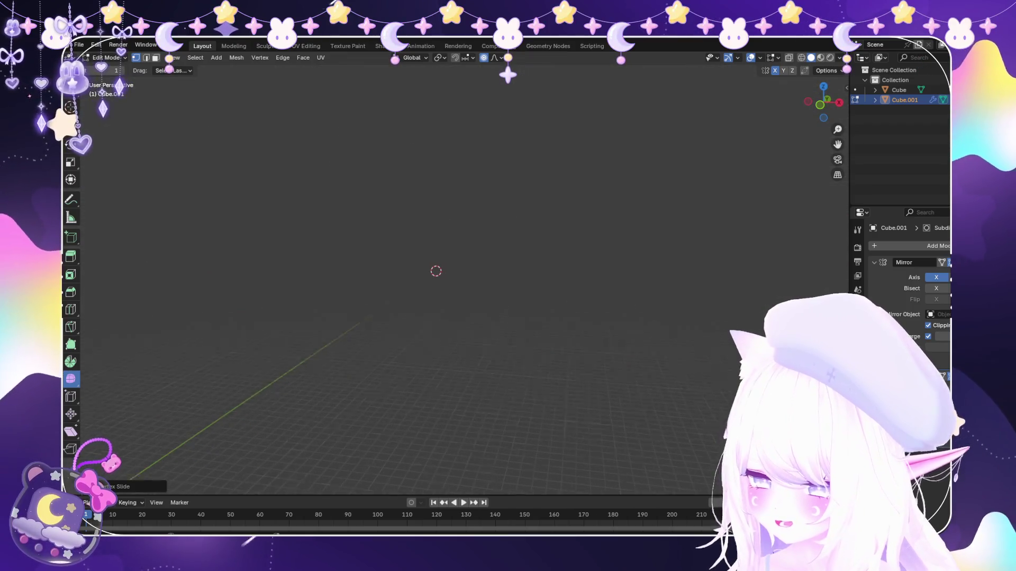
{"action": "scroll", "coordinate": [467, 429], "scroll_direction": "up", "scroll_amount": 5}
{"action": "scroll", "coordinate": [467, 429], "scroll_direction": "up", "scroll_amount": 2}
{"action": "key", "text": "Tab"}
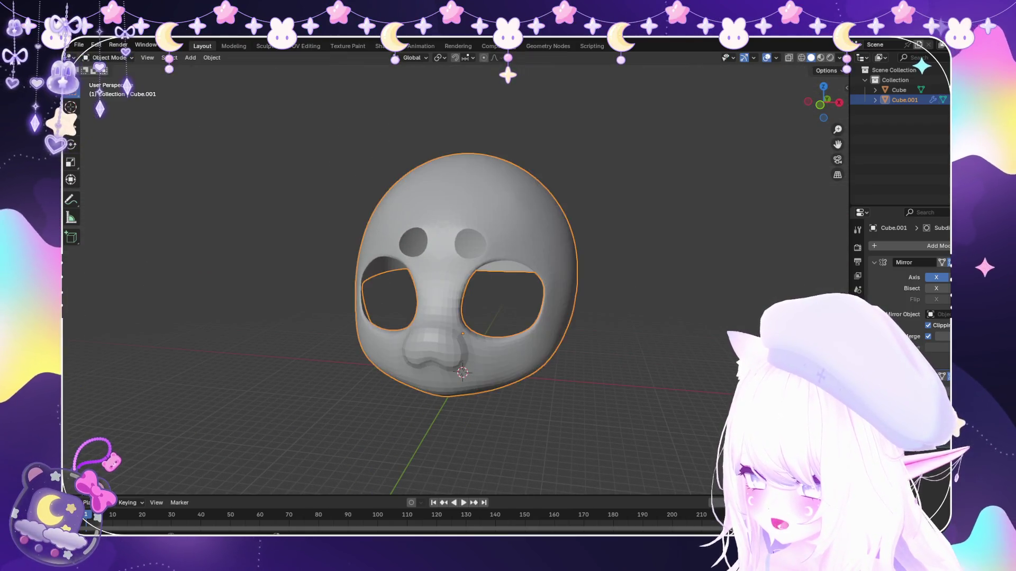
Deselect everything and start the STL import for the Short_Wide_symmetry head file.
{"action": "key", "text": "alt+a"}
{"action": "left_click", "coordinate": [78, 45]}
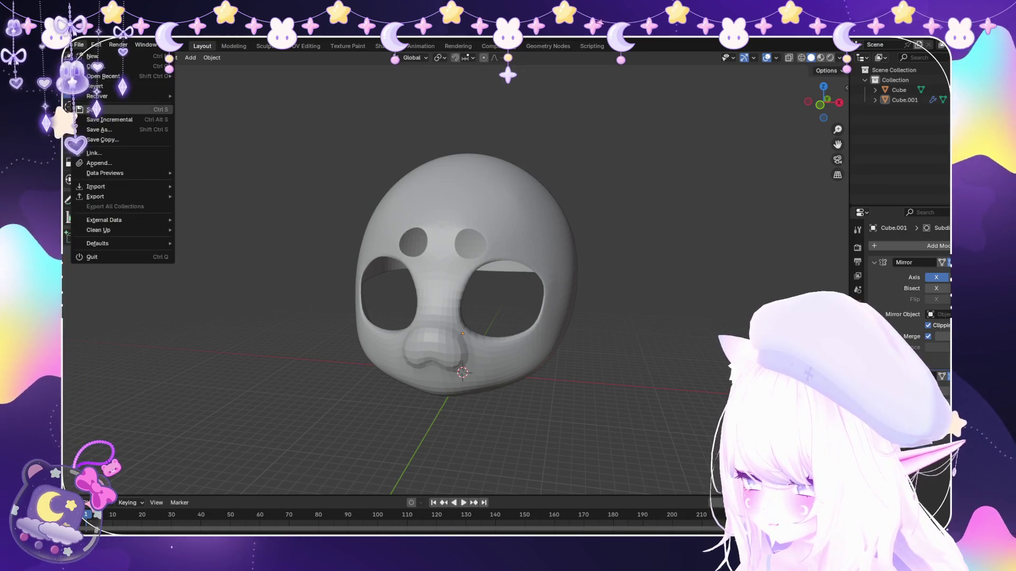
{"action": "left_click", "coordinate": [95, 109]}
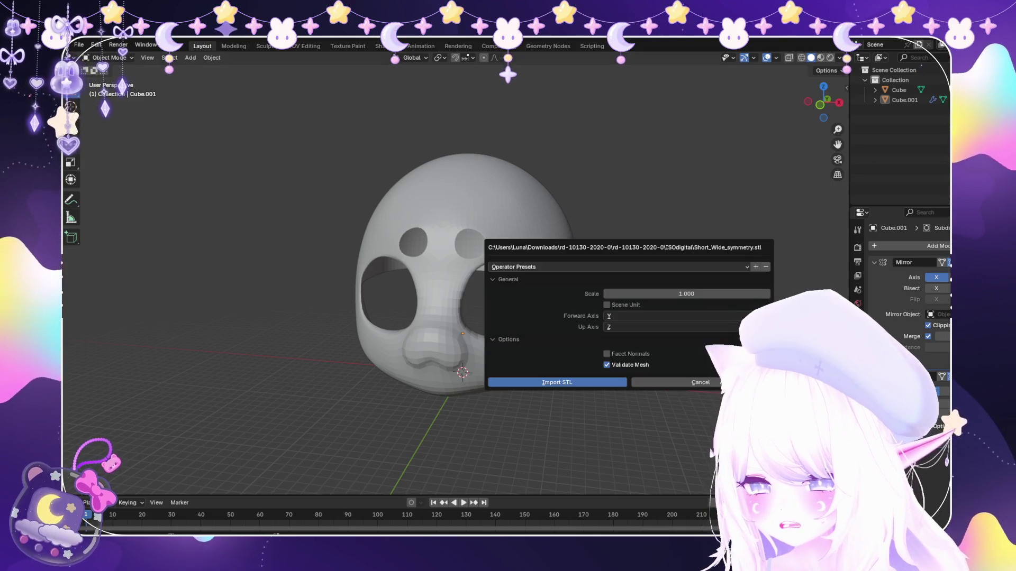
Import the Short_Wide_symmetry head and rotate it 90° twice so it stands upright.
{"action": "key", "text": "Return"}
{"action": "middle_click_drag", "start_coordinate": [476, 318], "coordinate": [595, 302]}
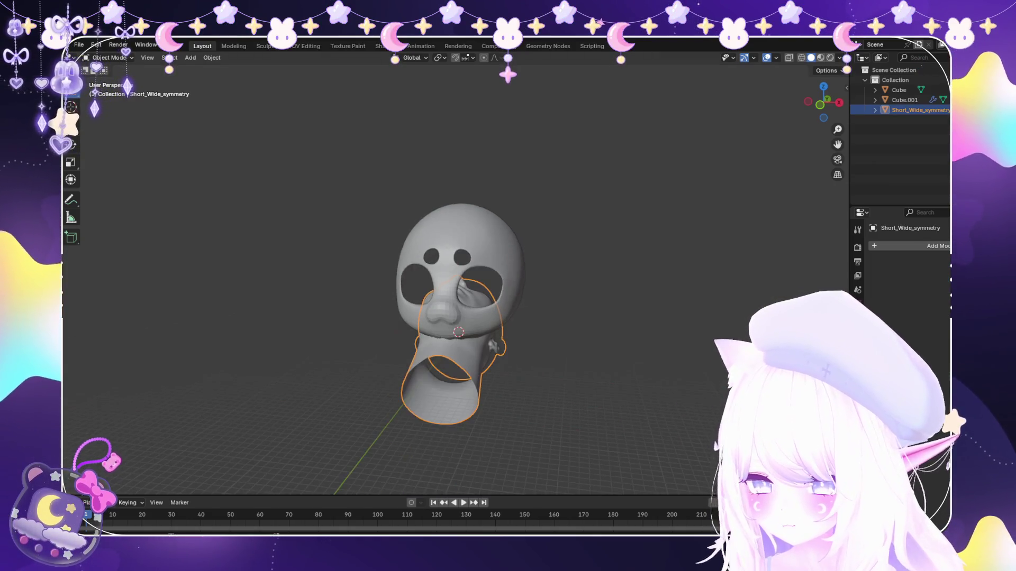
{"action": "mouse_move", "coordinate": [476, 318]}
{"action": "middle_mouse_down"}
{"action": "mouse_move", "coordinate": [516, 286]}
{"action": "mouse_move", "coordinate": [491, 334]}
{"action": "mouse_move", "coordinate": [460, 318]}
{"action": "mouse_move", "coordinate": [468, 309]}
{"action": "middle_mouse_up"}
{"action": "type", "text": "r90"}
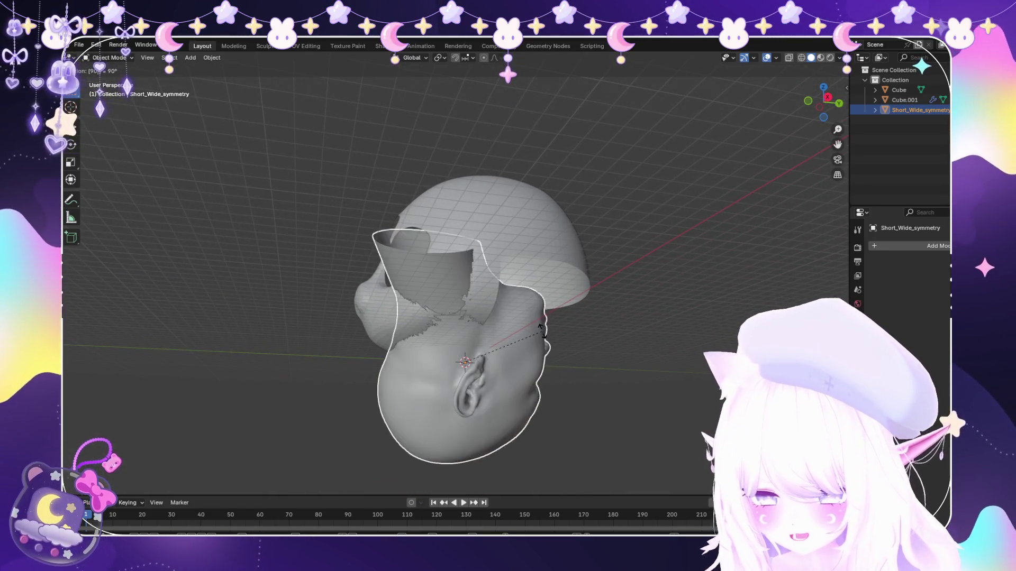
{"action": "key", "text": "Return"}
{"action": "type", "text": "r90"}
{"action": "key", "text": "Return"}
{"action": "type", "text": "r90"}
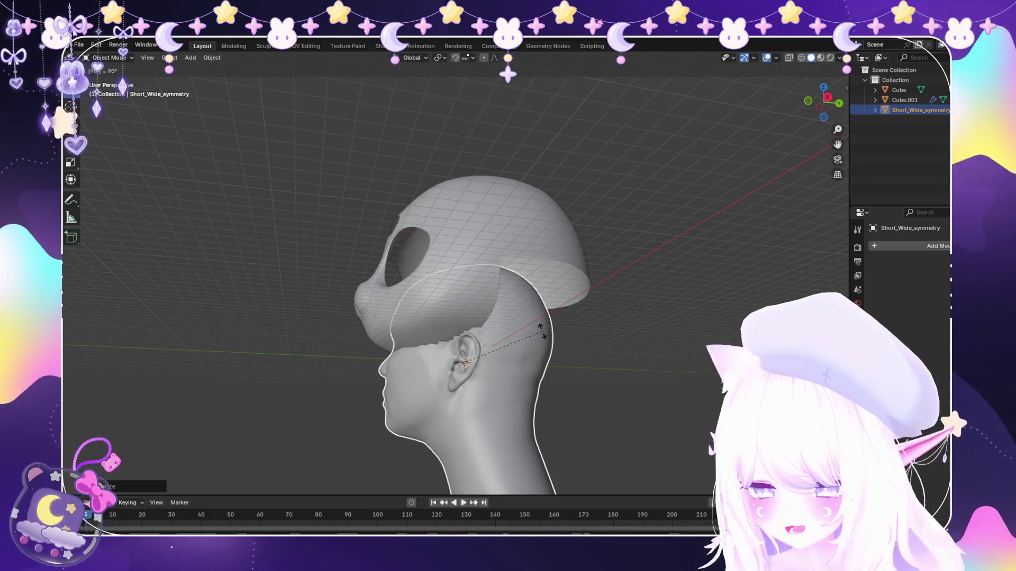
{"action": "key", "text": "Return"}
Raise the reference head along Z so it sits inside the mask shell and check the fit.
{"action": "key", "text": "r"}
{"action": "key", "text": "z"}
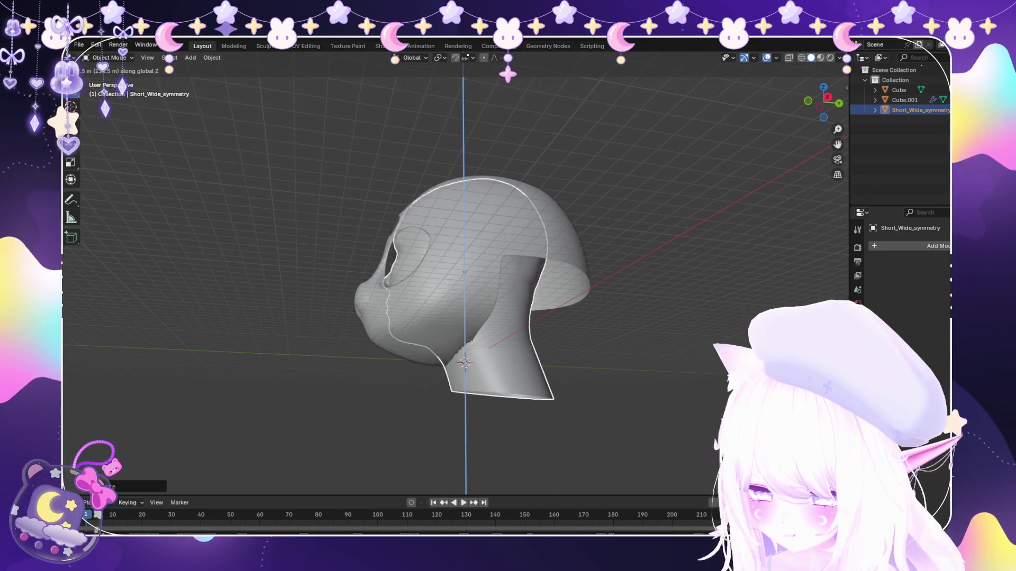
{"action": "key", "text": "Return"}
{"action": "middle_click_drag", "start_coordinate": [477, 317], "coordinate": [517, 301]}
{"action": "mouse_move", "coordinate": [460, 286]}
{"action": "middle_mouse_down"}
{"action": "mouse_move", "coordinate": [540, 254]}
{"action": "mouse_move", "coordinate": [469, 278]}
{"action": "middle_mouse_up"}
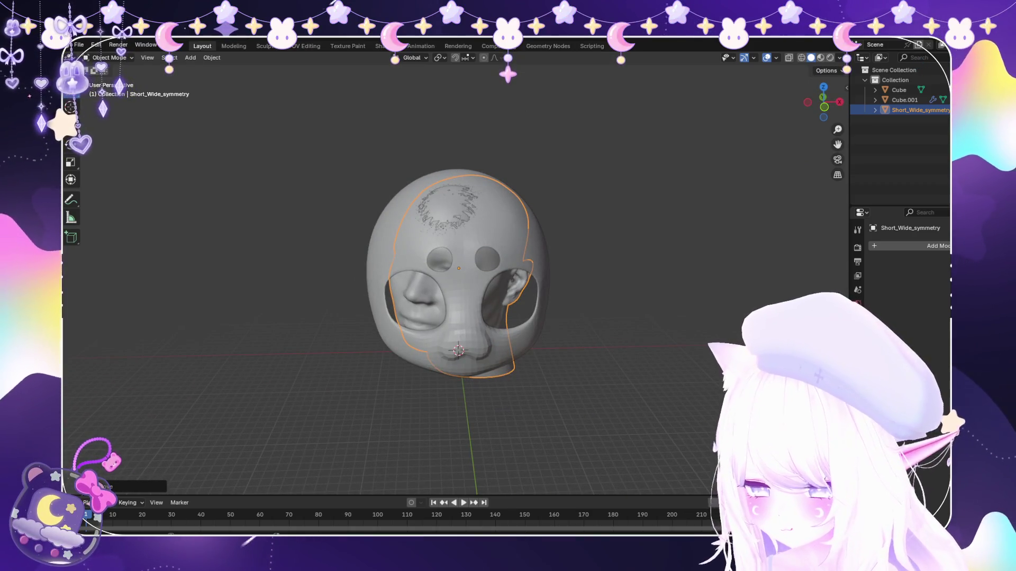
Edit the head mesh, push the selected protruding areas down along Z, and return to front Object view.
{"action": "left_click", "coordinate": [108, 57]}
{"action": "left_click", "coordinate": [111, 80]}
{"action": "key", "text": "g"}
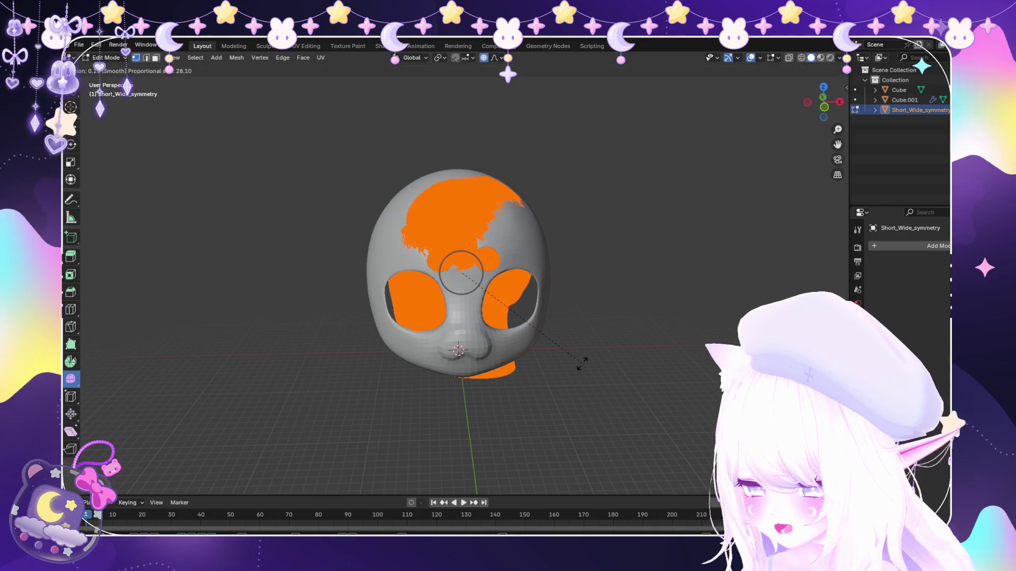
{"action": "key", "text": "z"}
{"action": "left_click", "coordinate": [614, 276]}
{"action": "scroll", "coordinate": [613, 275], "scroll_direction": "up", "scroll_amount": 3}
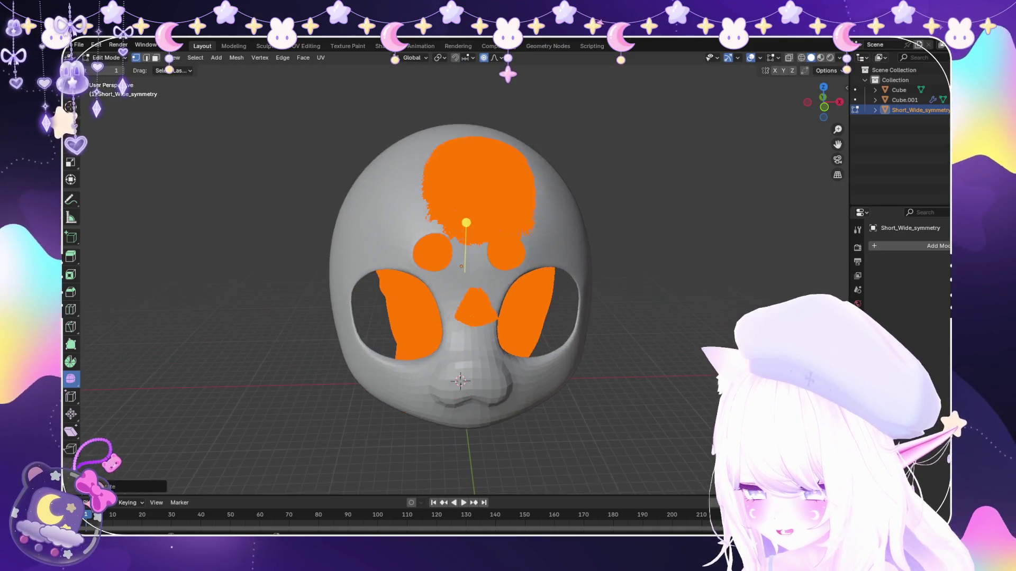
{"action": "left_click", "coordinate": [112, 69]}
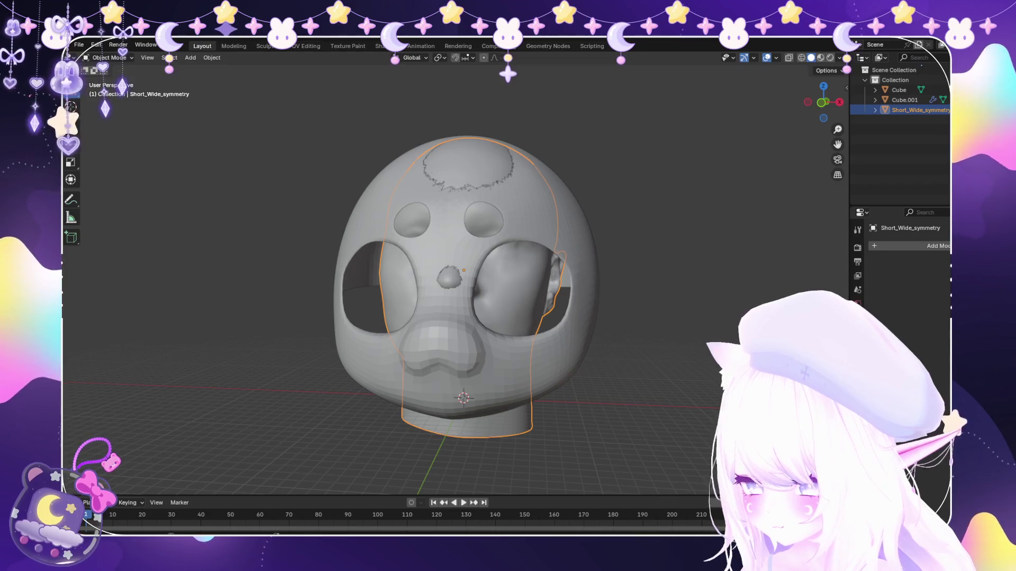
{"action": "key", "text": "KP_1"}
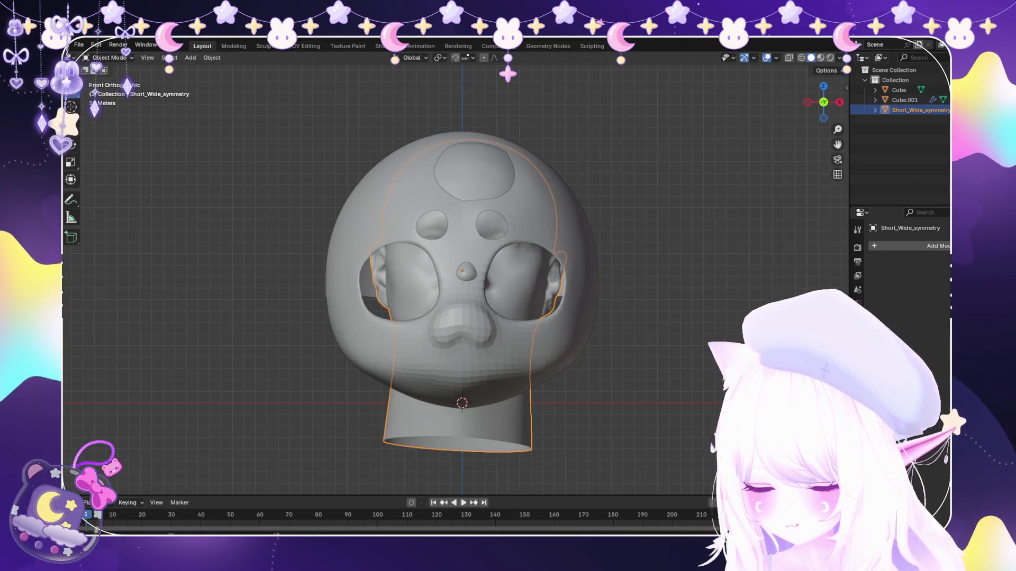
Re-enter Edit Mode and circle-select the forehead, between-eyes and nose patches of the head.
{"action": "left_click", "coordinate": [109, 58]}
{"action": "left_click", "coordinate": [111, 79]}
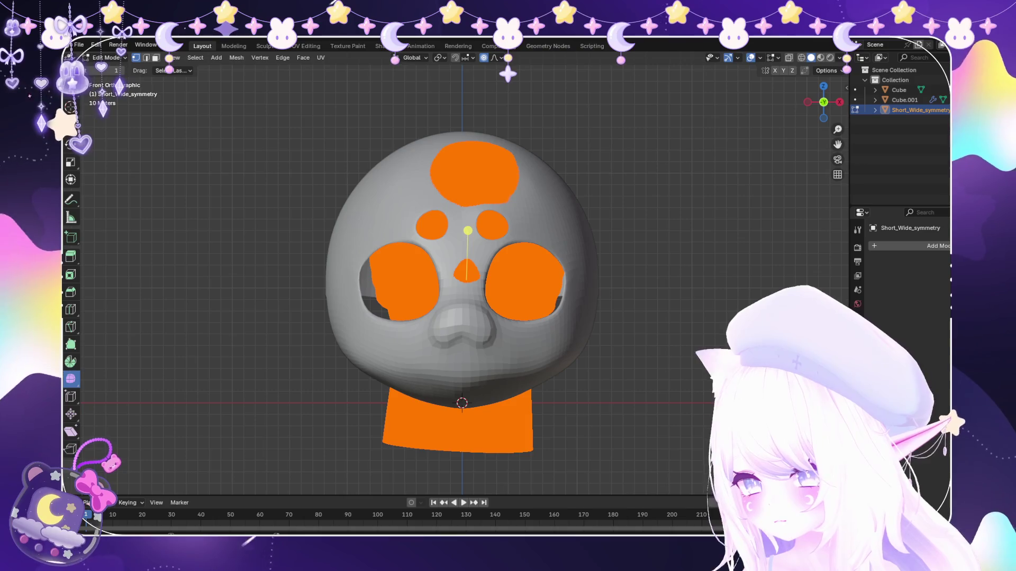
{"action": "key", "text": "c"}
{"action": "middle_click_drag", "start_coordinate": [465, 283], "coordinate": [476, 262]}
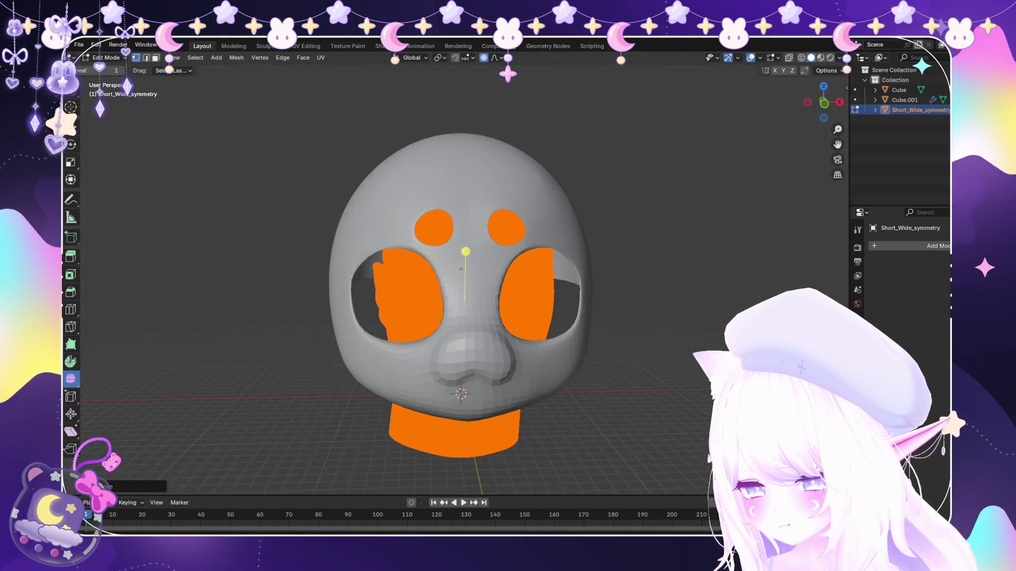
{"action": "key", "text": "c"}
{"action": "left_click_drag", "start_coordinate": [466, 294], "coordinate": [473, 298]}
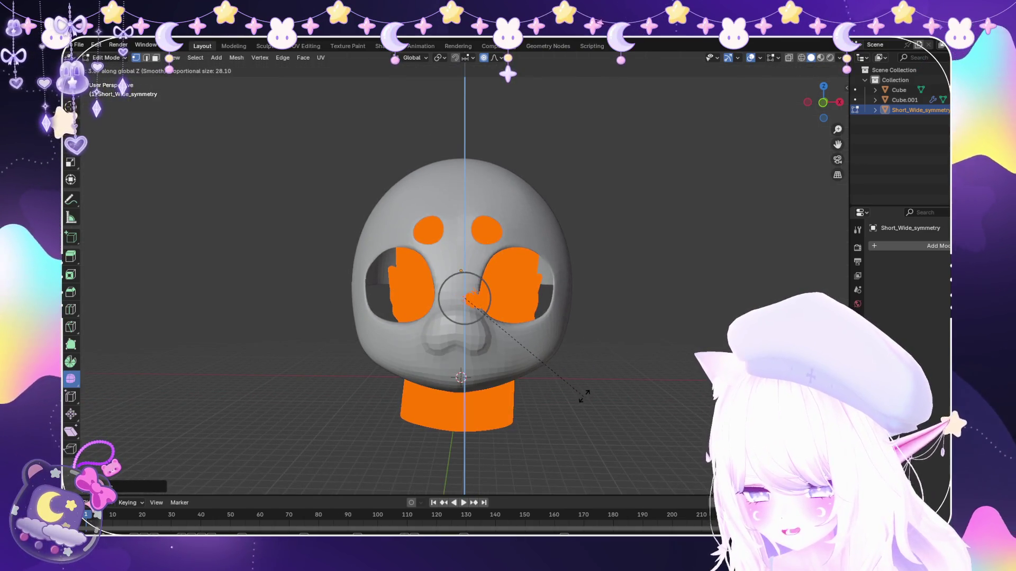
{"action": "key", "text": "Escape"}
{"action": "key", "text": "c"}
{"action": "middle_click_drag", "start_coordinate": [471, 295], "coordinate": [470, 292]}
{"action": "key", "text": "Escape"}
{"action": "key", "text": "c"}
{"action": "key", "text": "Escape"}
Shift the nose area along X with soft falloff so it sits behind the mask, then leave Edit Mode.
{"action": "key", "text": "g"}
{"action": "key", "text": "x"}
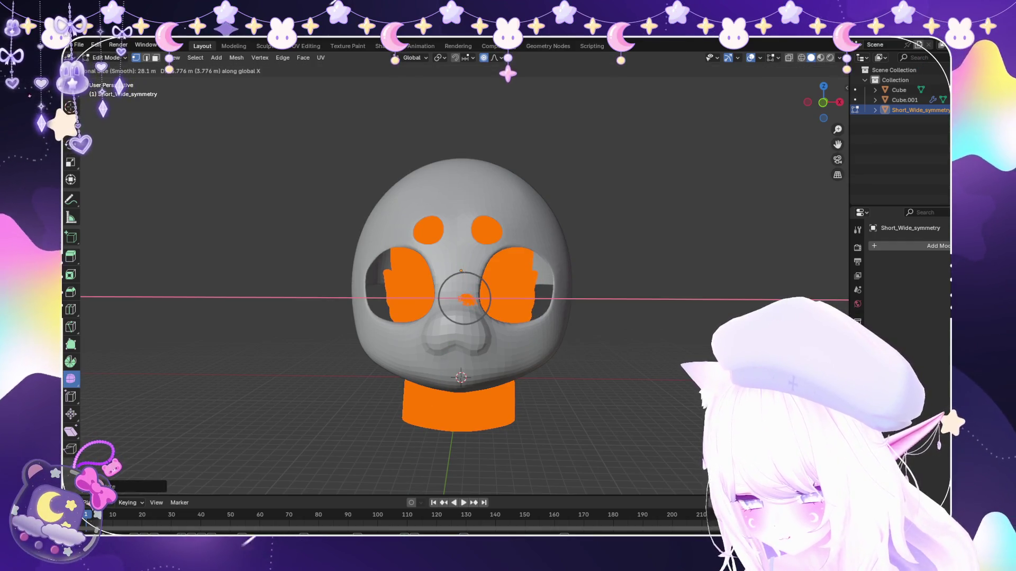
{"action": "key", "text": "Escape"}
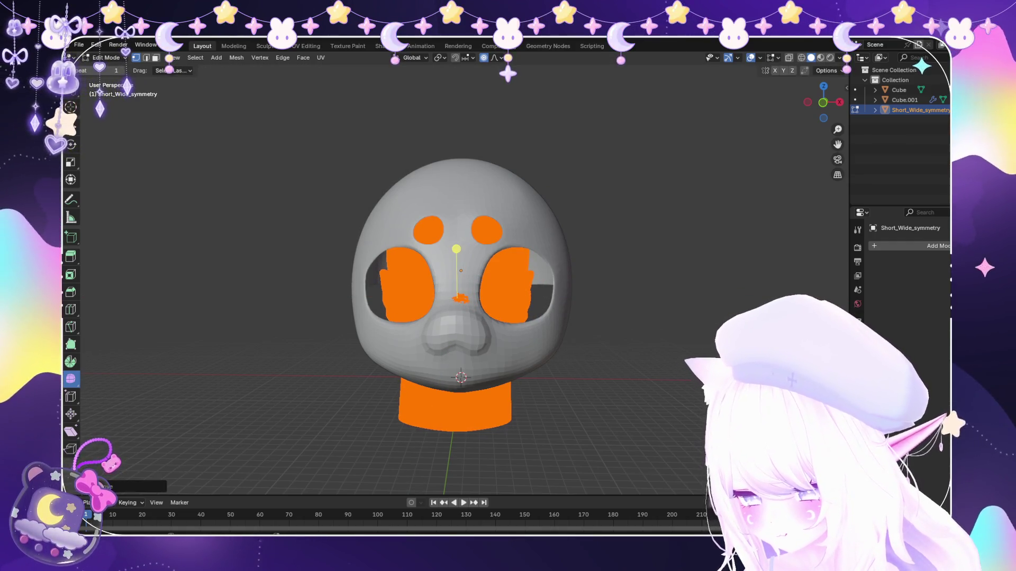
{"action": "key", "text": "g"}
{"action": "key", "text": "x"}
{"action": "key", "text": "Return"}
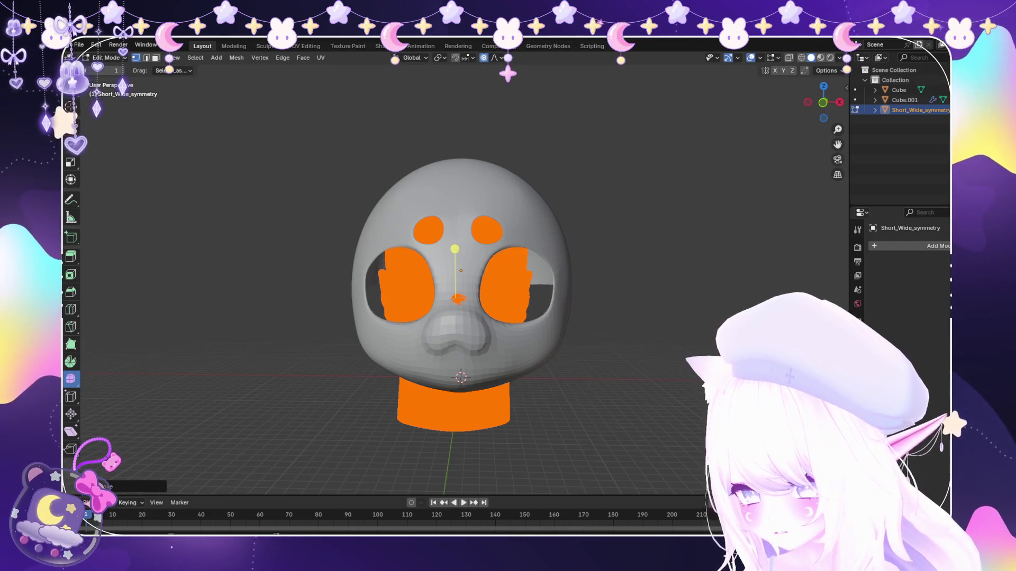
{"action": "key", "text": "Tab"}
{"action": "middle_click_drag", "start_coordinate": [508, 317], "coordinate": [429, 333]}
{"action": "mouse_move", "coordinate": [508, 317]}
{"action": "middle_mouse_down"}
{"action": "mouse_move", "coordinate": [476, 318]}
{"action": "mouse_move", "coordinate": [540, 318]}
{"action": "mouse_move", "coordinate": [476, 318]}
{"action": "mouse_move", "coordinate": [508, 317]}
{"action": "middle_mouse_up"}
{"action": "left_click", "coordinate": [476, 206]}
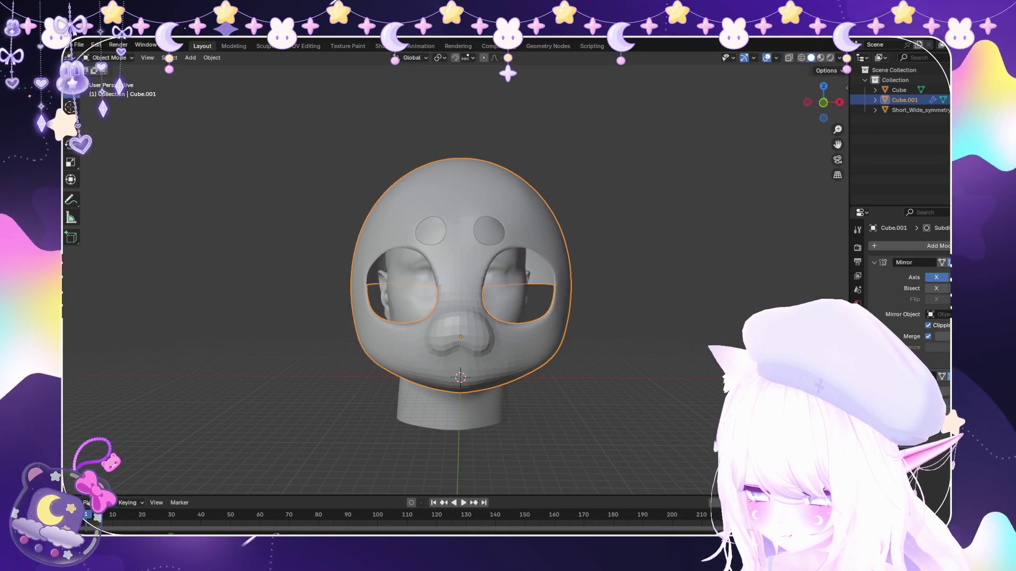
Raise the mask Cube.001 slightly along Z and hide the Short_Wide_symmetry reference head.
{"action": "key", "text": "g"}
{"action": "key", "text": "z"}
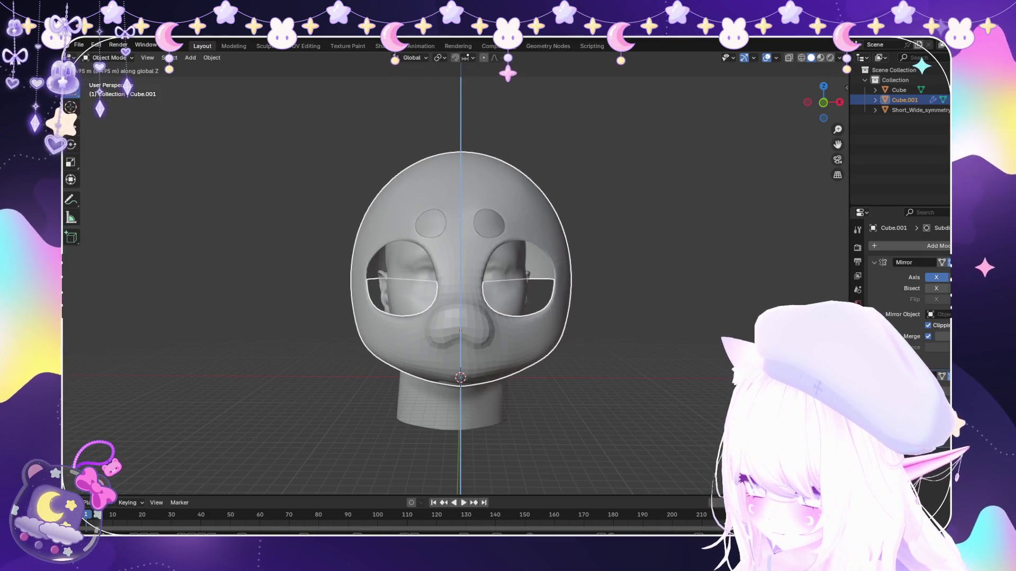
{"action": "key", "text": "Return"}
{"action": "mouse_move", "coordinate": [509, 318]}
{"action": "middle_mouse_down"}
{"action": "mouse_move", "coordinate": [587, 317]}
{"action": "mouse_move", "coordinate": [604, 341]}
{"action": "mouse_move", "coordinate": [524, 302]}
{"action": "mouse_move", "coordinate": [540, 285]}
{"action": "middle_mouse_up"}
{"action": "left_click", "coordinate": [524, 302]}
{"action": "middle_click_drag", "start_coordinate": [508, 318], "coordinate": [556, 286]}
{"action": "key", "text": "h"}
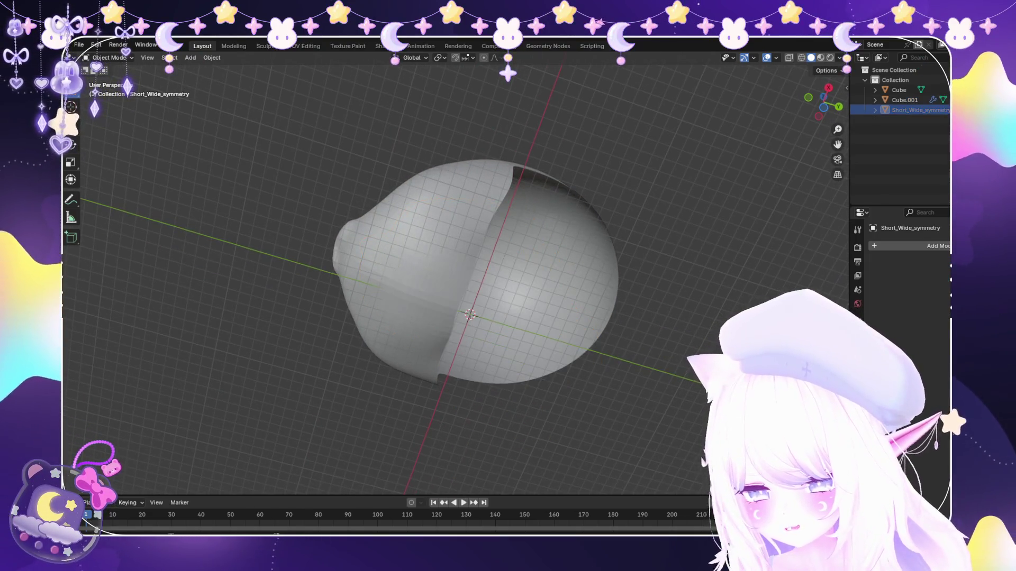
Select Cube.001 and enter Edit Mode on its mirrored shell for a closer look.
{"action": "left_click", "coordinate": [451, 344]}
{"action": "key", "text": "Tab"}
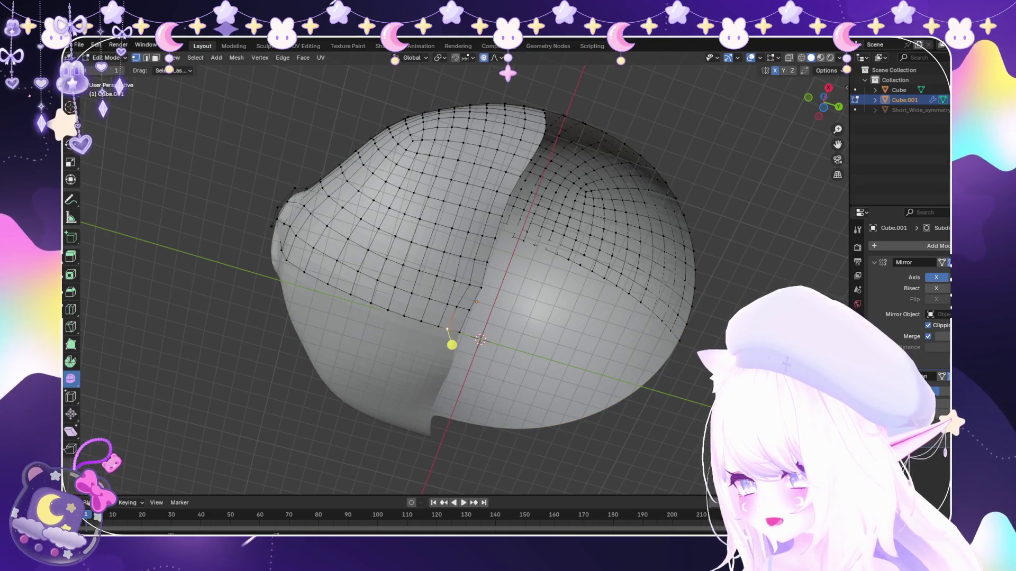
{"action": "middle_click_drag", "start_coordinate": [508, 318], "coordinate": [539, 293]}
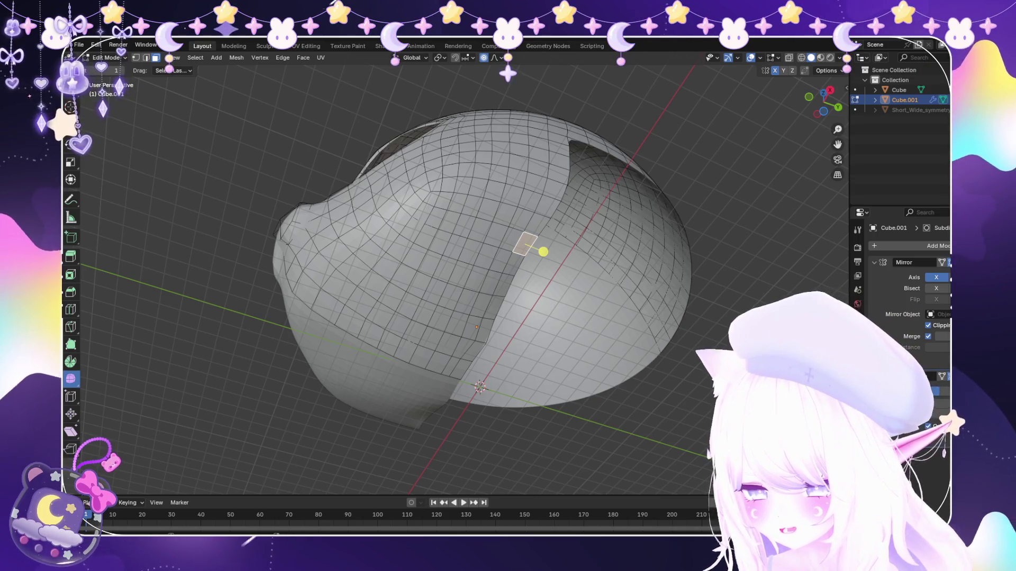
{"action": "middle_click_drag", "start_coordinate": [508, 278], "coordinate": [476, 238]}
{"action": "scroll", "coordinate": [508, 278], "scroll_direction": "up", "scroll_amount": 3}
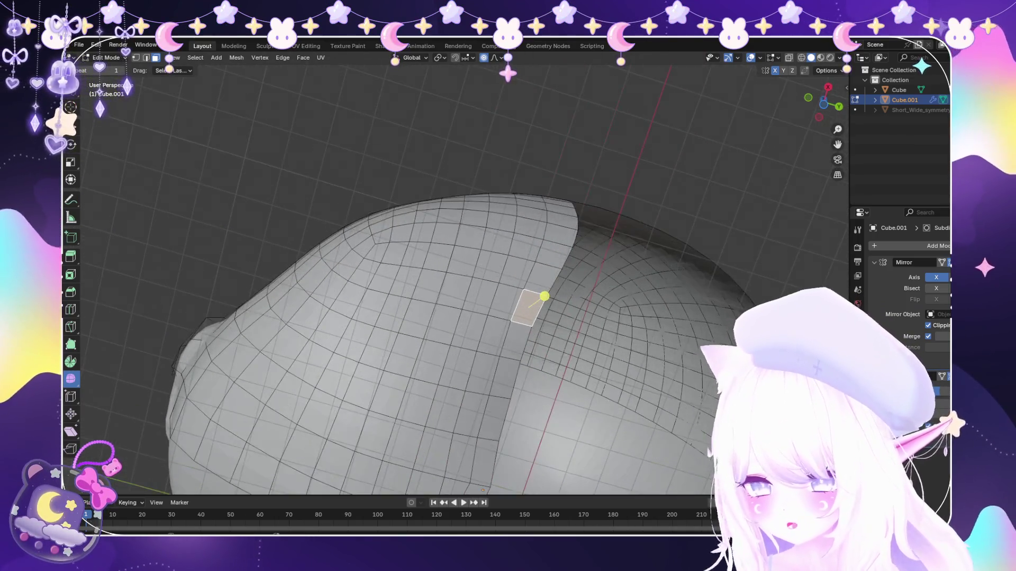
Build up a block of selected faces across the lower-left side of the mask shell.
{"action": "mouse_move", "coordinate": [568, 246]}
{"action": "left_mouse_down"}
{"action": "mouse_move", "coordinate": [558, 286]}
{"action": "mouse_move", "coordinate": [488, 272]}
{"action": "mouse_move", "coordinate": [517, 272]}
{"action": "mouse_move", "coordinate": [480, 284]}
{"action": "left_mouse_up"}
{"action": "left_click", "coordinate": [454, 313], "text": "shift"}
{"action": "left_click", "coordinate": [503, 317], "text": "shift"}
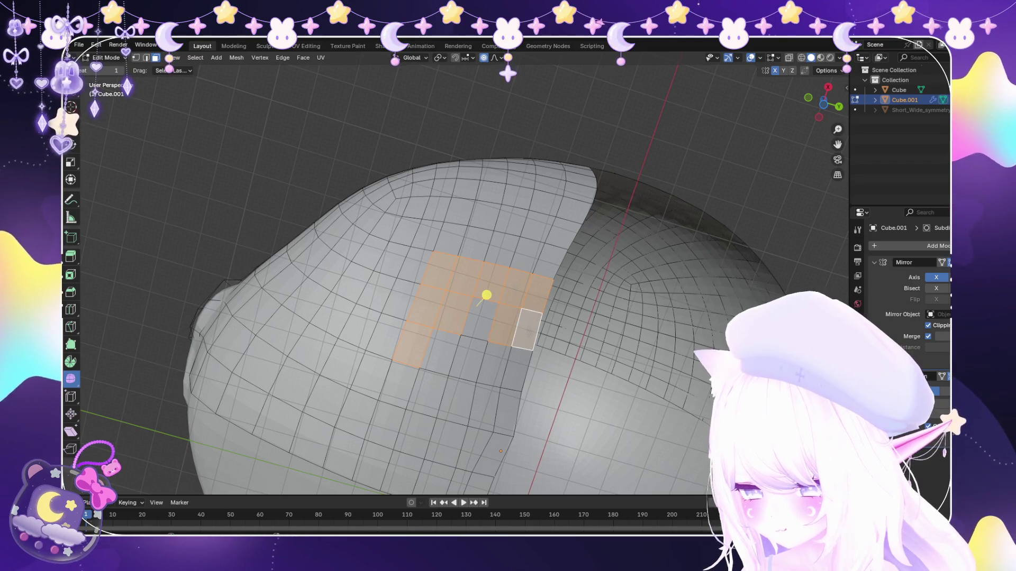
{"action": "left_click", "coordinate": [487, 407], "text": "shift"}
{"action": "middle_click_drag", "start_coordinate": [488, 313], "coordinate": [524, 211]}
{"action": "left_click", "coordinate": [533, 302], "text": "shift"}
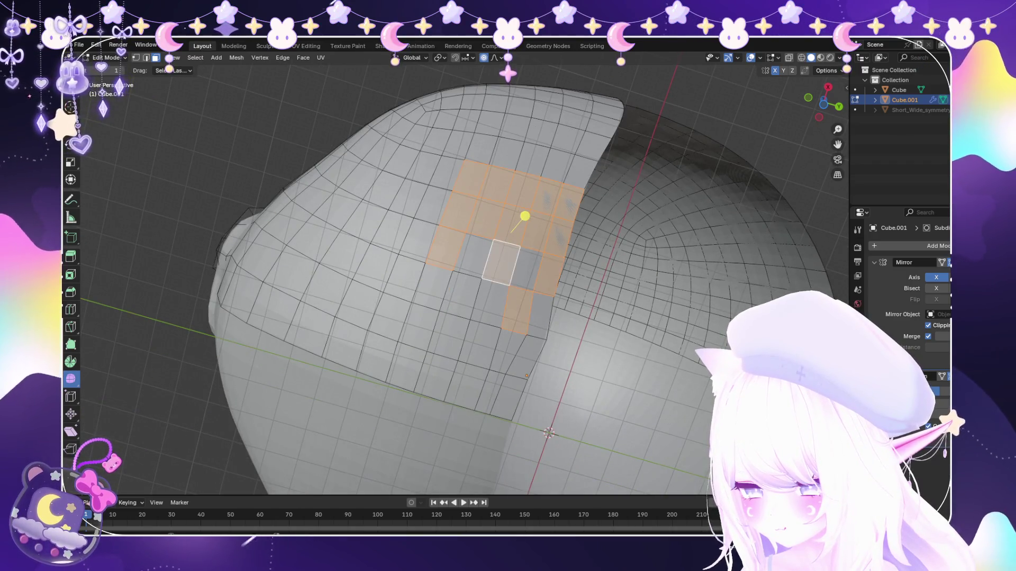
{"action": "left_click", "coordinate": [490, 303], "text": "shift"}
{"action": "left_click", "coordinate": [432, 288], "text": "shift"}
{"action": "left_click", "coordinate": [418, 327], "text": "shift"}
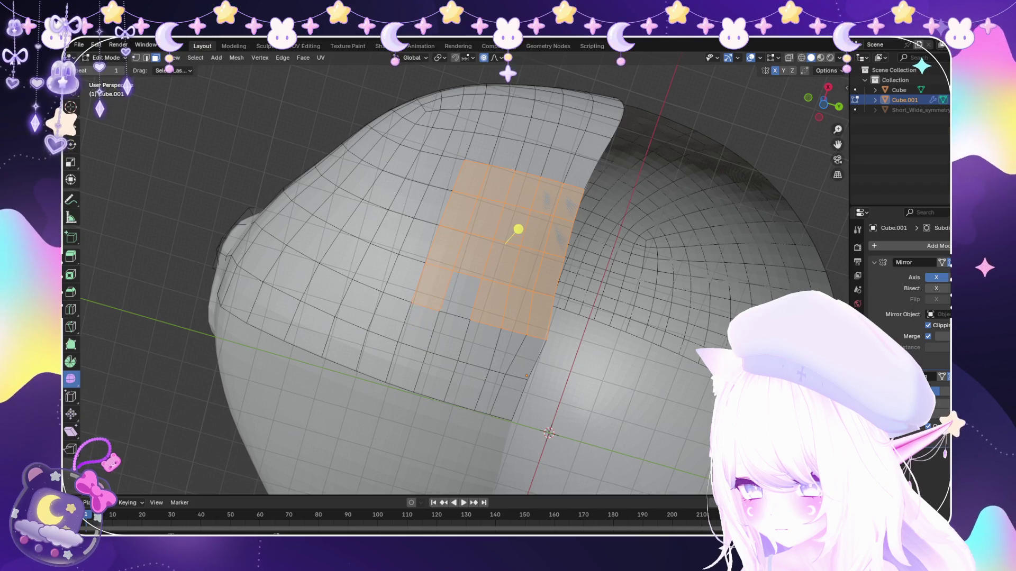
{"action": "left_click", "coordinate": [450, 336], "text": "shift"}
{"action": "left_click", "coordinate": [406, 367], "text": "shift"}
{"action": "left_click", "coordinate": [465, 381], "text": "shift"}
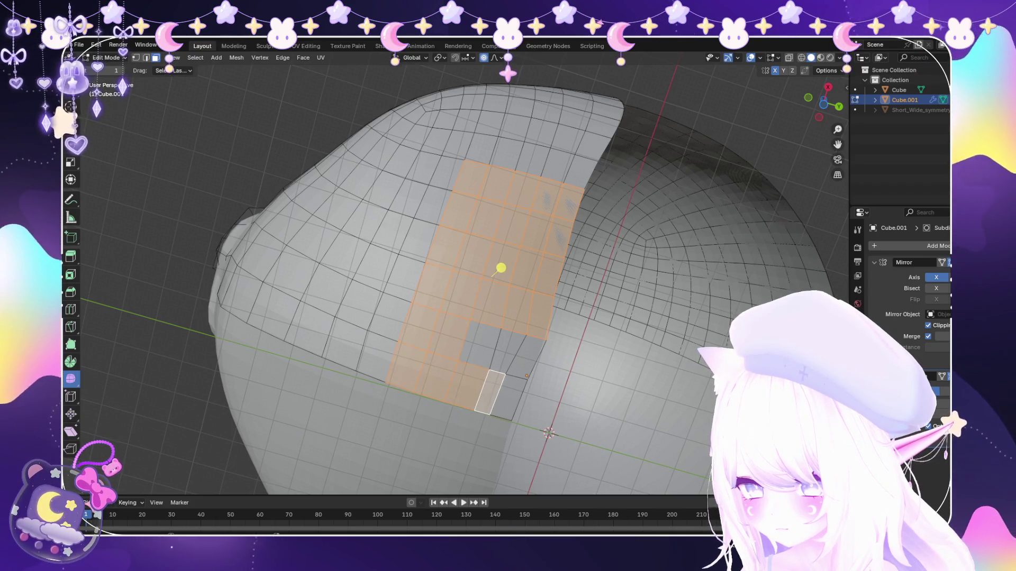
{"action": "left_click", "coordinate": [519, 352], "text": "shift"}
{"action": "left_click", "coordinate": [479, 344], "text": "shift"}
Delete the selected faces, leaving an opening in the shell, and inspect it from the side.
{"action": "key", "text": "x"}
{"action": "left_click", "coordinate": [428, 350]}
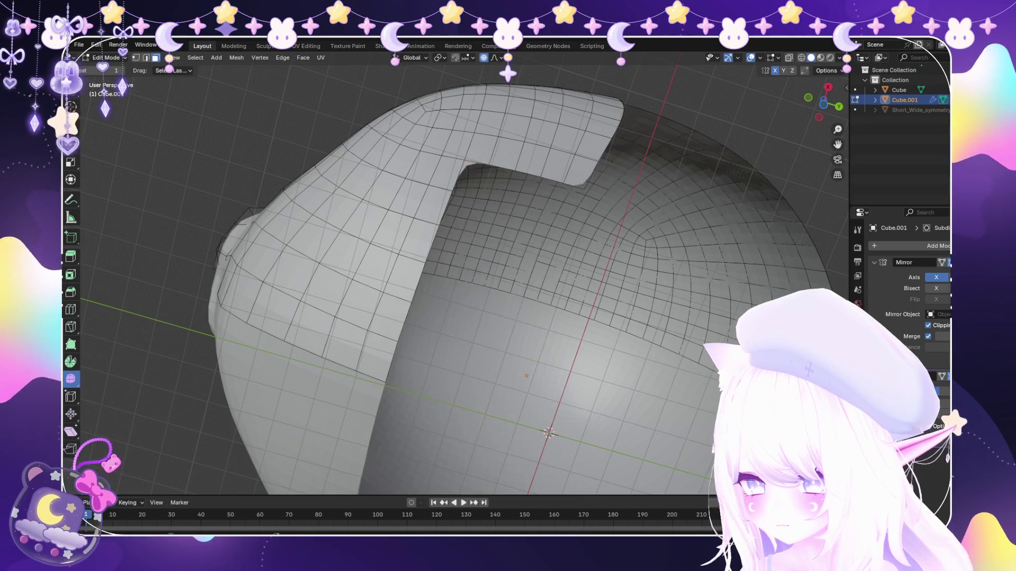
{"action": "scroll", "coordinate": [503, 275], "scroll_direction": "down", "scroll_amount": 5}
{"action": "middle_click_drag", "start_coordinate": [503, 275], "coordinate": [476, 238]}
{"action": "mouse_move", "coordinate": [461, 279]}
{"action": "middle_mouse_down"}
{"action": "mouse_move", "coordinate": [492, 262]}
{"action": "mouse_move", "coordinate": [382, 350]}
{"action": "middle_mouse_up"}
{"action": "scroll", "coordinate": [381, 350], "scroll_direction": "up", "scroll_amount": 4}
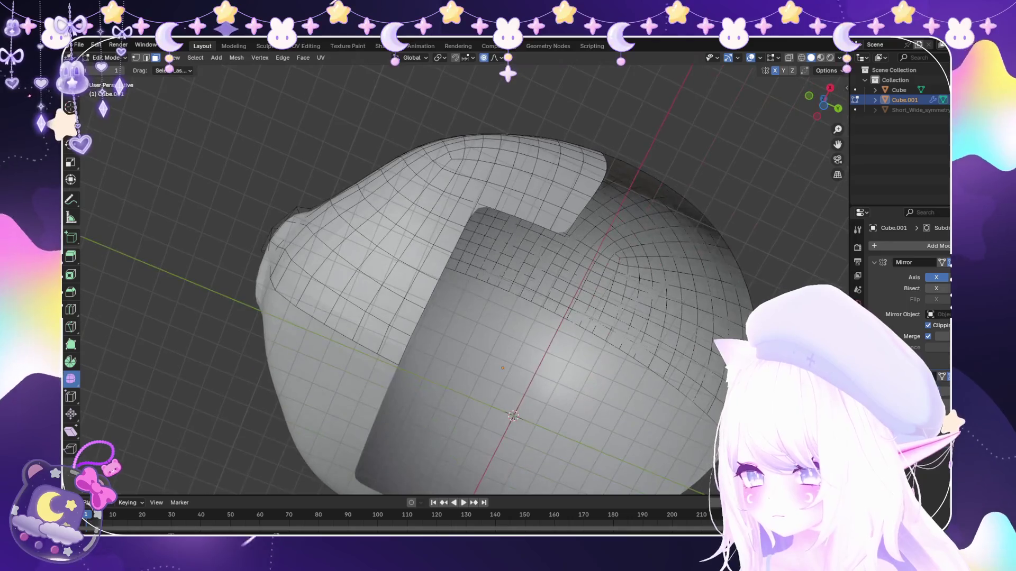
Begin soft-falloff moves on a face and a vertex along the new cut edge.
{"action": "key", "text": "g"}
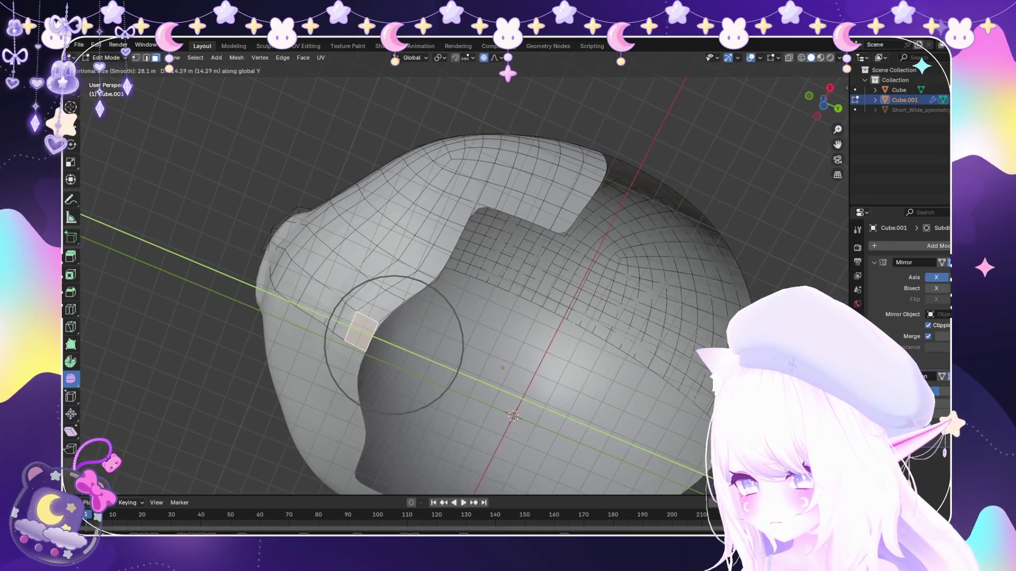
{"action": "left_click", "coordinate": [405, 273]}
{"action": "key", "text": "g"}
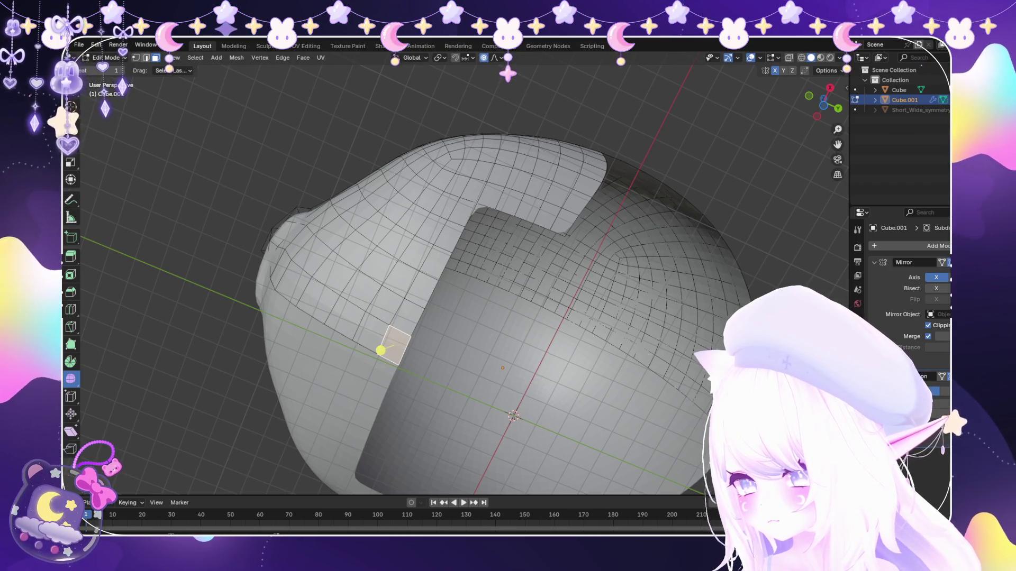
{"action": "left_click", "coordinate": [361, 359]}
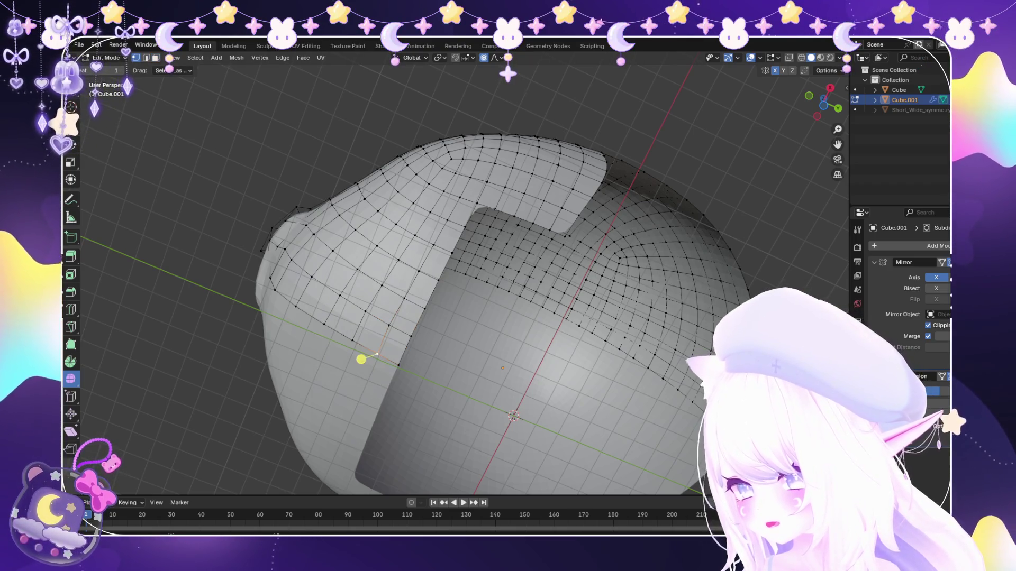
{"action": "key", "text": "g"}
{"action": "scroll", "coordinate": [347, 351], "scroll_direction": "down", "scroll_amount": 2}
{"action": "scroll", "coordinate": [347, 351], "scroll_direction": "down", "scroll_amount": 4}
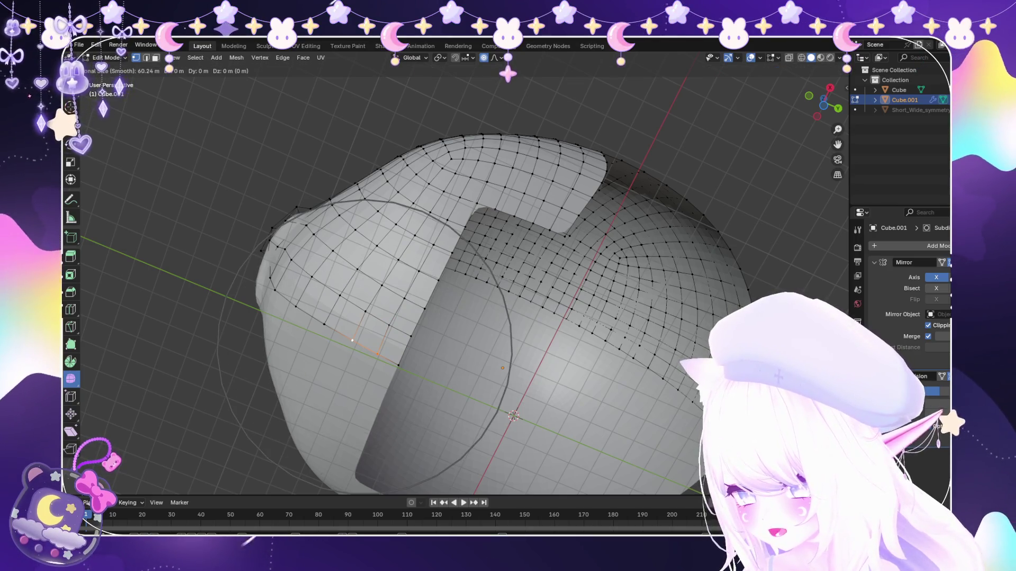
Constrain the vertex move to Y, confirm it, then undo that proportional move.
{"action": "key", "text": "y"}
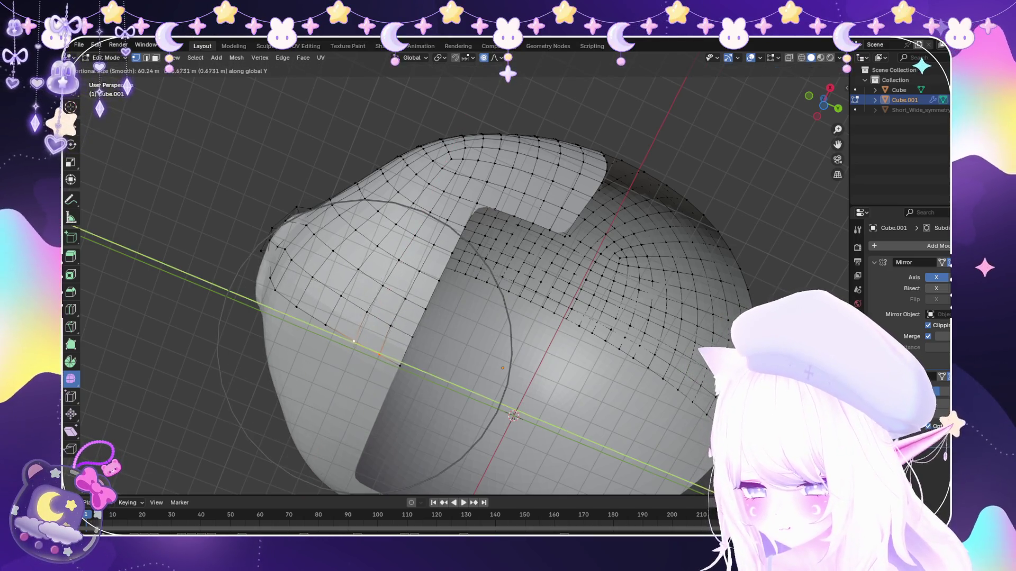
{"action": "left_click", "coordinate": [328, 340]}
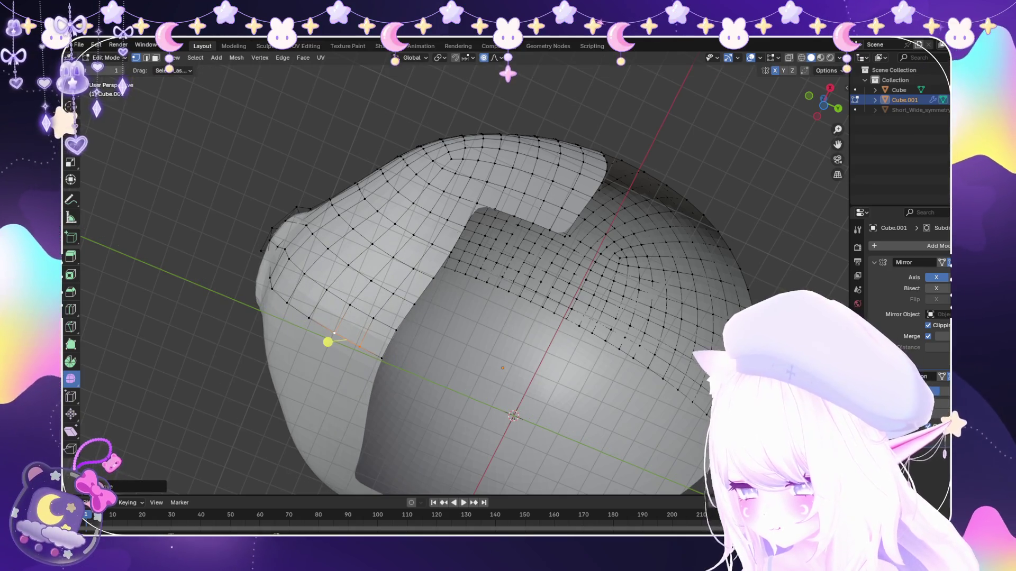
{"action": "key", "text": "ctrl+z"}
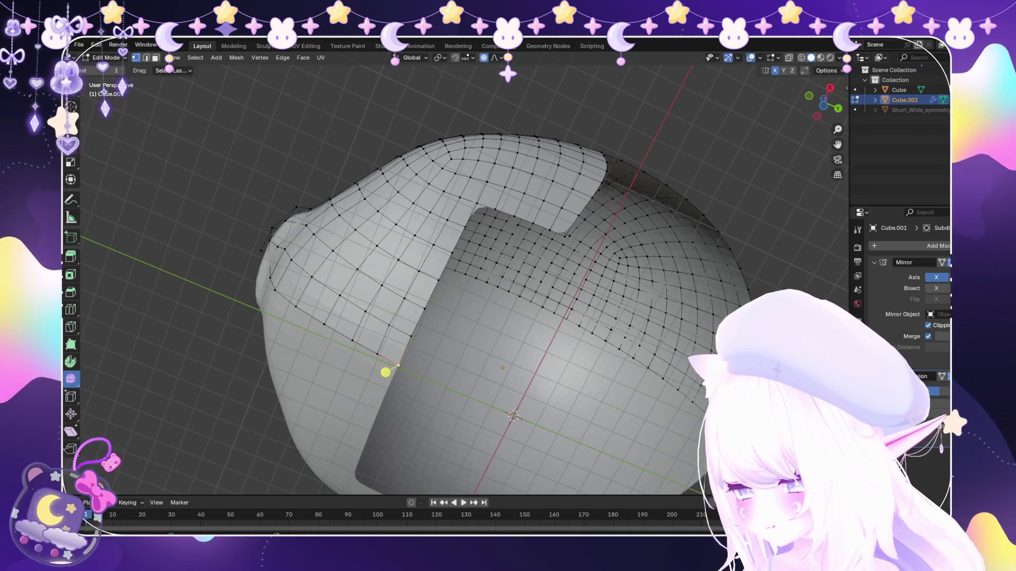
Reposition the corner vertices with a soft move, an edge slide and a Y-locked move.
{"action": "key", "text": "g"}
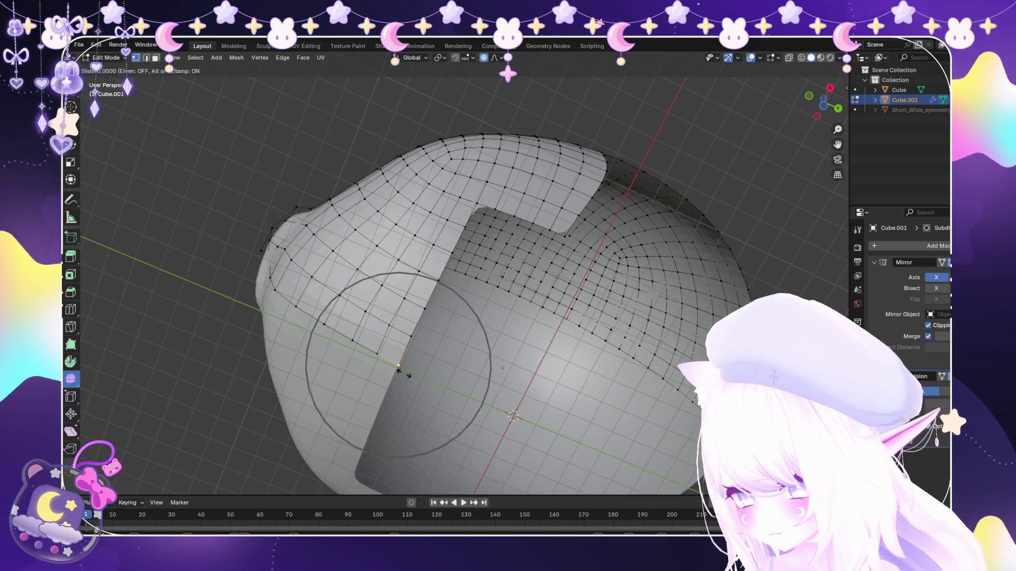
{"action": "scroll", "coordinate": [398, 365], "scroll_direction": "up", "scroll_amount": 5}
{"action": "left_click", "coordinate": [379, 358]}
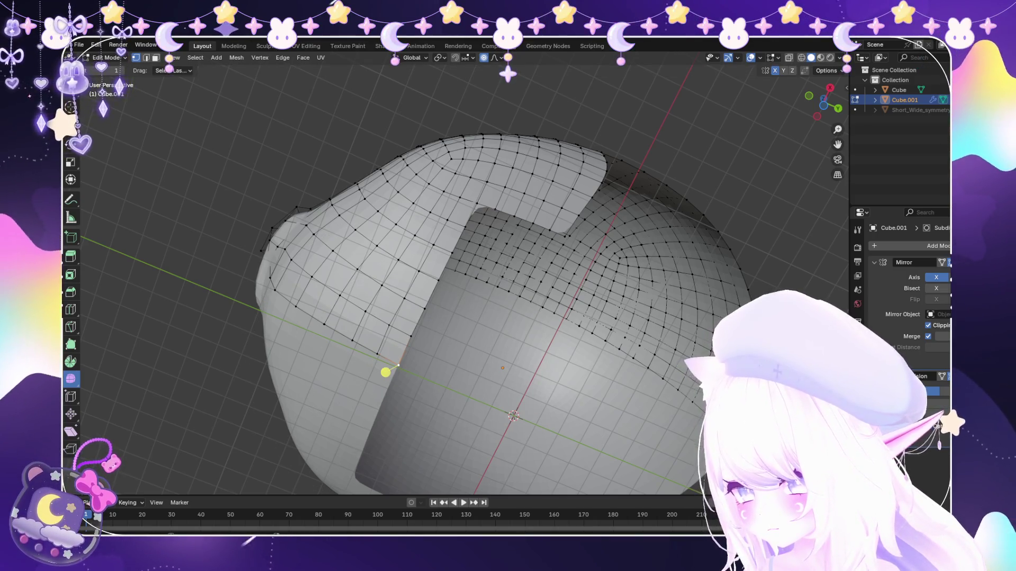
{"action": "key", "text": "g"}
{"action": "key", "text": "g"}
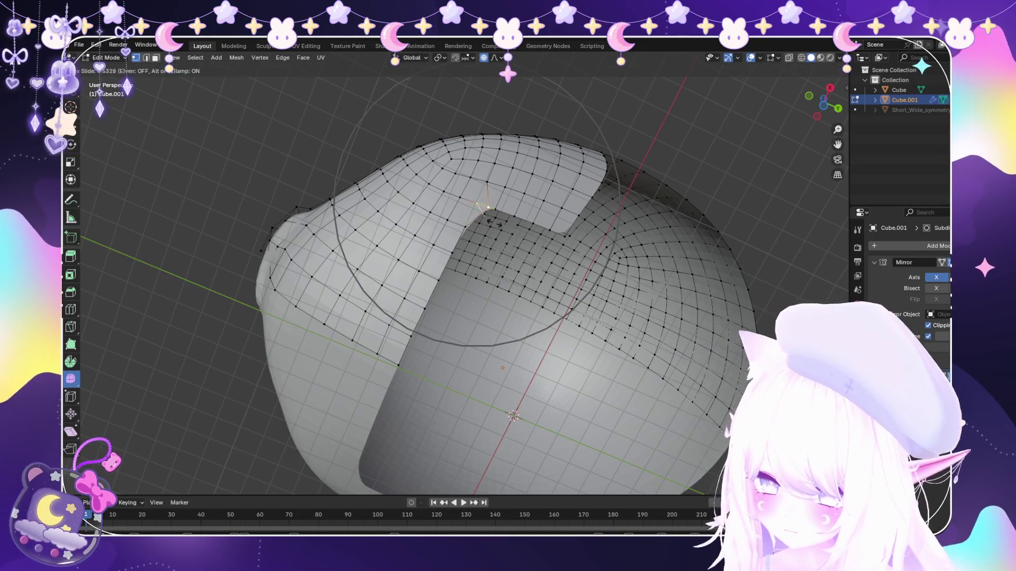
{"action": "left_click", "coordinate": [500, 242]}
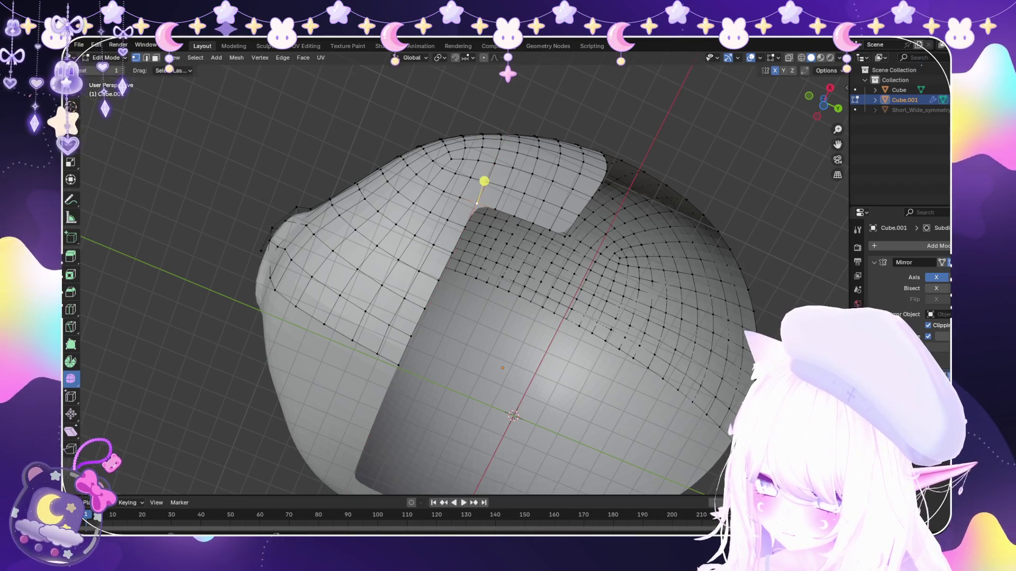
{"action": "key", "text": "g"}
{"action": "key", "text": "y"}
{"action": "left_click", "coordinate": [491, 184]}
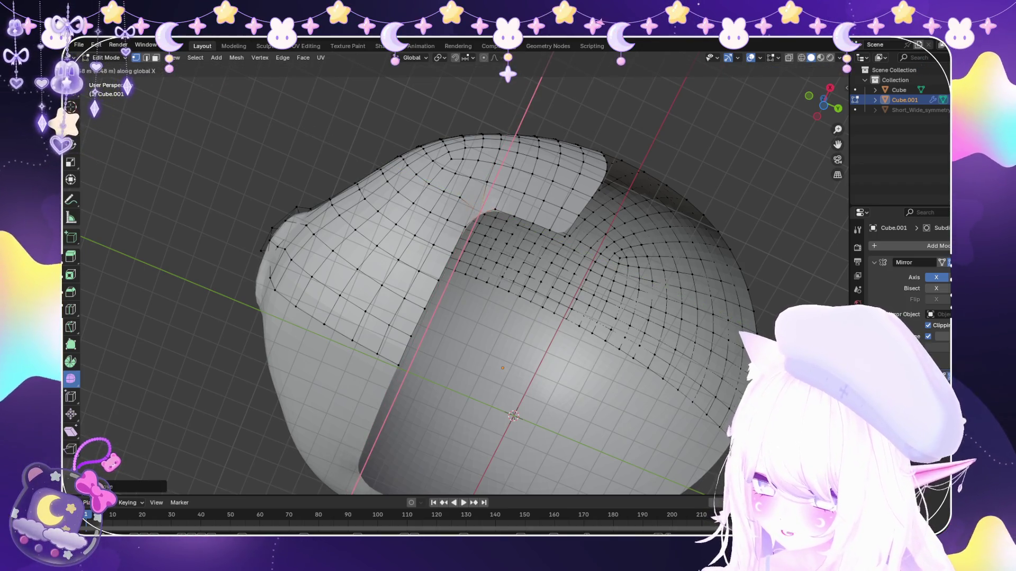
{"action": "mouse_move", "coordinate": [487, 182]}
{"action": "middle_mouse_down"}
{"action": "mouse_move", "coordinate": [486, 477]}
{"action": "mouse_move", "coordinate": [486, 316]}
{"action": "mouse_move", "coordinate": [585, 286]}
{"action": "mouse_move", "coordinate": [580, 202]}
{"action": "middle_mouse_up"}
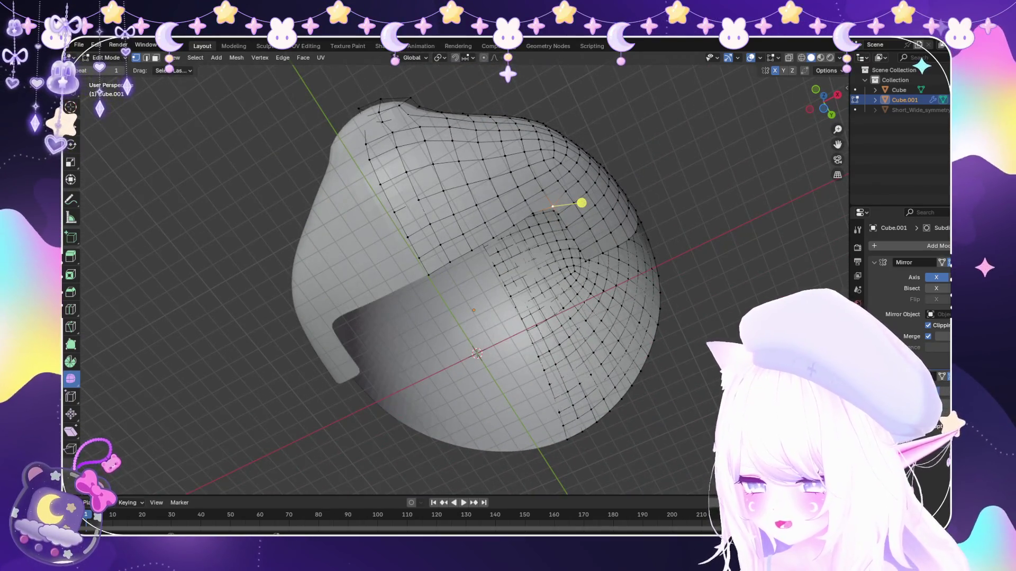
{"action": "scroll", "coordinate": [477, 279], "scroll_direction": "up", "scroll_amount": 3}
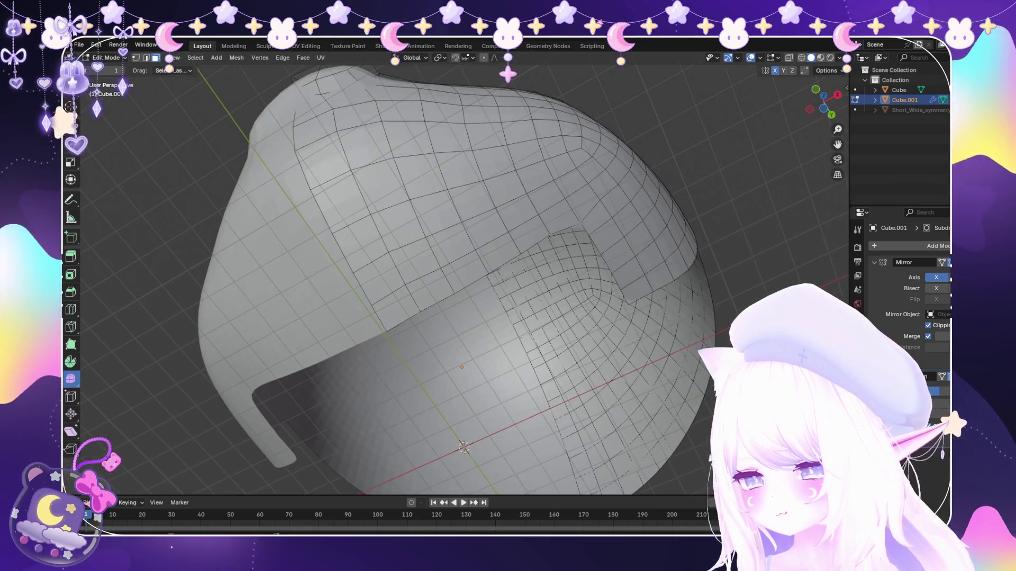
In vertex select, slide the first few lower-edge vertices along their edges into an arc.
{"action": "key", "text": "1"}
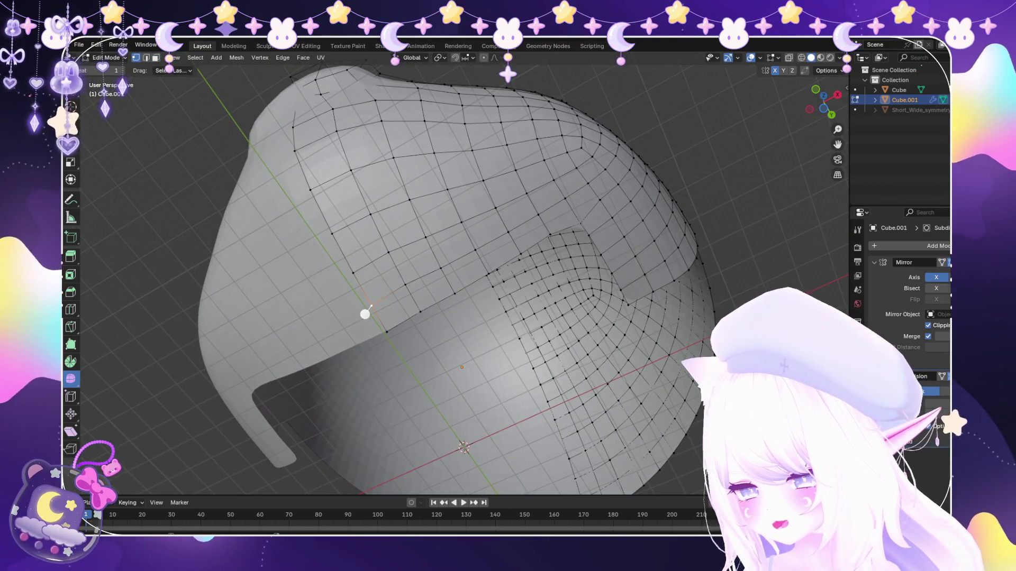
{"action": "left_click", "coordinate": [351, 290]}
{"action": "key", "text": "g"}
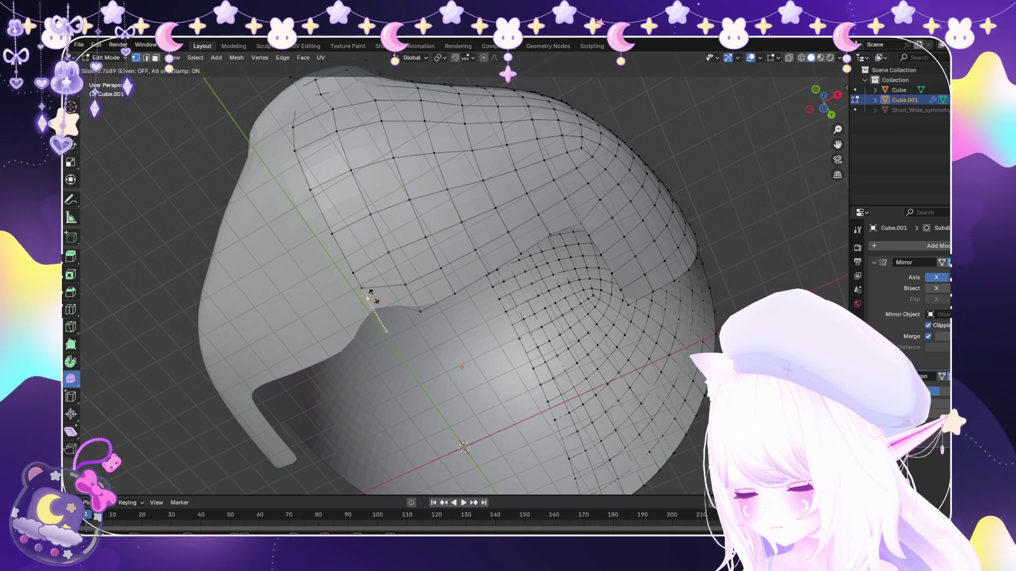
{"action": "left_click", "coordinate": [355, 302]}
{"action": "key", "text": "g"}
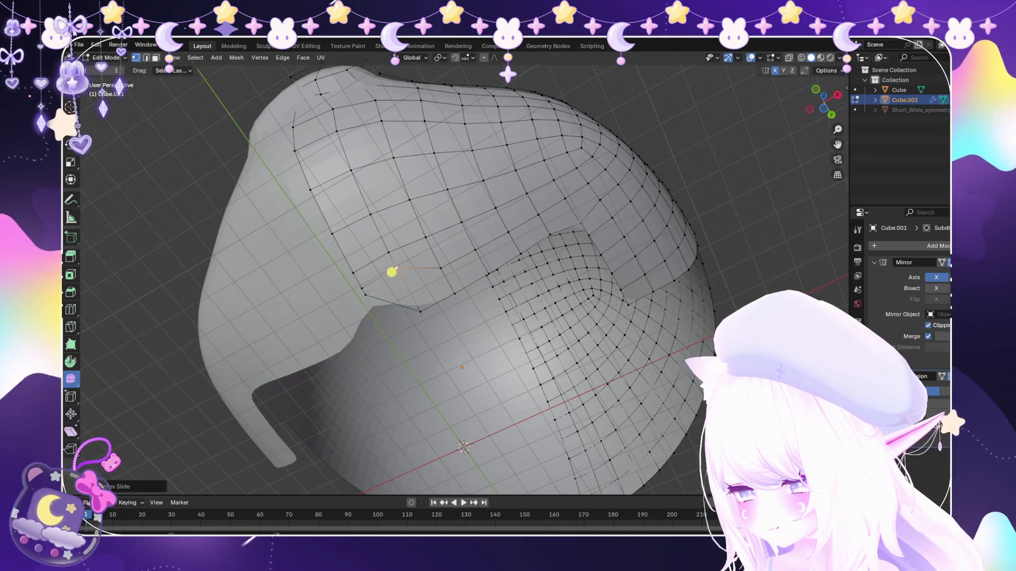
{"action": "left_click", "coordinate": [402, 291]}
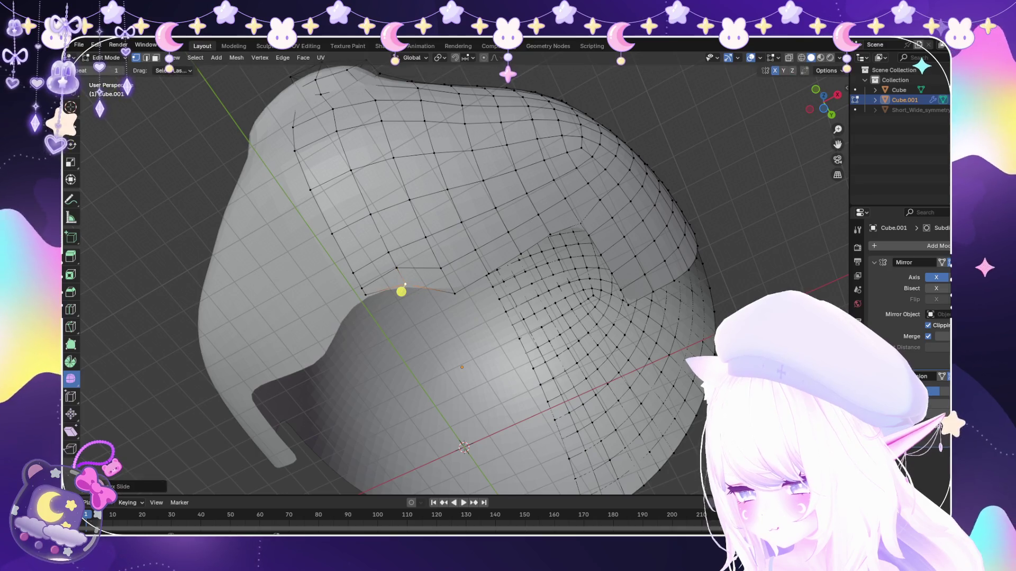
{"action": "key", "text": "g"}
{"action": "key", "text": "g"}
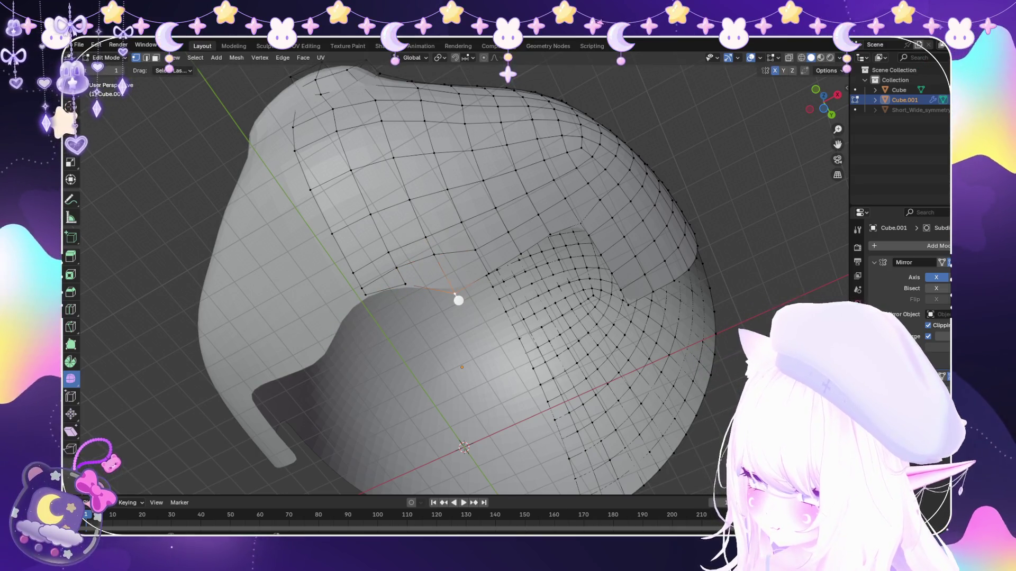
{"action": "left_click", "coordinate": [441, 268]}
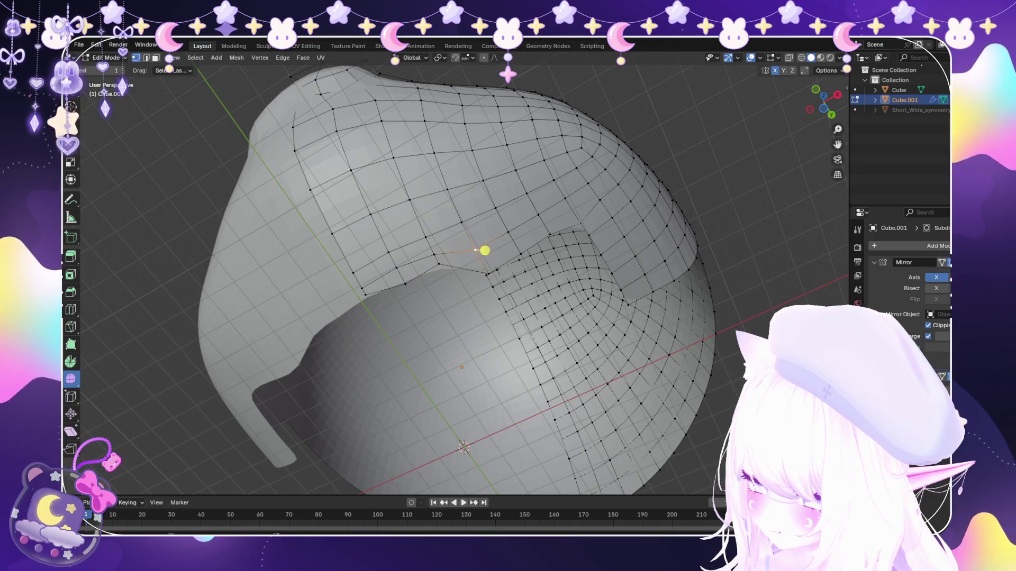
{"action": "key", "text": "g"}
{"action": "key", "text": "g"}
{"action": "left_click", "coordinate": [402, 275]}
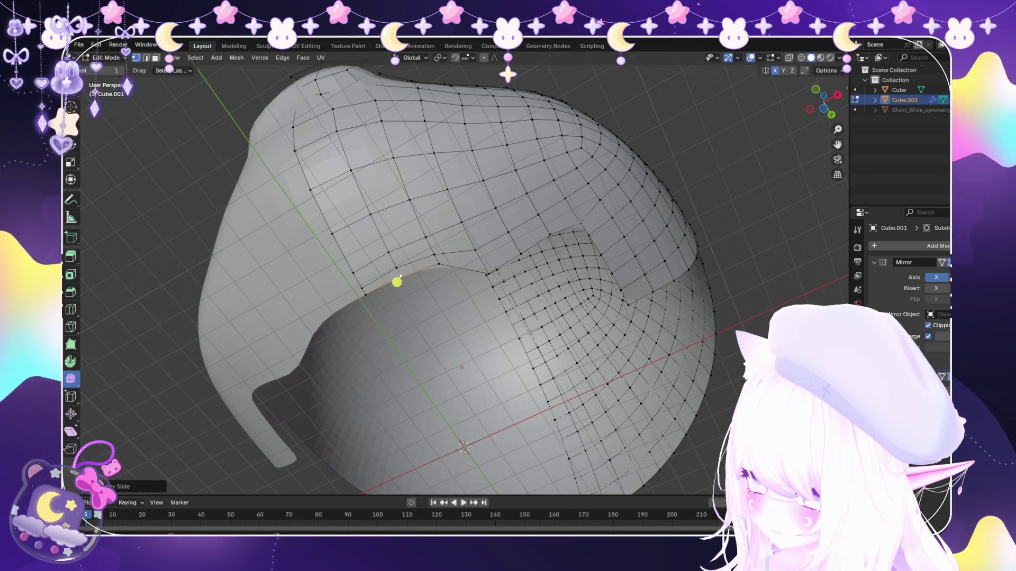
Slide the midway and upper edge vertices along their edges to even out the curve.
{"action": "left_click", "coordinate": [487, 273]}
{"action": "key", "text": "g"}
{"action": "left_click", "coordinate": [485, 256]}
{"action": "key", "text": "g"}
{"action": "key", "text": "g"}
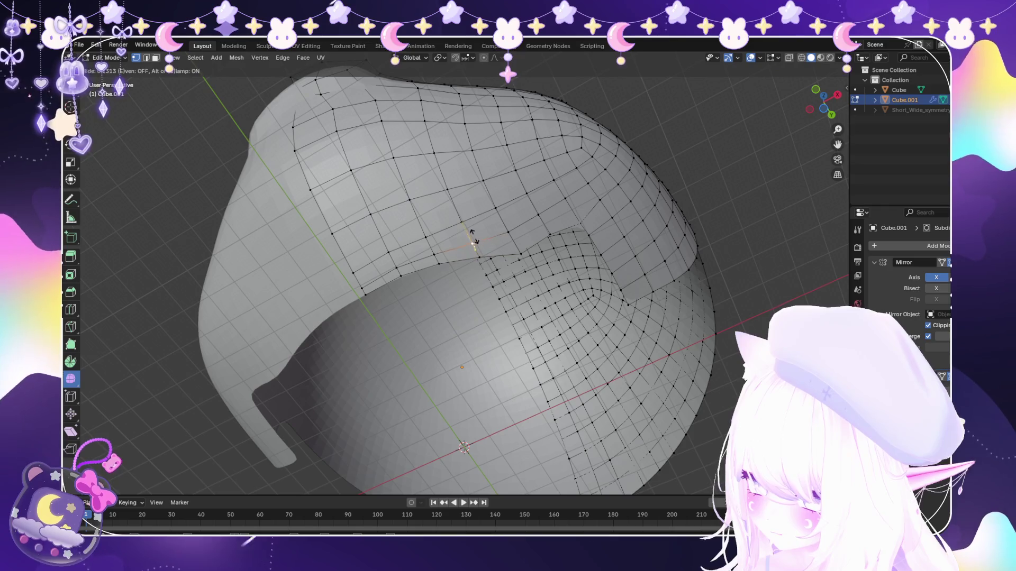
{"action": "left_click", "coordinate": [477, 248]}
{"action": "left_click", "coordinate": [491, 256]}
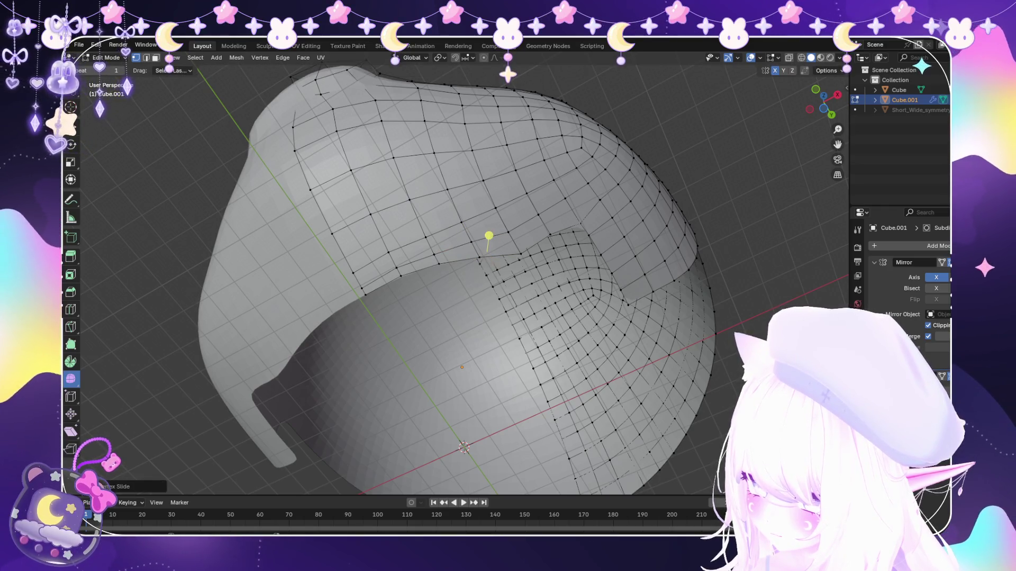
{"action": "left_click", "coordinate": [488, 255]}
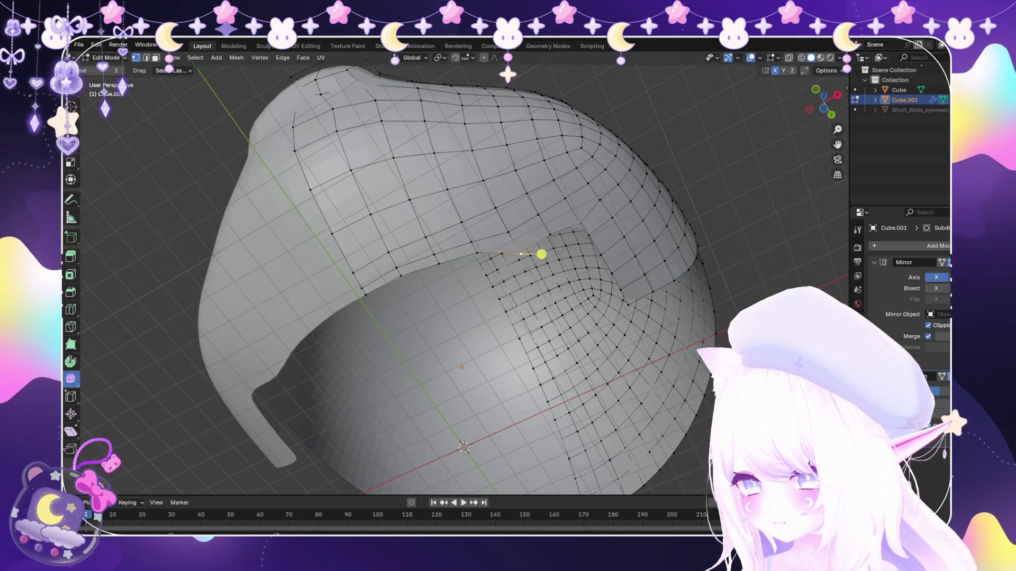
{"action": "key", "text": "g"}
{"action": "key", "text": "g"}
{"action": "left_click", "coordinate": [534, 241]}
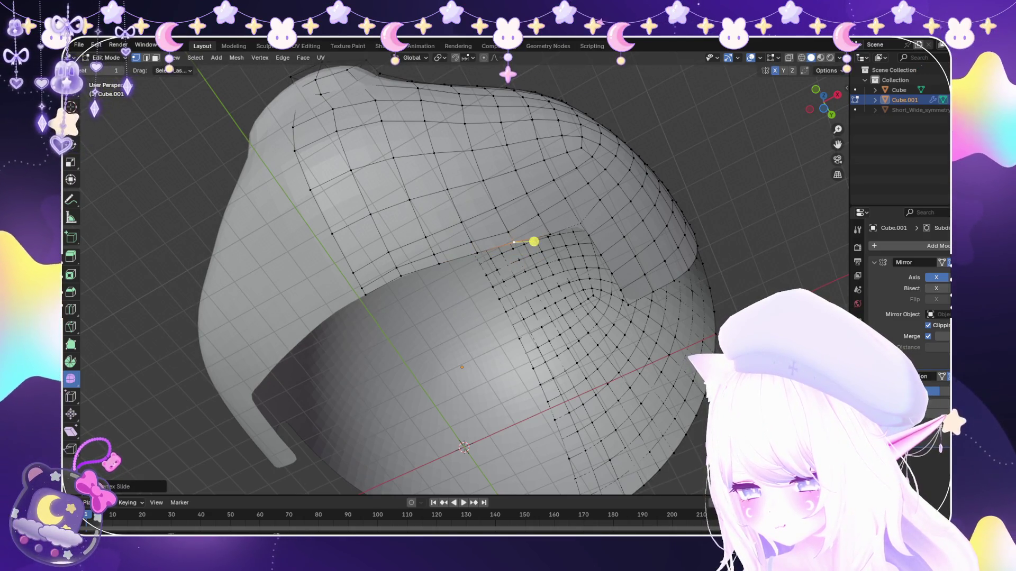
{"action": "key", "text": "g"}
{"action": "key", "text": "g"}
{"action": "left_click", "coordinate": [579, 232]}
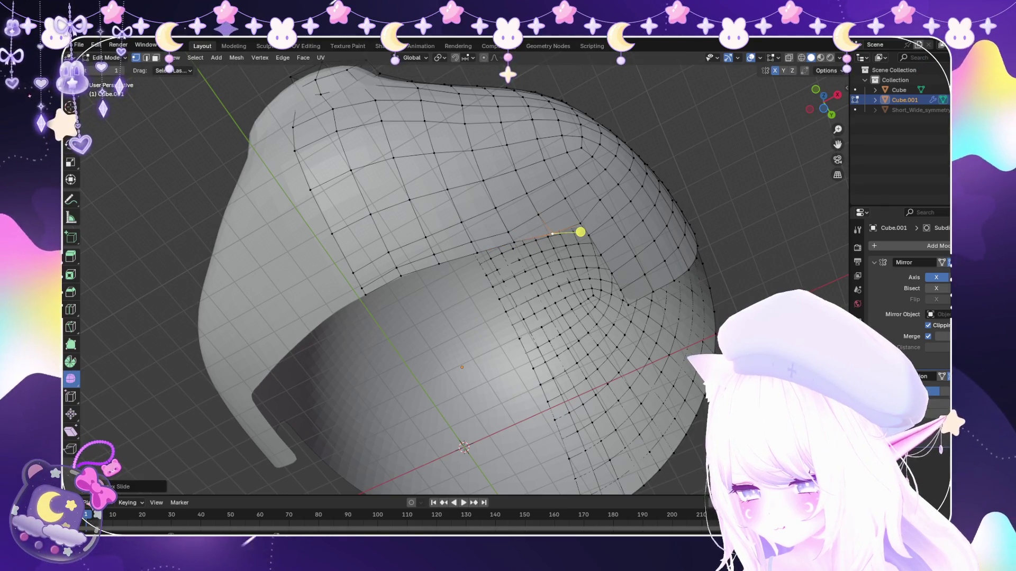
{"action": "key", "text": "g"}
{"action": "key", "text": "g"}
{"action": "left_click", "coordinate": [580, 231]}
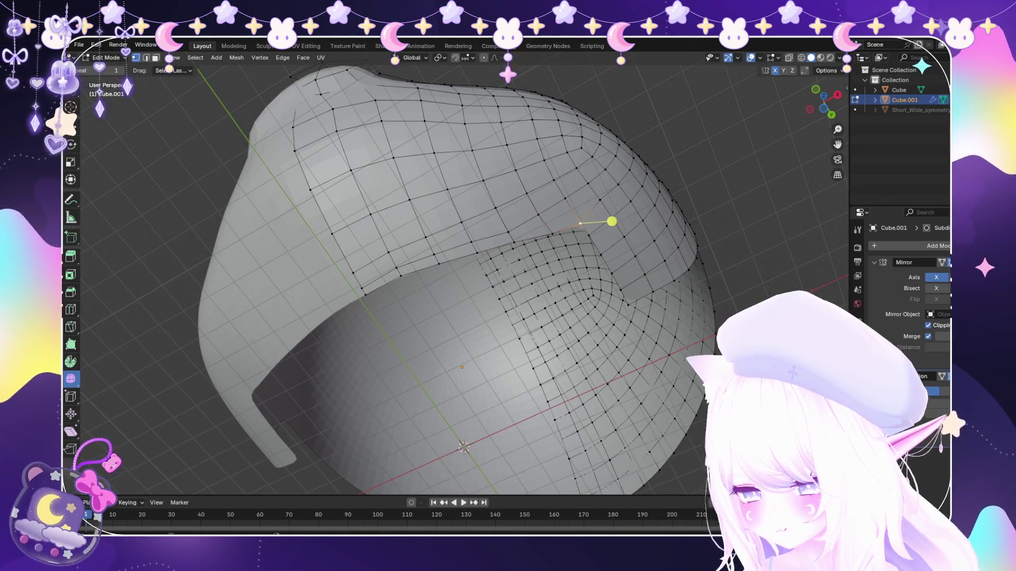
{"action": "key", "text": "g"}
{"action": "key", "text": "g"}
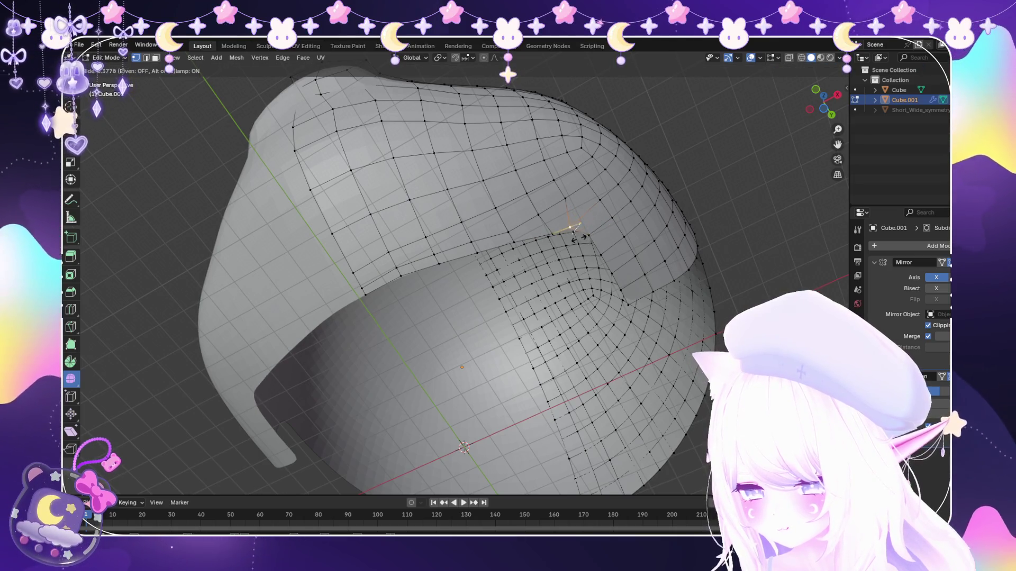
{"action": "left_click", "coordinate": [580, 233]}
Start moving the top edge vertex, locking it first to X and then to Y.
{"action": "key", "text": "g"}
{"action": "key", "text": "g"}
{"action": "left_click", "coordinate": [579, 233]}
{"action": "key", "text": "g"}
{"action": "key", "text": "x"}
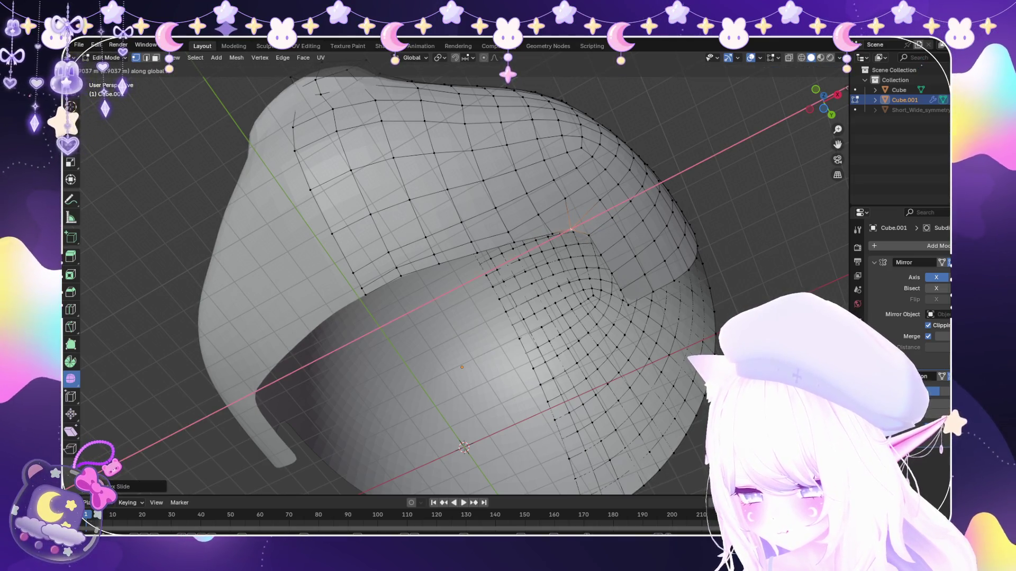
{"action": "key", "text": "y"}
Unhide the Short_Wide_symmetry head and adjust the whole shell vertically over it.
{"action": "left_click", "coordinate": [603, 227]}
{"action": "mouse_move", "coordinate": [603, 227]}
{"action": "middle_mouse_down"}
{"action": "mouse_move", "coordinate": [430, 384]}
{"action": "mouse_move", "coordinate": [521, 372]}
{"action": "mouse_move", "coordinate": [535, 356]}
{"action": "mouse_move", "coordinate": [510, 347]}
{"action": "mouse_move", "coordinate": [442, 258]}
{"action": "mouse_move", "coordinate": [471, 116]}
{"action": "mouse_move", "coordinate": [528, 136]}
{"action": "mouse_move", "coordinate": [503, 182]}
{"action": "mouse_move", "coordinate": [415, 191]}
{"action": "mouse_move", "coordinate": [381, 166]}
{"action": "mouse_move", "coordinate": [381, 186]}
{"action": "mouse_move", "coordinate": [543, 152]}
{"action": "middle_mouse_up"}
{"action": "left_click", "coordinate": [944, 110]}
{"action": "key", "text": "a"}
{"action": "left_click", "coordinate": [440, 283]}
Leave mesh editing for Object Mode and select the reference head.
{"action": "mouse_move", "coordinate": [456, 278]}
{"action": "middle_mouse_down"}
{"action": "mouse_move", "coordinate": [457, 334]}
{"action": "mouse_move", "coordinate": [572, 294]}
{"action": "middle_mouse_up"}
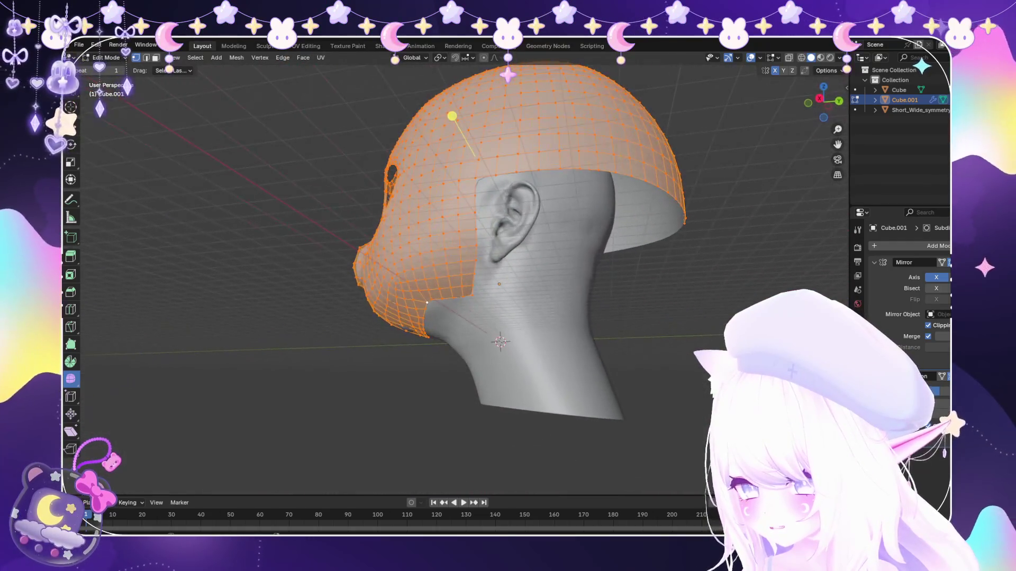
{"action": "left_click", "coordinate": [106, 57]}
{"action": "left_click", "coordinate": [111, 69]}
{"action": "left_click", "coordinate": [548, 238]}
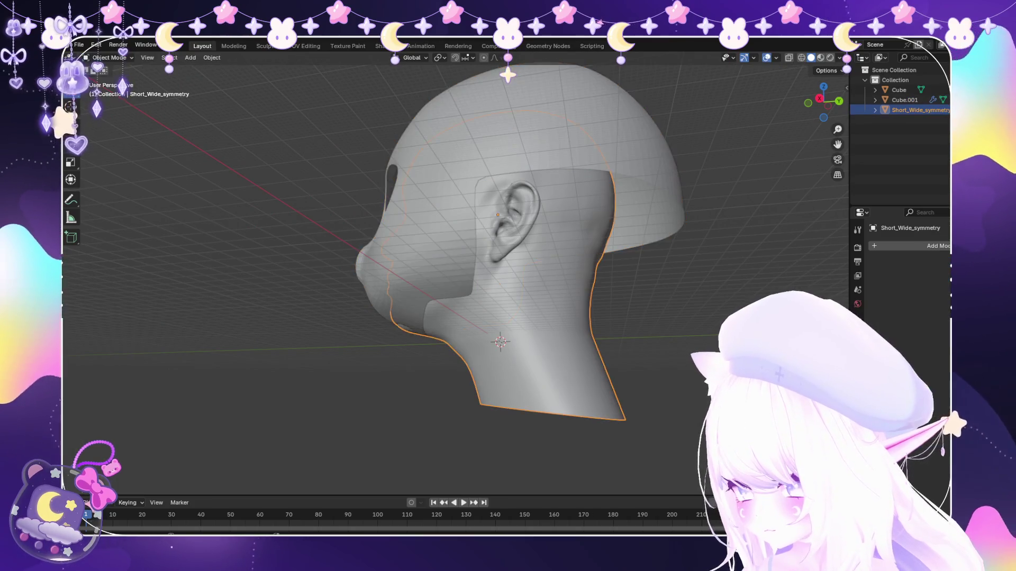
Pick the mask and the head in turn while orbiting around to check the fit.
{"action": "mouse_move", "coordinate": [548, 239]}
{"action": "middle_mouse_down"}
{"action": "mouse_move", "coordinate": [286, 259]}
{"action": "mouse_move", "coordinate": [396, 258]}
{"action": "mouse_move", "coordinate": [401, 238]}
{"action": "mouse_move", "coordinate": [318, 270]}
{"action": "mouse_move", "coordinate": [413, 253]}
{"action": "middle_mouse_up"}
{"action": "left_click", "coordinate": [302, 262]}
{"action": "scroll", "coordinate": [436, 238], "scroll_direction": "down", "scroll_amount": 3}
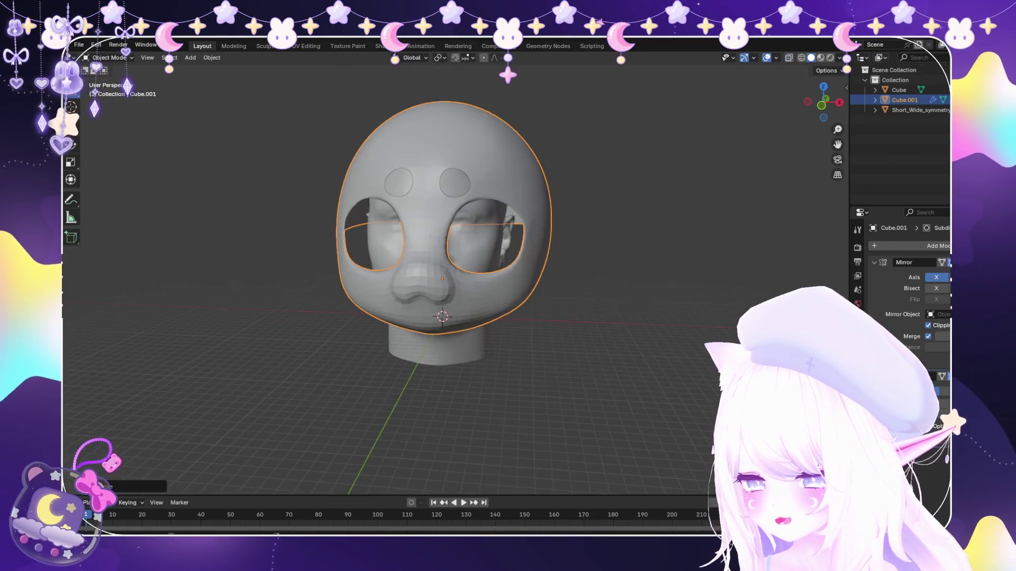
{"action": "left_click", "coordinate": [919, 109]}
{"action": "scroll", "coordinate": [437, 238], "scroll_direction": "up", "scroll_amount": 3}
{"action": "mouse_move", "coordinate": [437, 238]}
{"action": "middle_mouse_down"}
{"action": "mouse_move", "coordinate": [413, 254]}
{"action": "mouse_move", "coordinate": [492, 238]}
{"action": "mouse_move", "coordinate": [397, 238]}
{"action": "middle_mouse_up"}
{"action": "scroll", "coordinate": [433, 238], "scroll_direction": "up", "scroll_amount": 2}
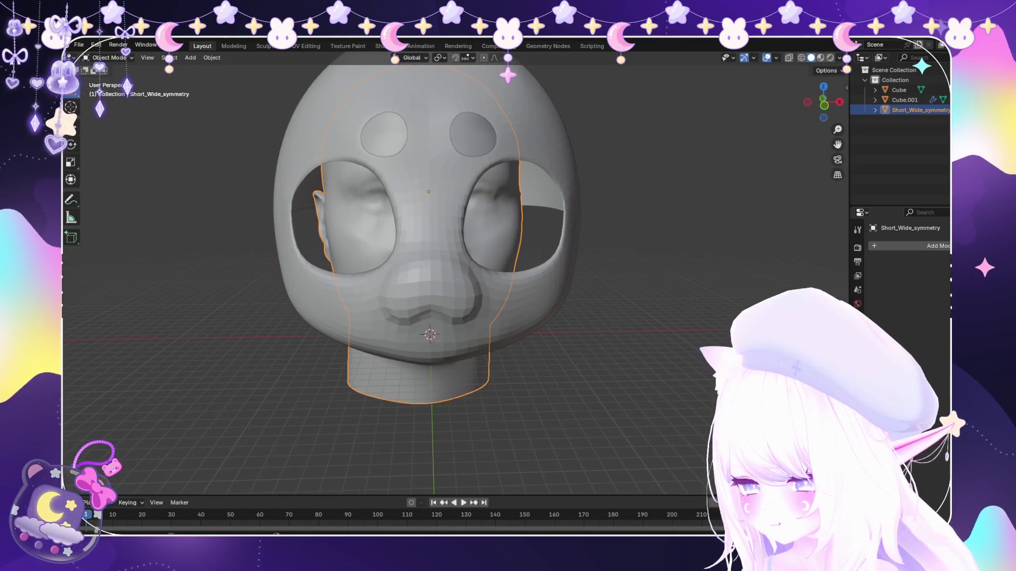
{"action": "scroll", "coordinate": [428, 238], "scroll_direction": "up", "scroll_amount": 3}
{"action": "scroll", "coordinate": [429, 238], "scroll_direction": "down", "scroll_amount": 5}
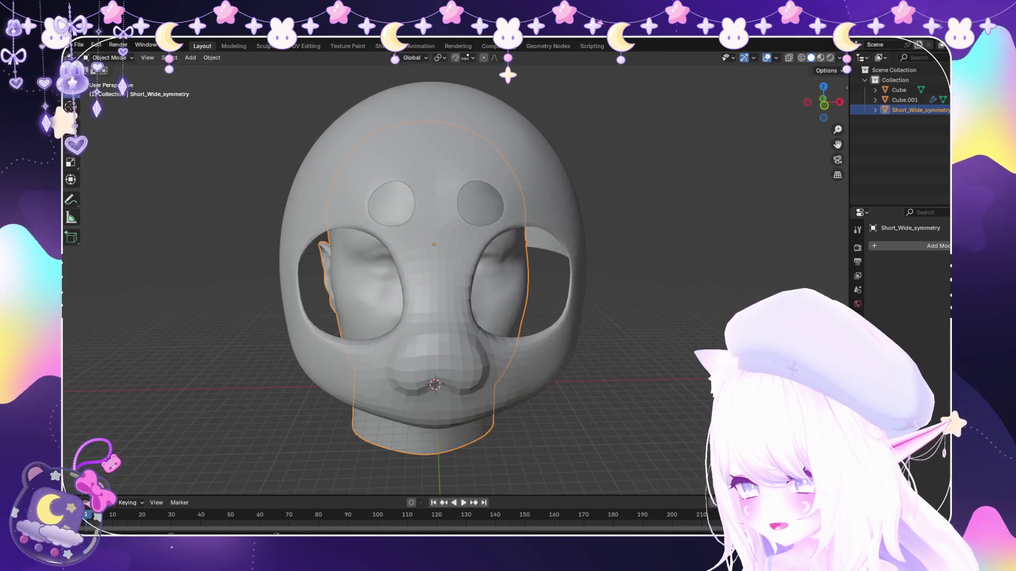
{"action": "middle_click_drag", "start_coordinate": [444, 279], "coordinate": [619, 270]}
{"action": "middle_click_drag", "start_coordinate": [555, 278], "coordinate": [444, 278]}
{"action": "scroll", "coordinate": [441, 294], "scroll_direction": "up", "scroll_amount": 2}
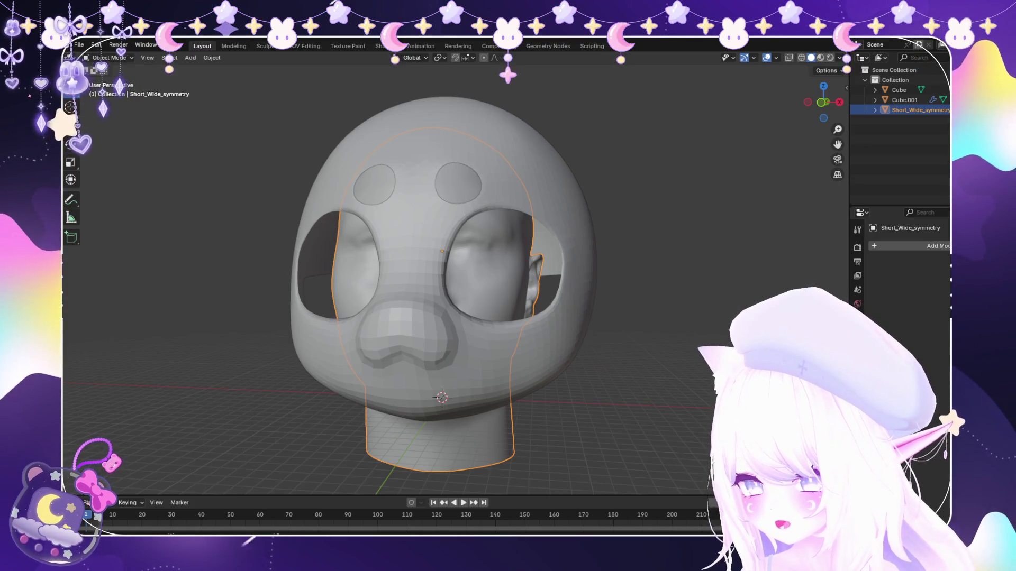
{"action": "mouse_move", "coordinate": [444, 278]}
{"action": "middle_mouse_down"}
{"action": "mouse_move", "coordinate": [556, 278]}
{"action": "mouse_move", "coordinate": [429, 278]}
{"action": "middle_mouse_up"}
Make Cube.001 the active object and switch to Front Orthographic view.
{"action": "left_click", "coordinate": [433, 135]}
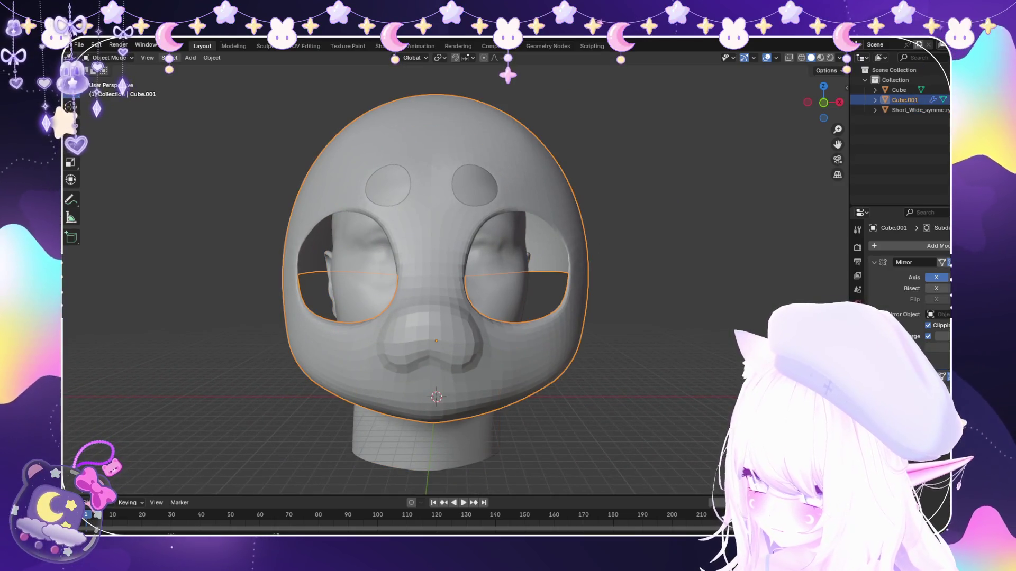
{"action": "scroll", "coordinate": [440, 295], "scroll_direction": "down", "scroll_amount": 2}
{"action": "left_click", "coordinate": [436, 374]}
{"action": "scroll", "coordinate": [440, 294], "scroll_direction": "down", "scroll_amount": 1}
{"action": "left_click", "coordinate": [445, 206]}
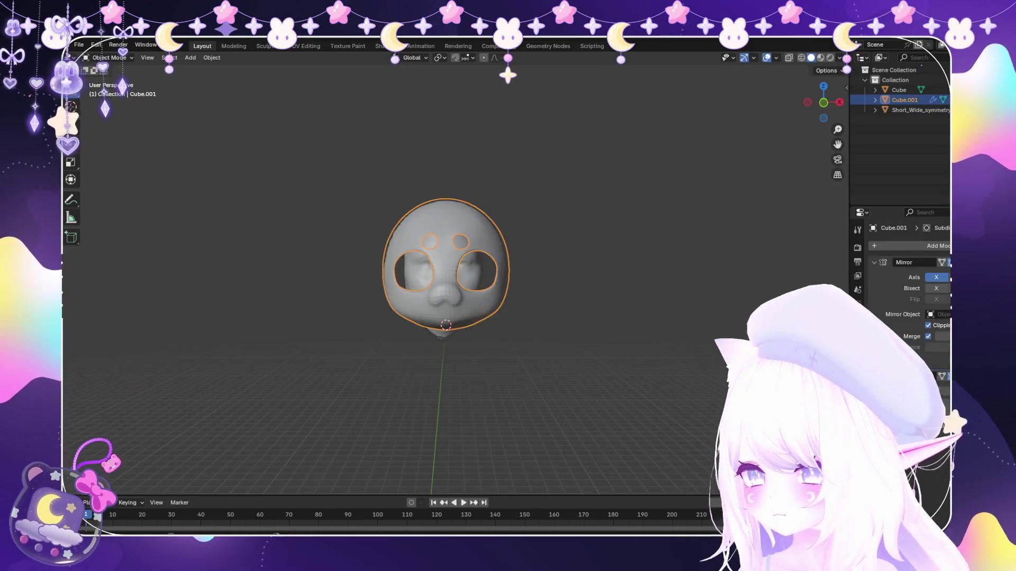
{"action": "key", "text": "KP_1"}
{"action": "left_click", "coordinate": [109, 57]}
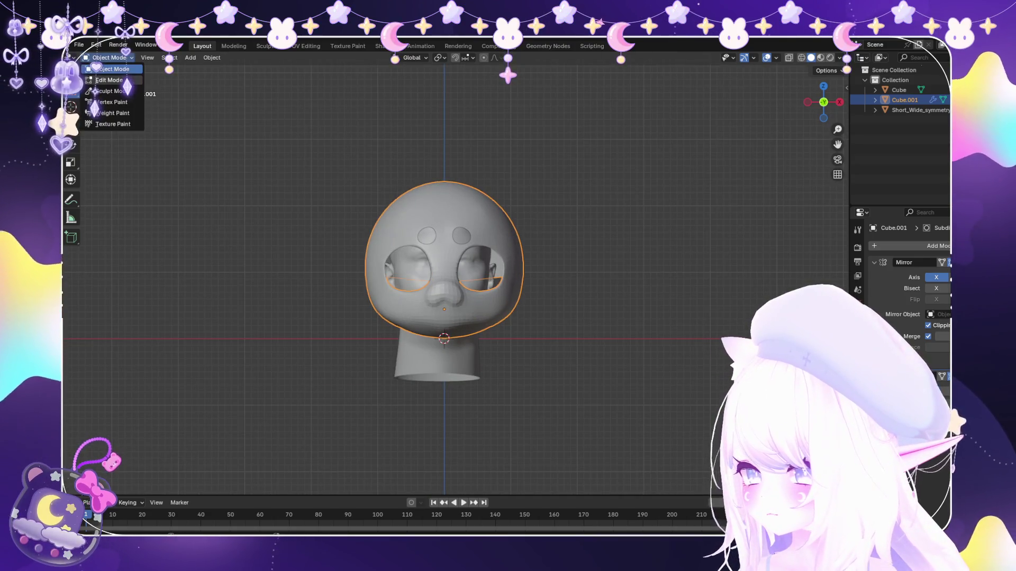
Enter Edit Mode on the mask, deselect everything and face it from the front.
{"action": "left_click", "coordinate": [112, 80]}
{"action": "middle_click_drag", "start_coordinate": [445, 278], "coordinate": [500, 262]}
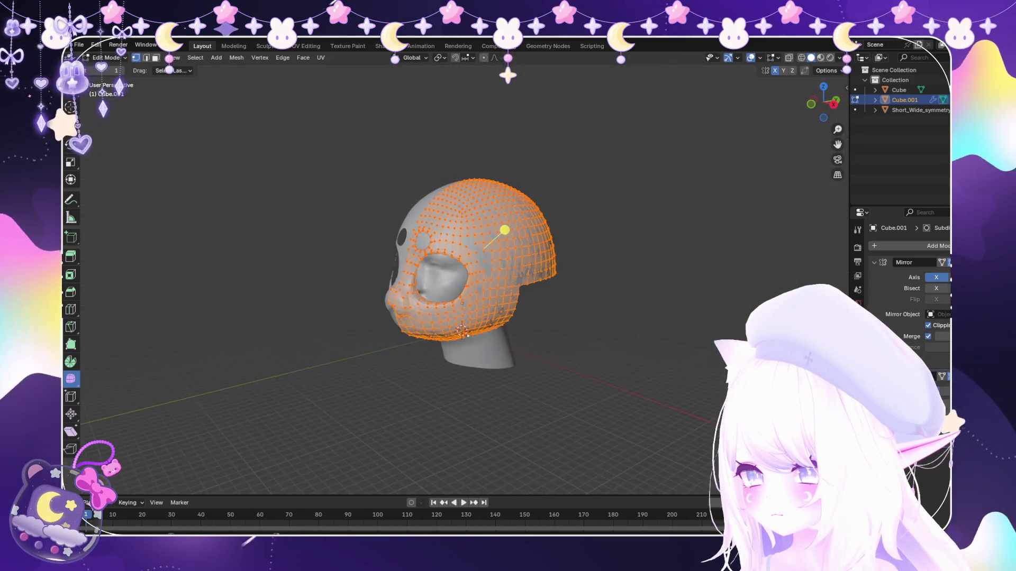
{"action": "key", "text": "alt+a"}
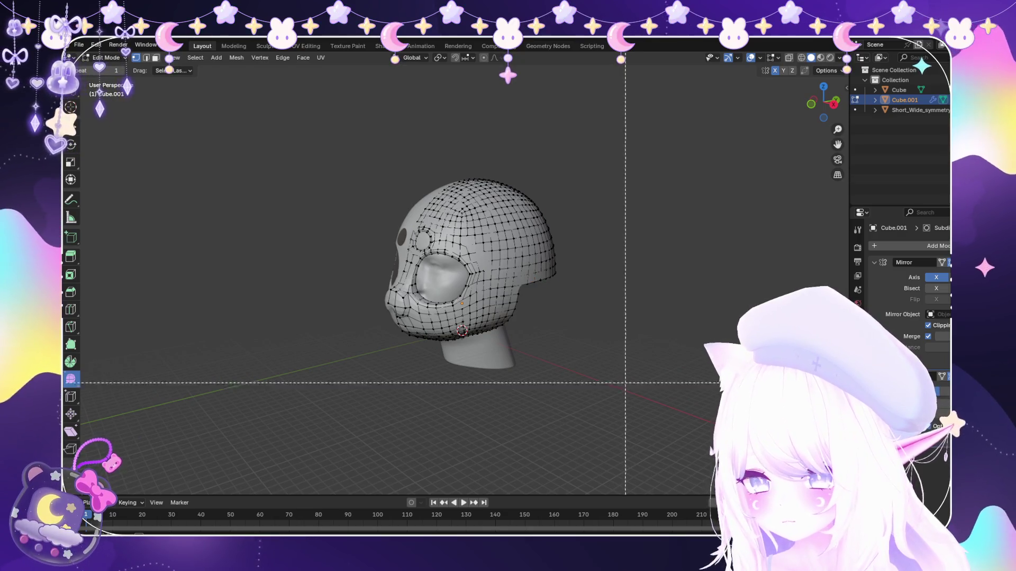
{"action": "key", "text": "KP_1"}
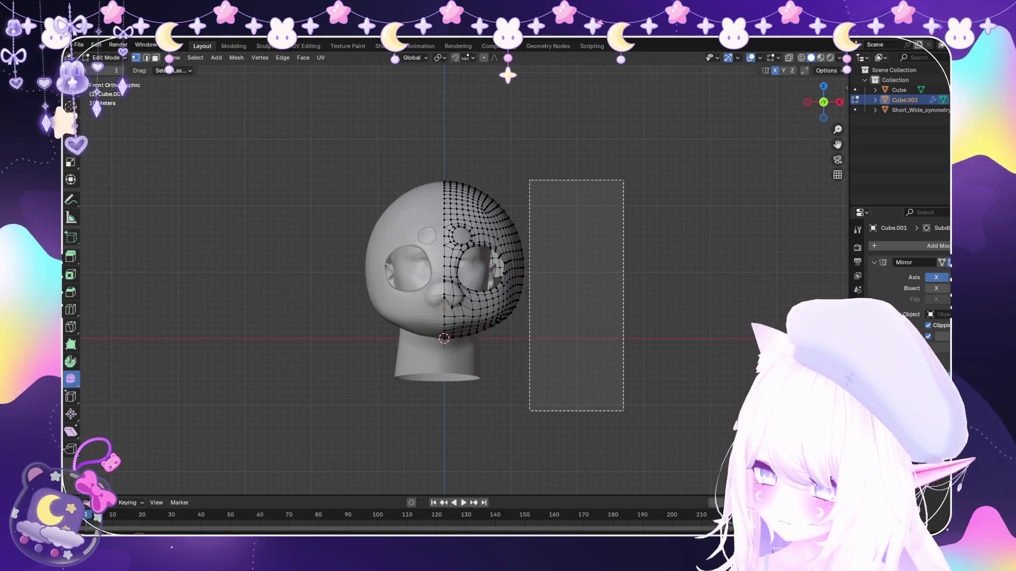
Box-select the vertices along the mask's right outer edge.
{"action": "left_click_drag", "start_coordinate": [624, 411], "coordinate": [512, 154]}
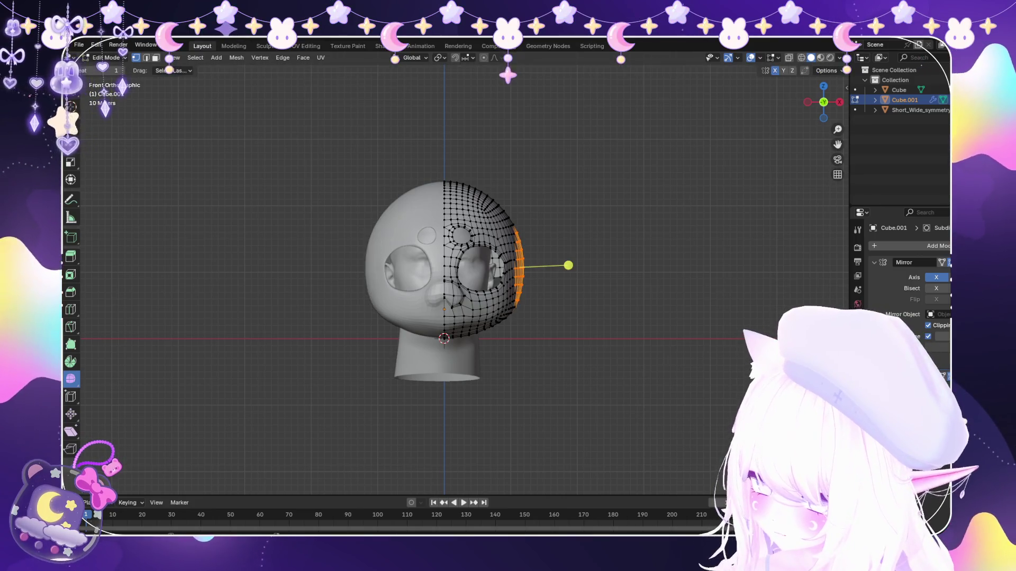
{"action": "mouse_move", "coordinate": [555, 238]}
{"action": "middle_mouse_down"}
{"action": "mouse_move", "coordinate": [548, 285]}
{"action": "mouse_move", "coordinate": [531, 287]}
{"action": "middle_mouse_up"}
{"action": "key", "text": "KP_1"}
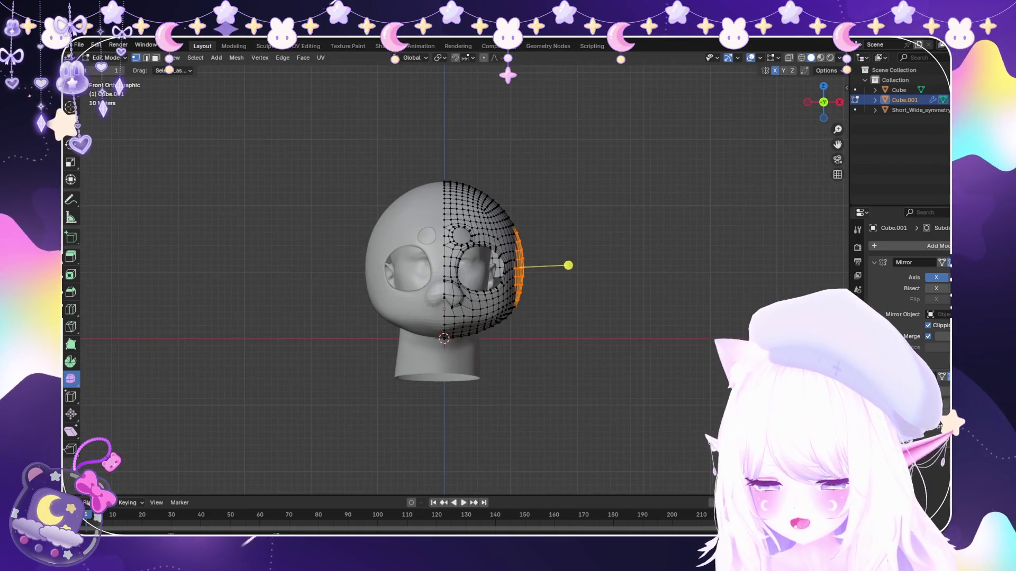
{"action": "scroll", "coordinate": [457, 278], "scroll_direction": "up", "scroll_amount": 3}
{"action": "left_click", "coordinate": [835, 57]}
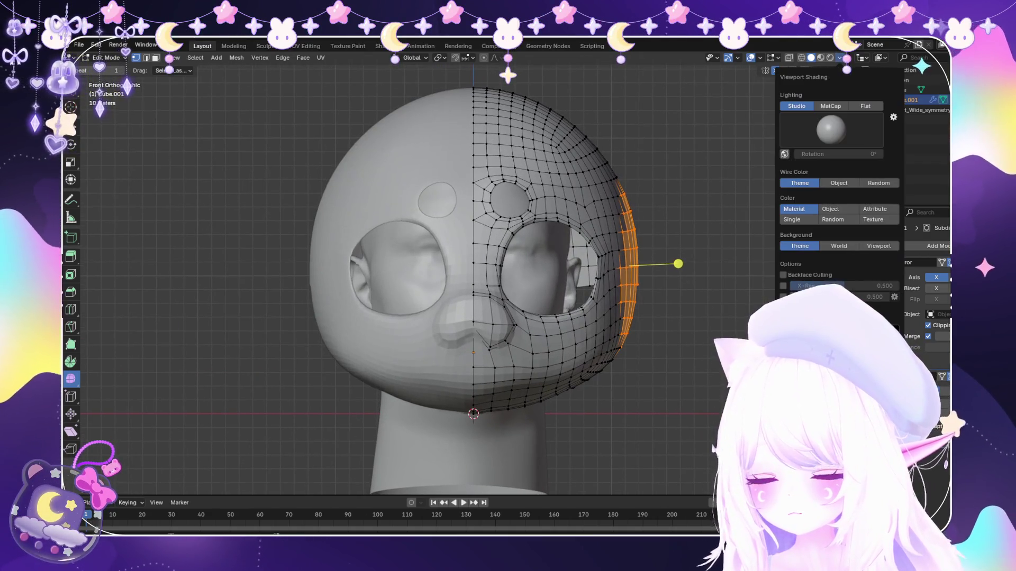
Show the N side panel and settle on its View tab.
{"action": "key", "text": "n"}
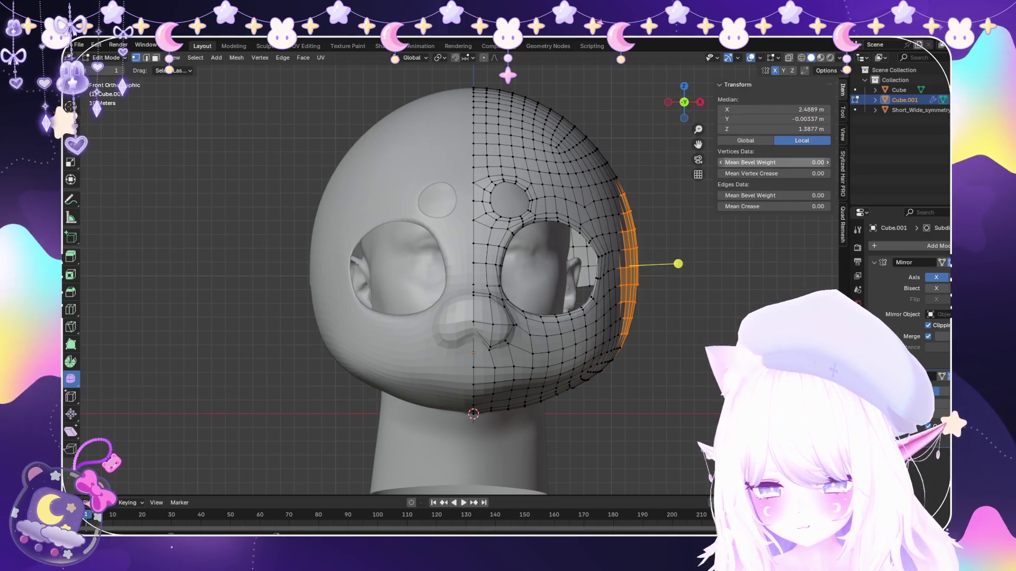
{"action": "left_click", "coordinate": [843, 133]}
{"action": "left_click", "coordinate": [843, 111]}
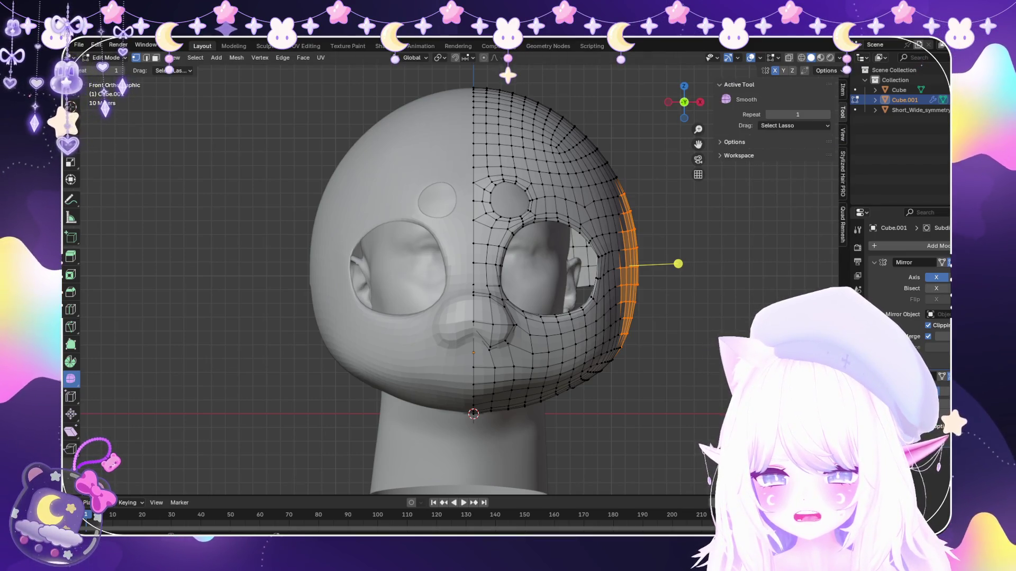
{"action": "left_click", "coordinate": [842, 89]}
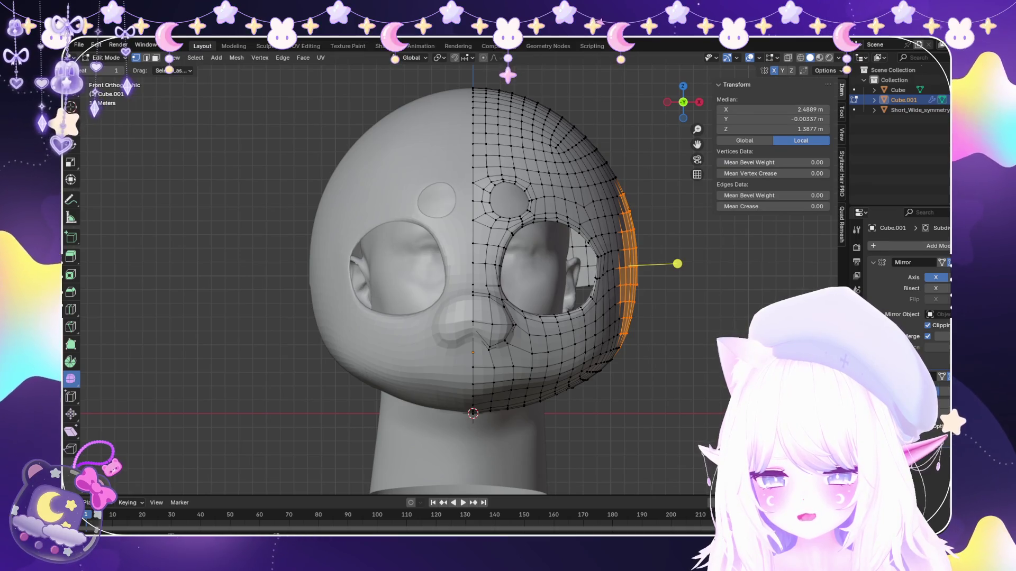
{"action": "left_click", "coordinate": [843, 111]}
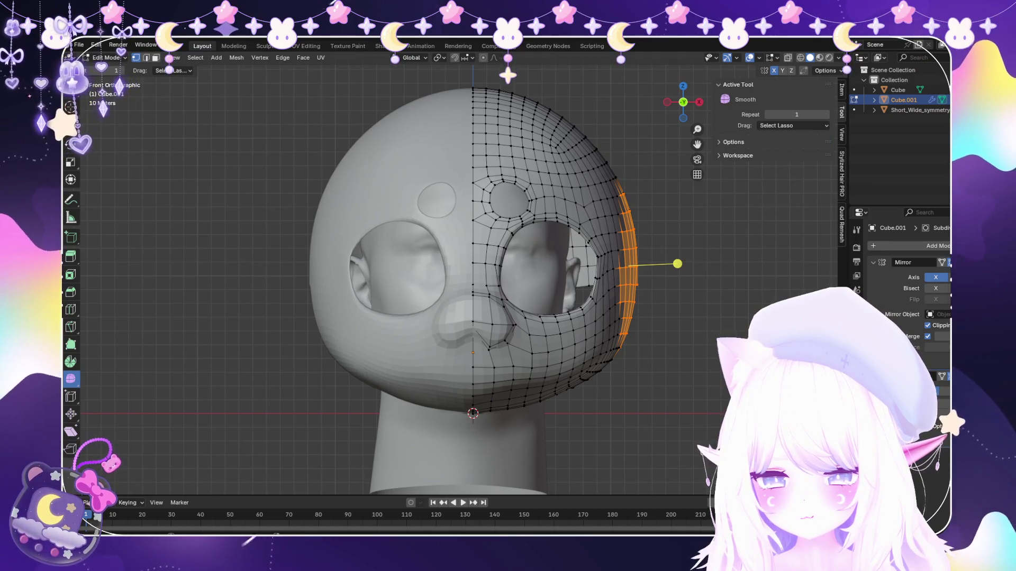
{"action": "left_click", "coordinate": [843, 133]}
Try focal lengths 100 and 25 mm, return to 50 mm, and set Clip Start to 0.05 m.
{"action": "left_click", "coordinate": [797, 99]}
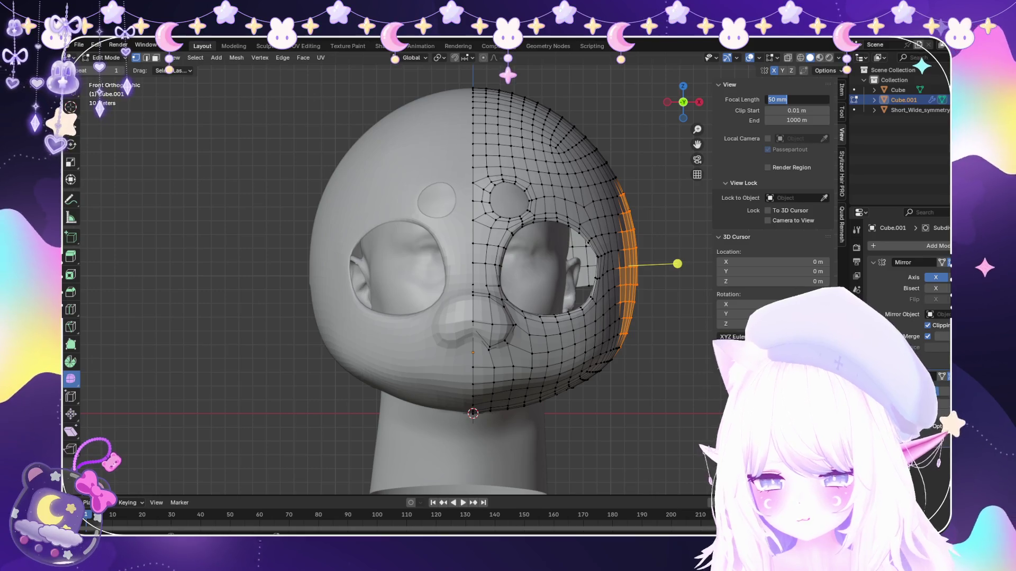
{"action": "type", "text": "00"}
{"action": "key", "text": "Return"}
{"action": "key", "text": "Home"}
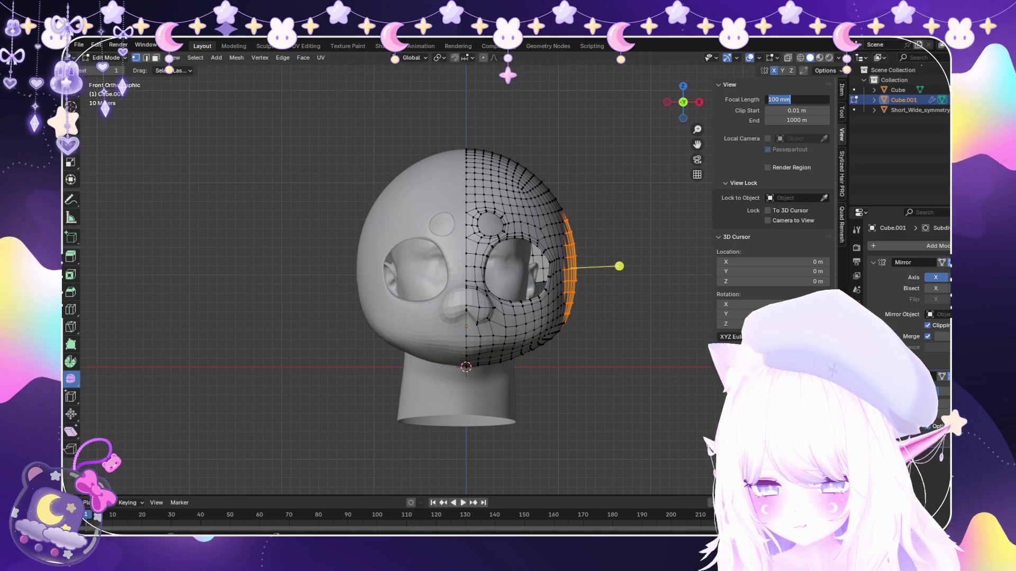
{"action": "type", "text": "5"}
{"action": "key", "text": "Return"}
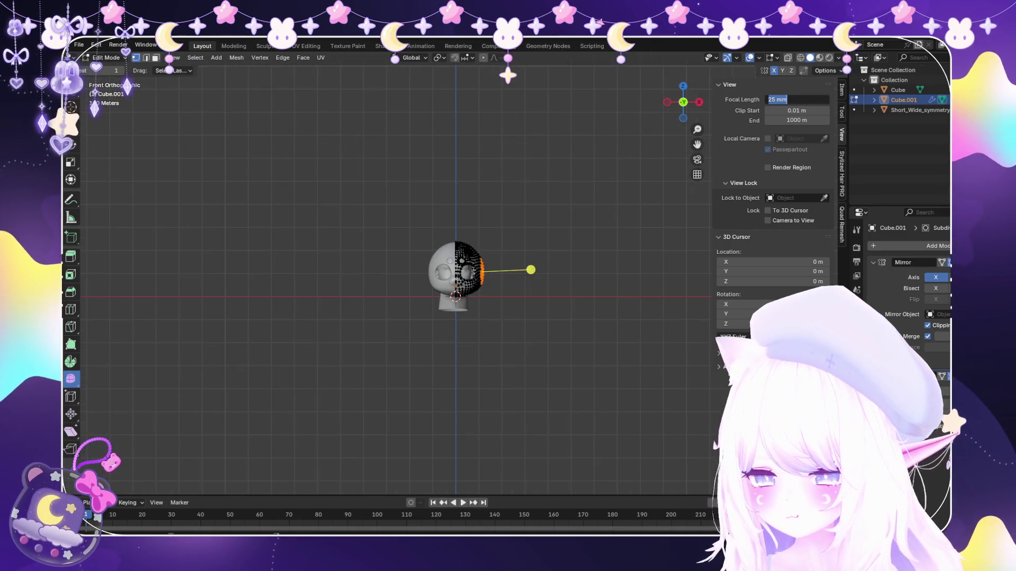
{"action": "type", "text": "50"}
{"action": "key", "text": "Return"}
{"action": "left_click", "coordinate": [797, 111]}
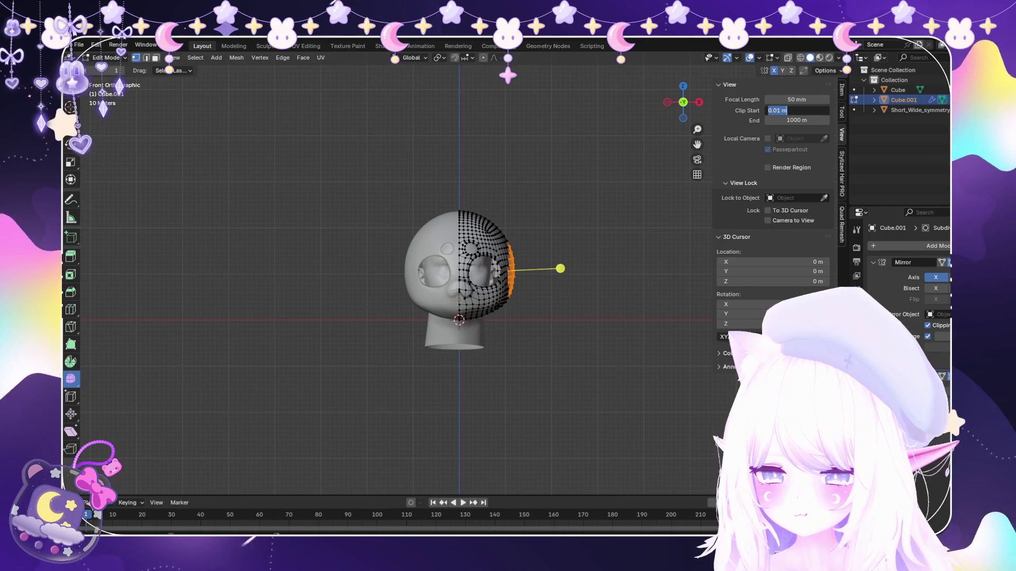
{"action": "type", "text": "5"}
{"action": "key", "text": "Return"}
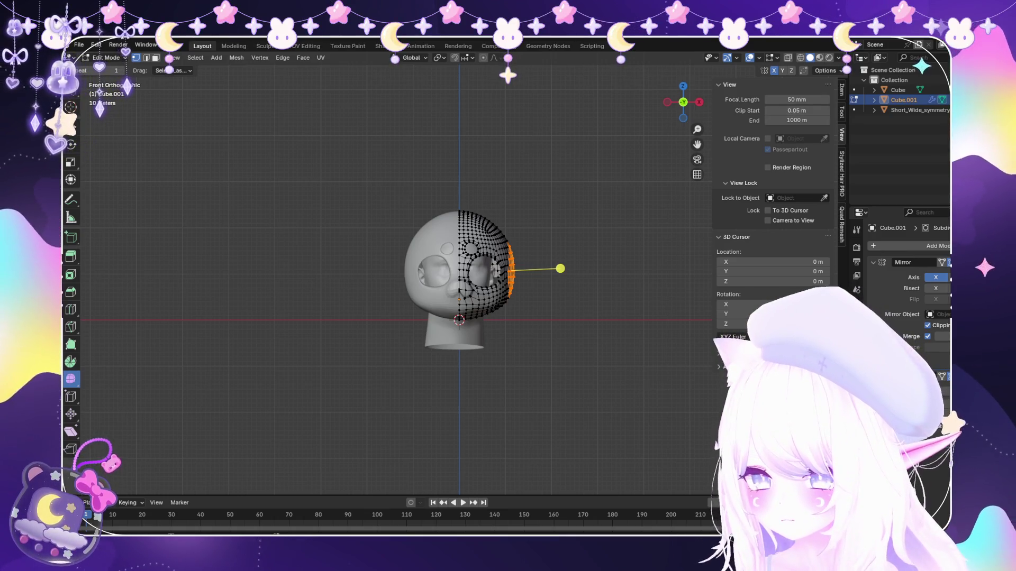
{"action": "scroll", "coordinate": [458, 270], "scroll_direction": "up", "scroll_amount": 4}
{"action": "middle_click_drag", "start_coordinate": [476, 278], "coordinate": [604, 262]}
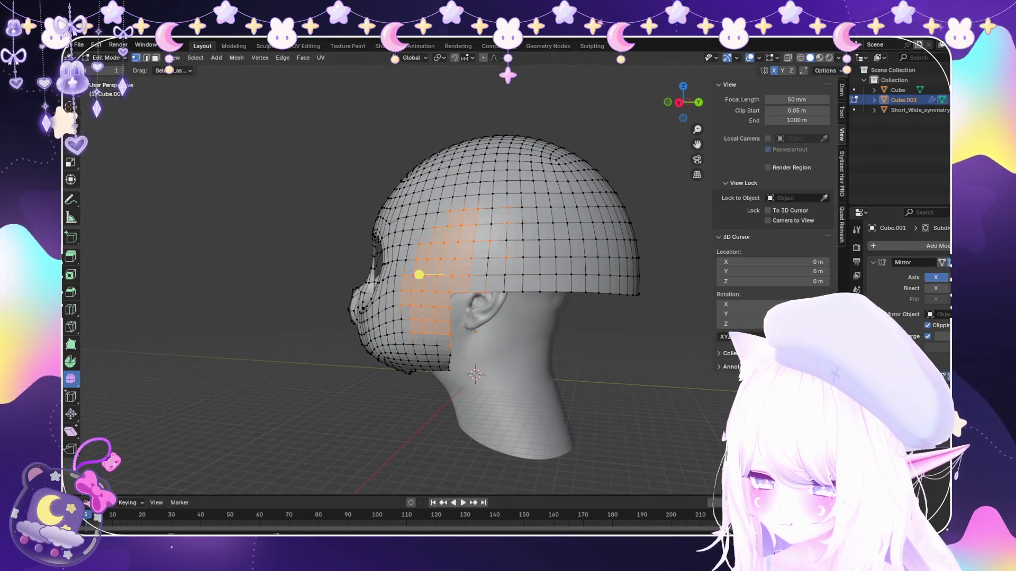
Nudge the selected side edge outward with X-locked soft moves and an edge slide from front view.
{"action": "mouse_move", "coordinate": [476, 279]}
{"action": "middle_mouse_down"}
{"action": "mouse_move", "coordinate": [556, 270]}
{"action": "mouse_move", "coordinate": [488, 276]}
{"action": "middle_mouse_up"}
{"action": "scroll", "coordinate": [476, 278], "scroll_direction": "down", "scroll_amount": 3}
{"action": "key", "text": "Escape"}
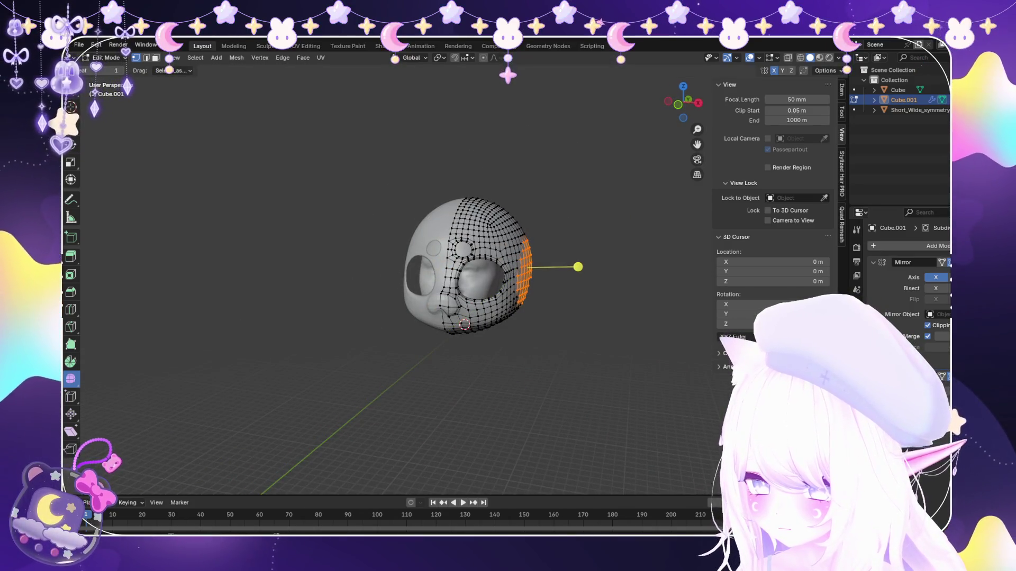
{"action": "middle_click_drag", "start_coordinate": [578, 267], "coordinate": [547, 270]}
{"action": "key", "text": "g"}
{"action": "key", "text": "x"}
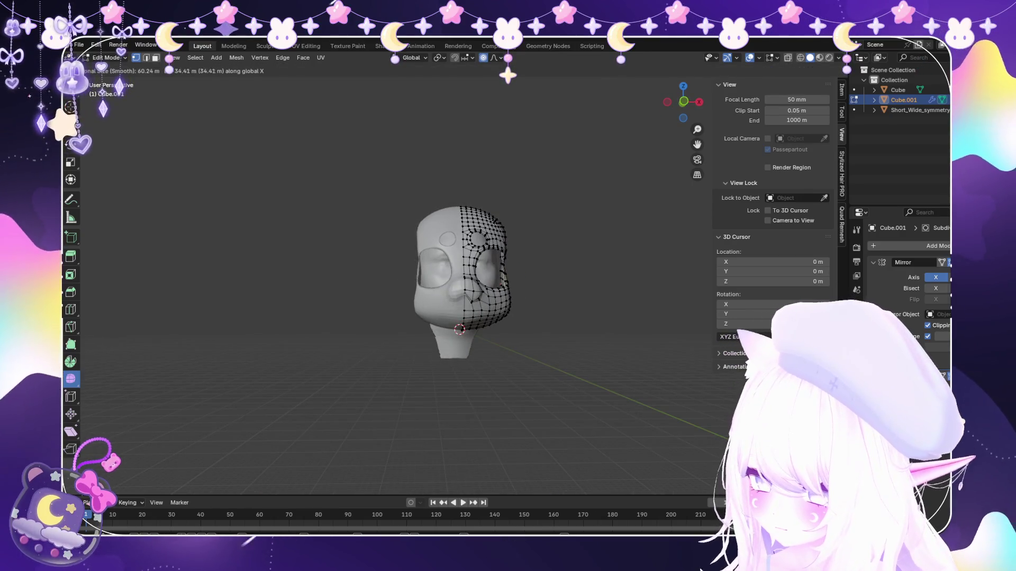
{"action": "key", "text": "Escape"}
{"action": "key", "text": "KP_1"}
{"action": "key", "text": "g"}
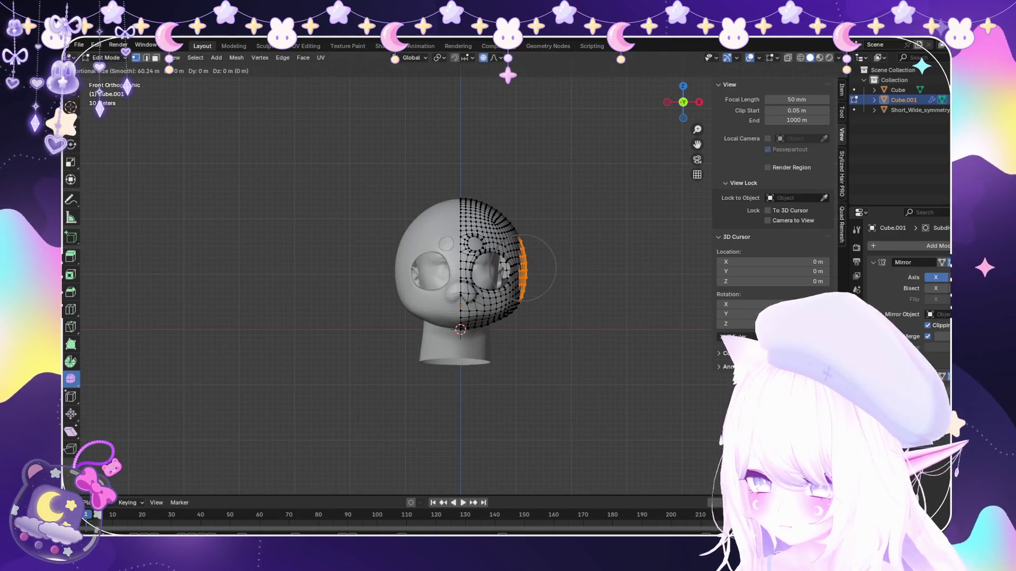
{"action": "key", "text": "g"}
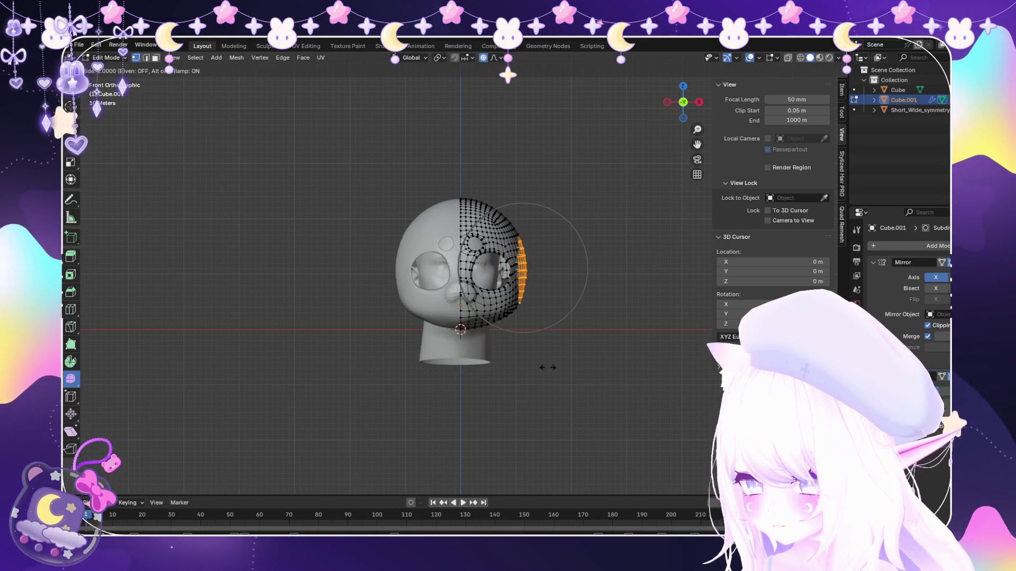
{"action": "key", "text": "Escape"}
{"action": "key", "text": "g"}
{"action": "scroll", "coordinate": [572, 263], "scroll_direction": "up", "scroll_amount": 2}
{"action": "key", "text": "x"}
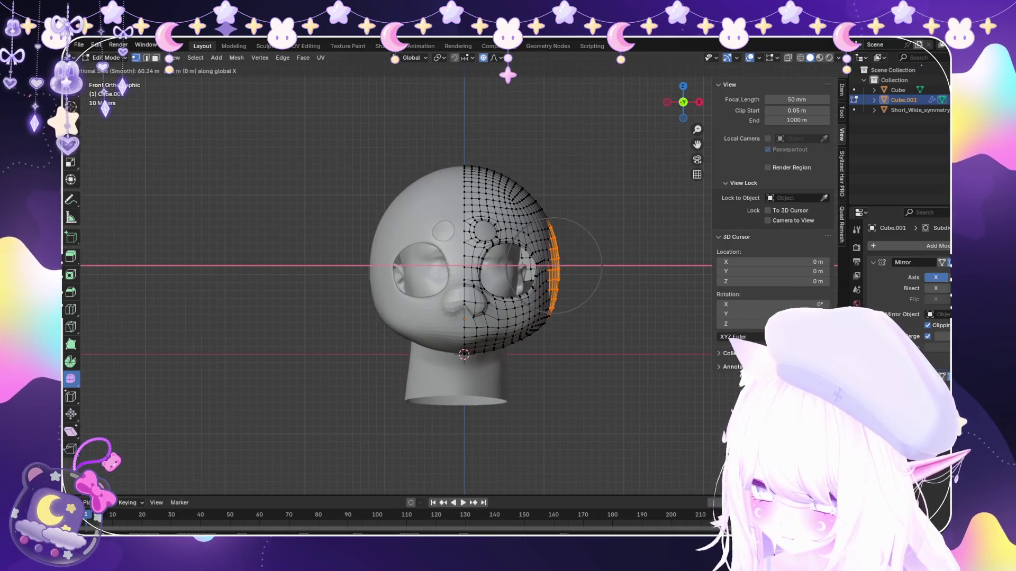
{"action": "key", "text": "Escape"}
Select the back-of-head cap section and push it along X with a soft move.
{"action": "mouse_move", "coordinate": [598, 263]}
{"action": "middle_mouse_down"}
{"action": "mouse_move", "coordinate": [608, 263]}
{"action": "mouse_move", "coordinate": [532, 301]}
{"action": "mouse_move", "coordinate": [572, 190]}
{"action": "middle_mouse_up"}
{"action": "left_click_drag", "start_coordinate": [556, 179], "coordinate": [611, 234]}
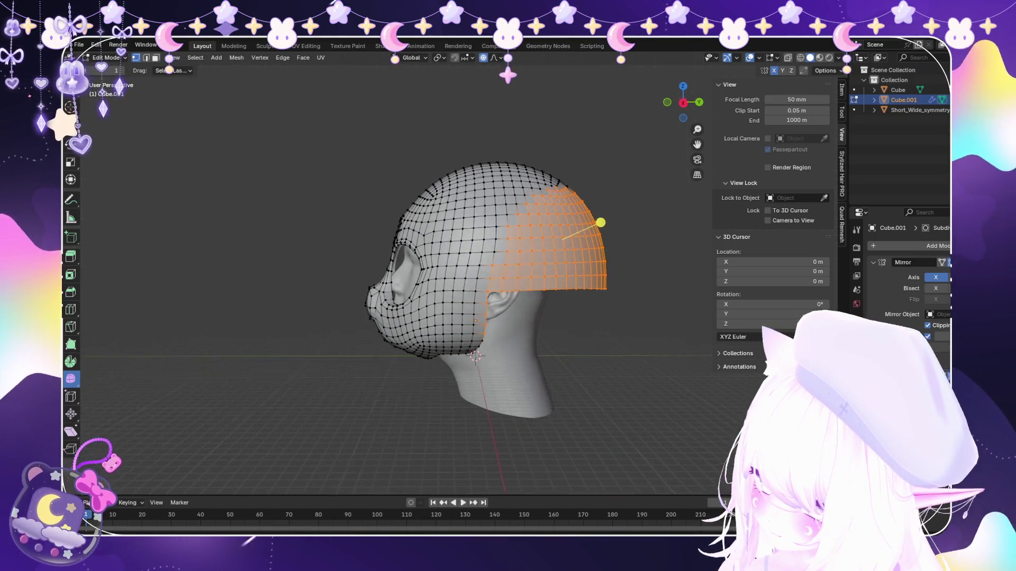
{"action": "left_click_drag", "start_coordinate": [674, 381], "coordinate": [528, 384]}
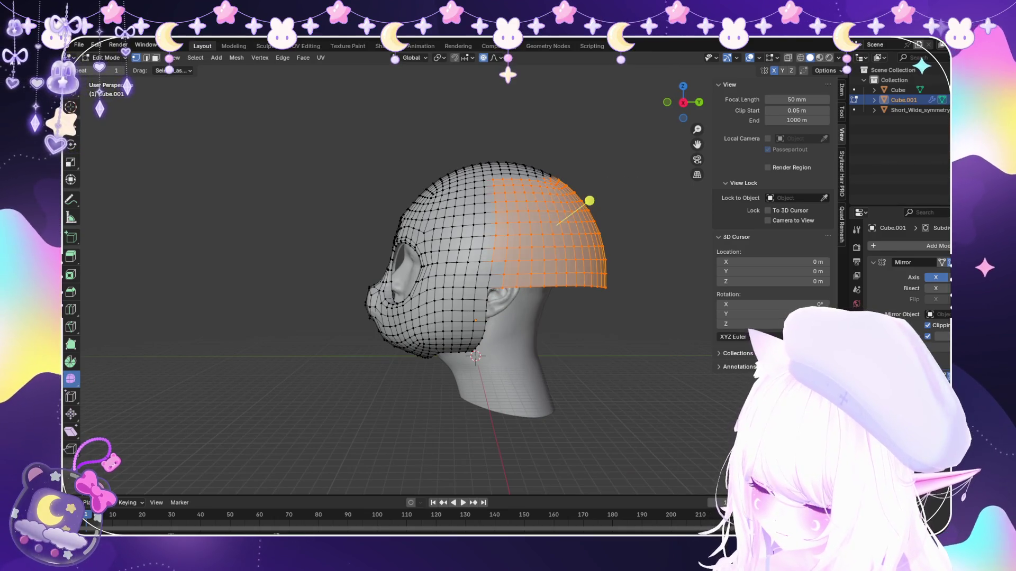
{"action": "key", "text": "KP_1"}
{"action": "key", "text": "g"}
{"action": "key", "text": "x"}
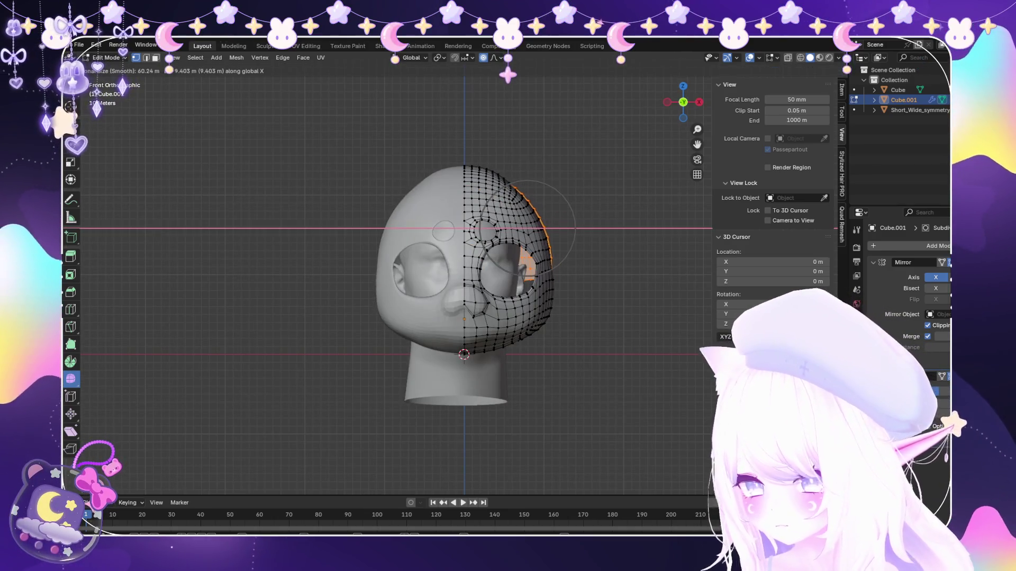
{"action": "left_click", "coordinate": [559, 207]}
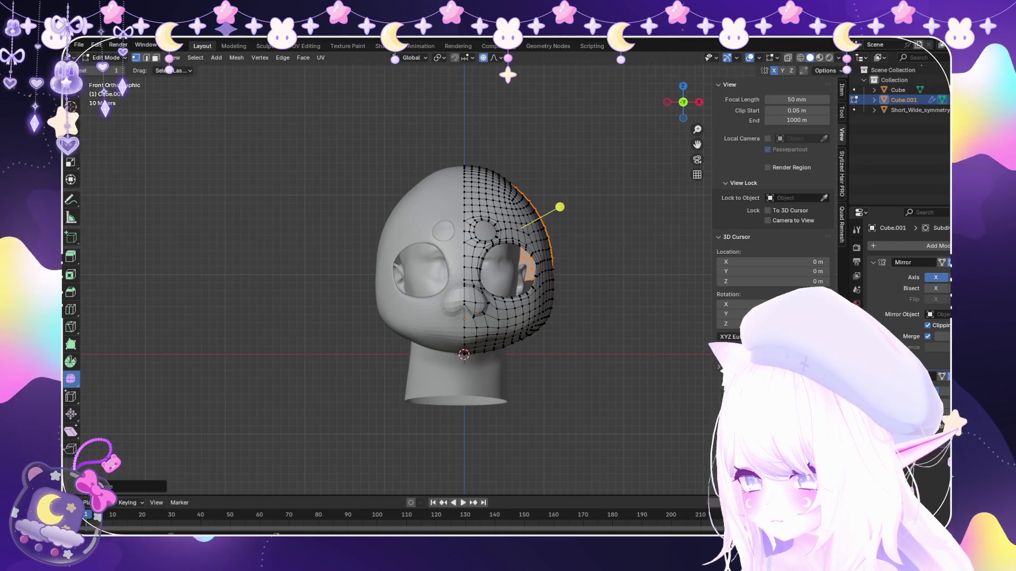
Apply one more X-axis move to the side edge, confirm it and deselect.
{"action": "key", "text": "g"}
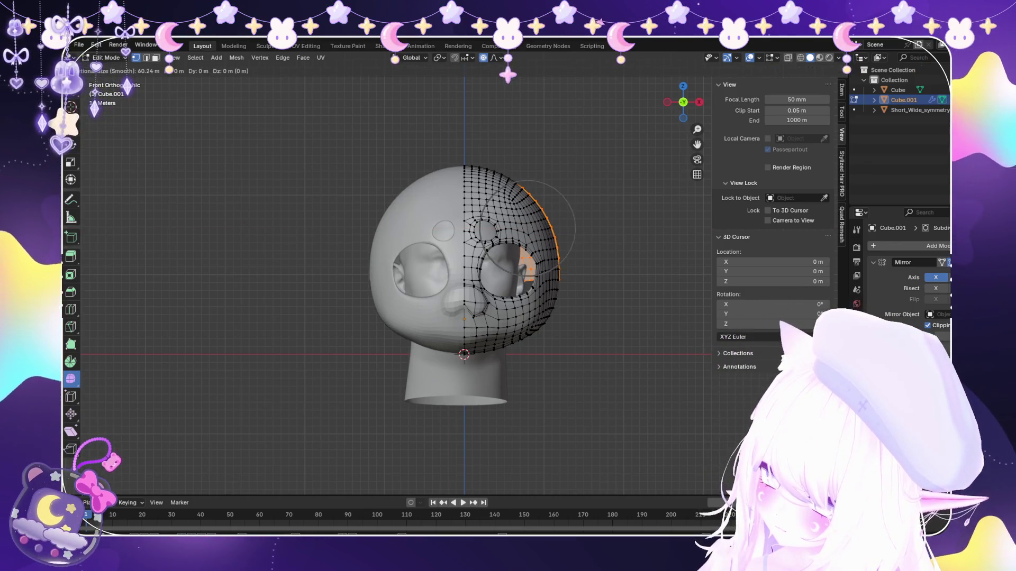
{"action": "key", "text": "x"}
{"action": "scroll", "coordinate": [516, 239], "scroll_direction": "down", "scroll_amount": 4}
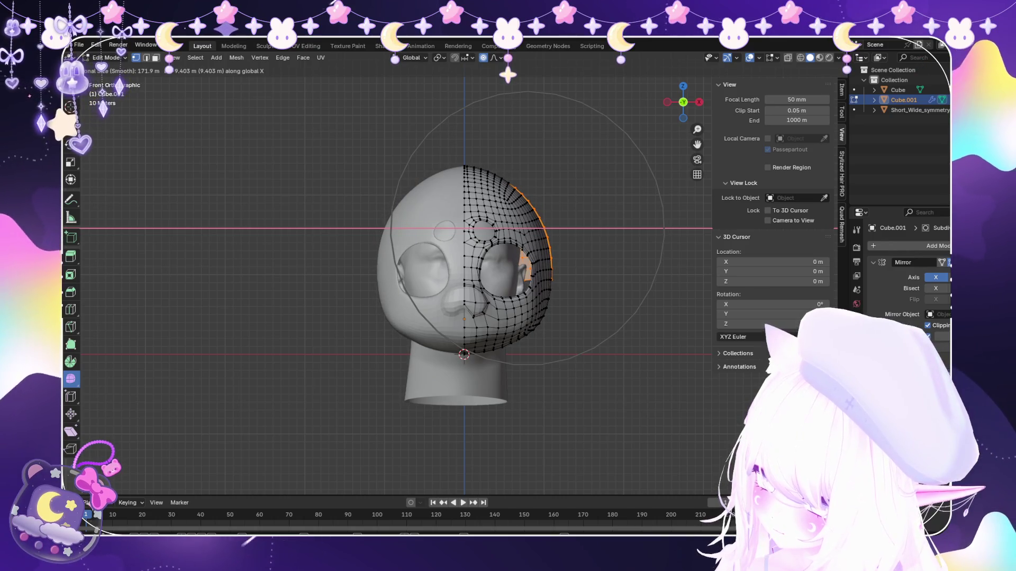
{"action": "key", "text": "Return"}
{"action": "scroll", "coordinate": [556, 209], "scroll_direction": "up", "scroll_amount": 3}
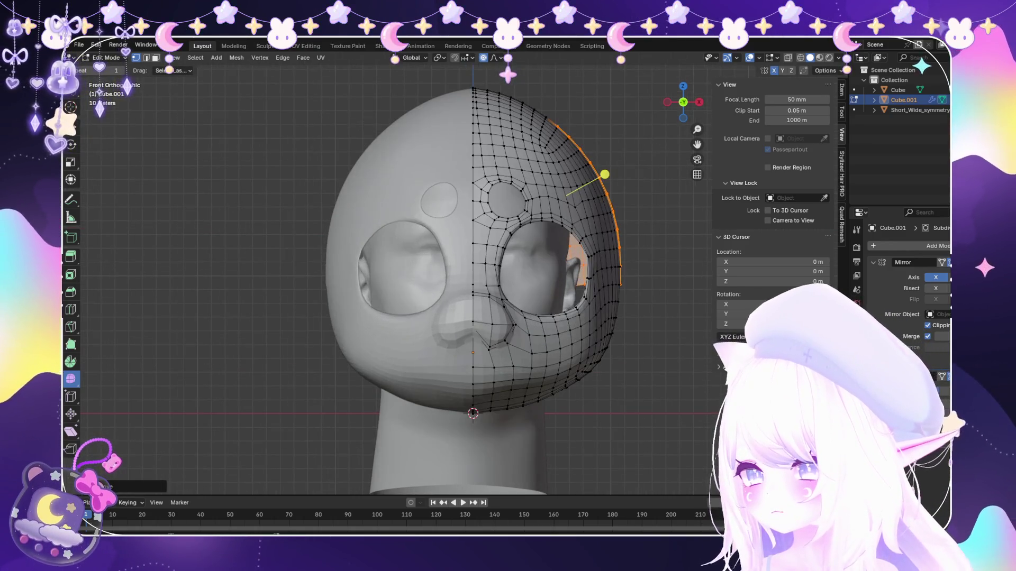
{"action": "middle_click_drag", "start_coordinate": [608, 170], "coordinate": [688, 173]}
{"action": "left_click", "coordinate": [533, 274]}
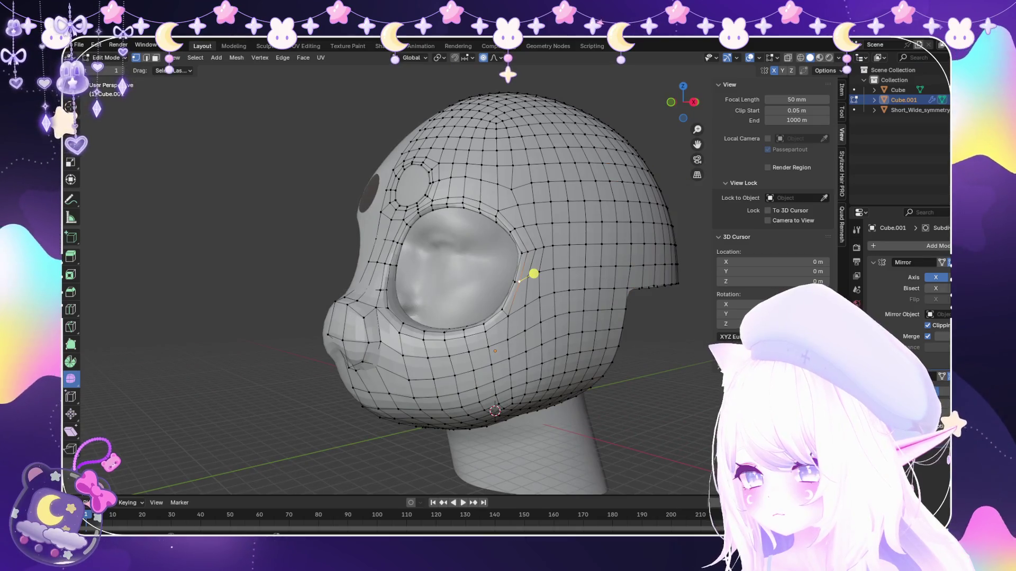
Select the faces beside the right eye socket and cancel a sideways G X move.
{"action": "left_click_drag", "start_coordinate": [514, 268], "coordinate": [546, 245]}
{"action": "middle_click_drag", "start_coordinate": [556, 240], "coordinate": [637, 245]}
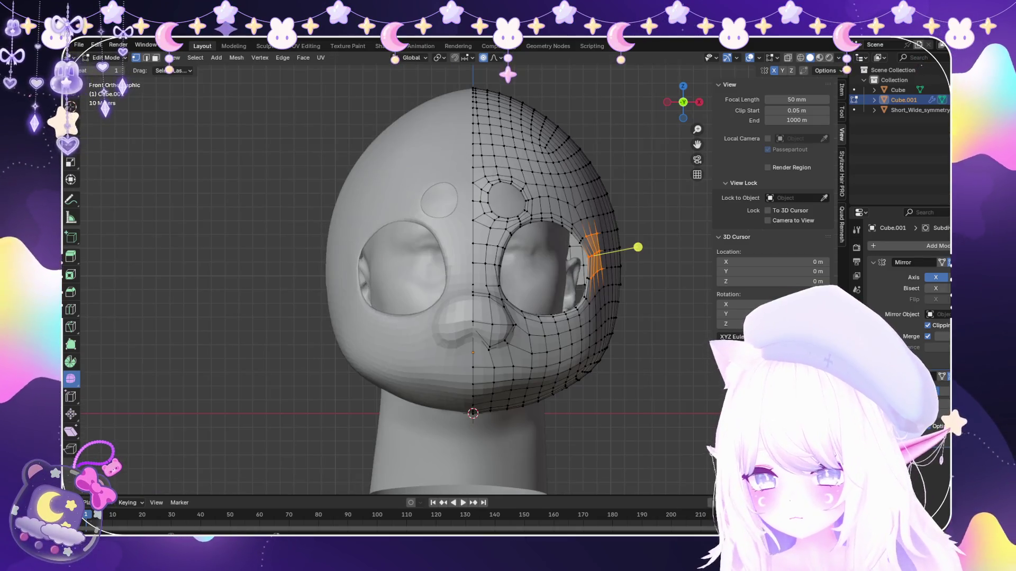
{"action": "key", "text": "g"}
{"action": "key", "text": "x"}
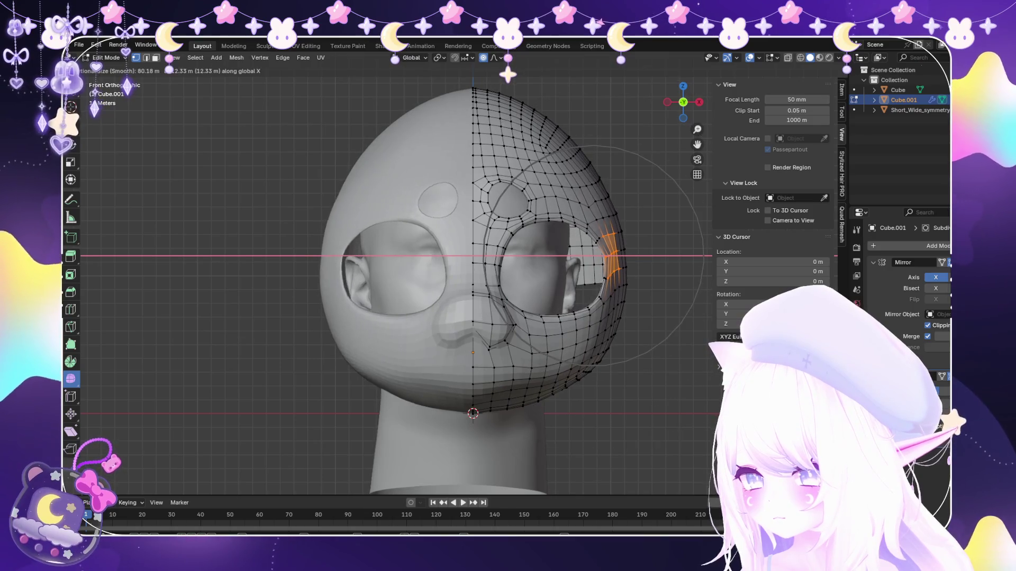
{"action": "left_click", "coordinate": [637, 246]}
Delete the selected faces, leaving a hole beside the right eye, and check it from the side.
{"action": "key", "text": "x"}
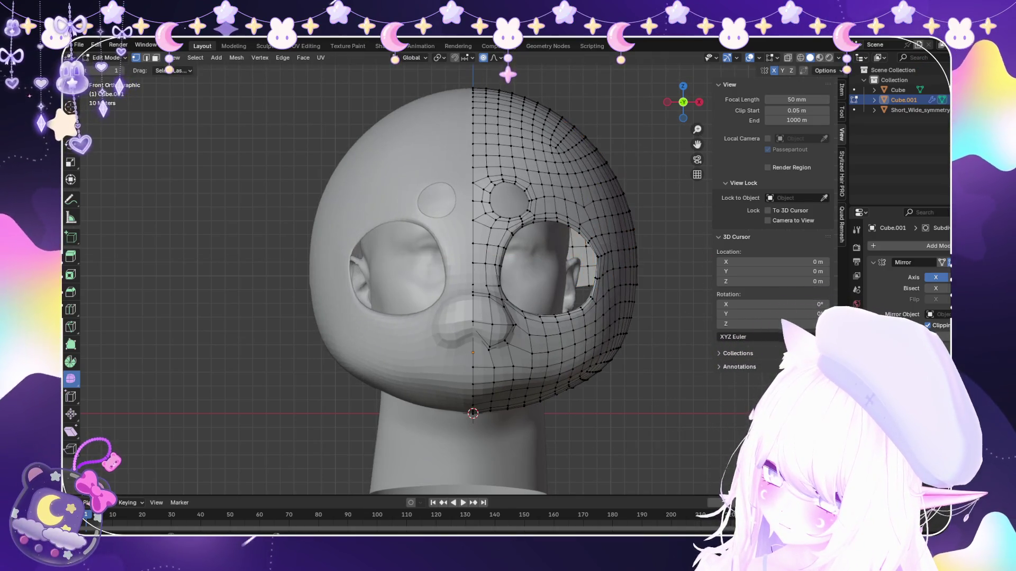
{"action": "middle_click_drag", "start_coordinate": [606, 236], "coordinate": [555, 262]}
{"action": "scroll", "coordinate": [556, 261], "scroll_direction": "up", "scroll_amount": 3}
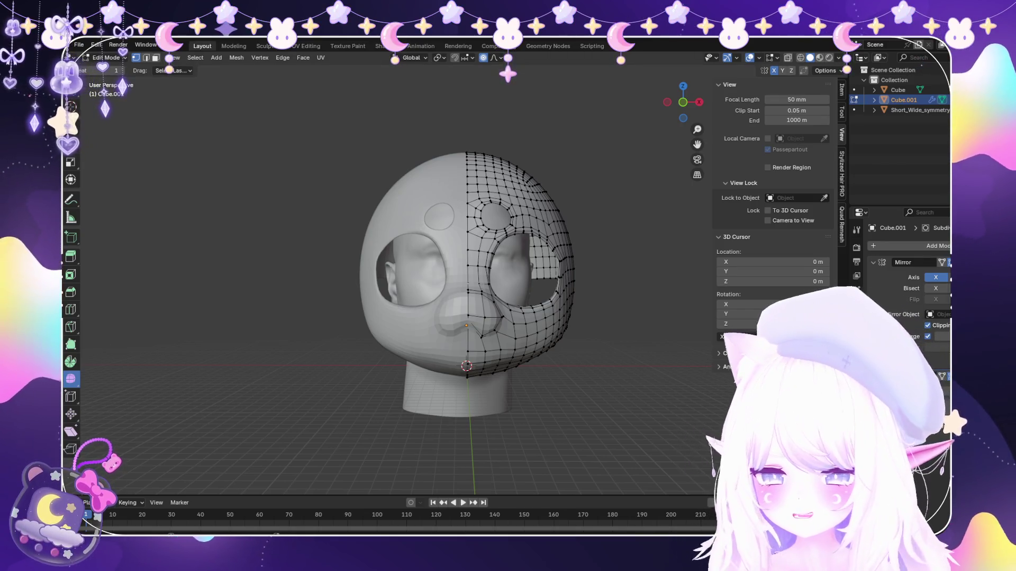
{"action": "scroll", "coordinate": [471, 310], "scroll_direction": "up", "scroll_amount": 1}
{"action": "mouse_move", "coordinate": [476, 318]}
{"action": "middle_mouse_down"}
{"action": "mouse_move", "coordinate": [414, 310]}
{"action": "mouse_move", "coordinate": [460, 317]}
{"action": "middle_mouse_up"}
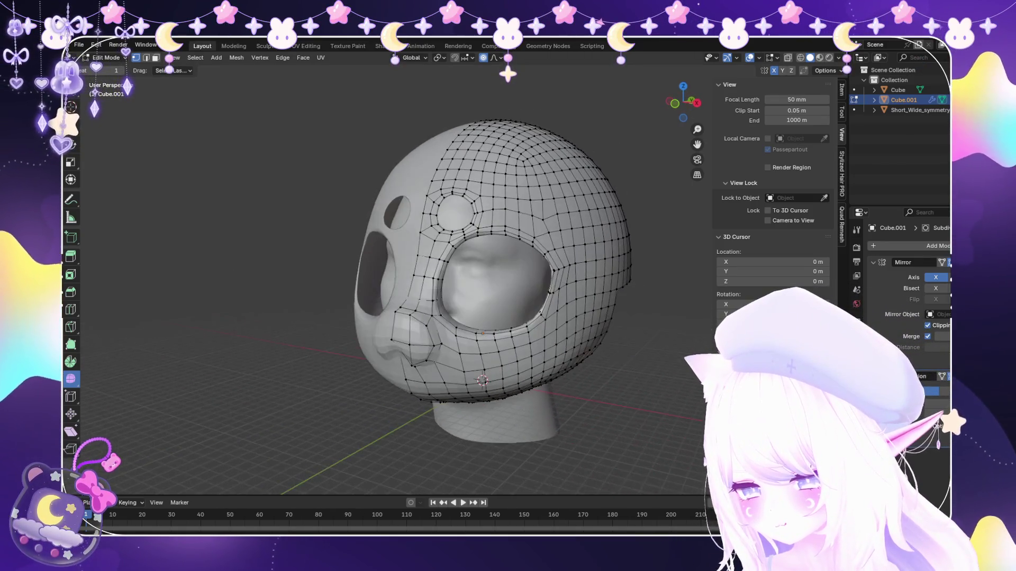
{"action": "left_click", "coordinate": [111, 57]}
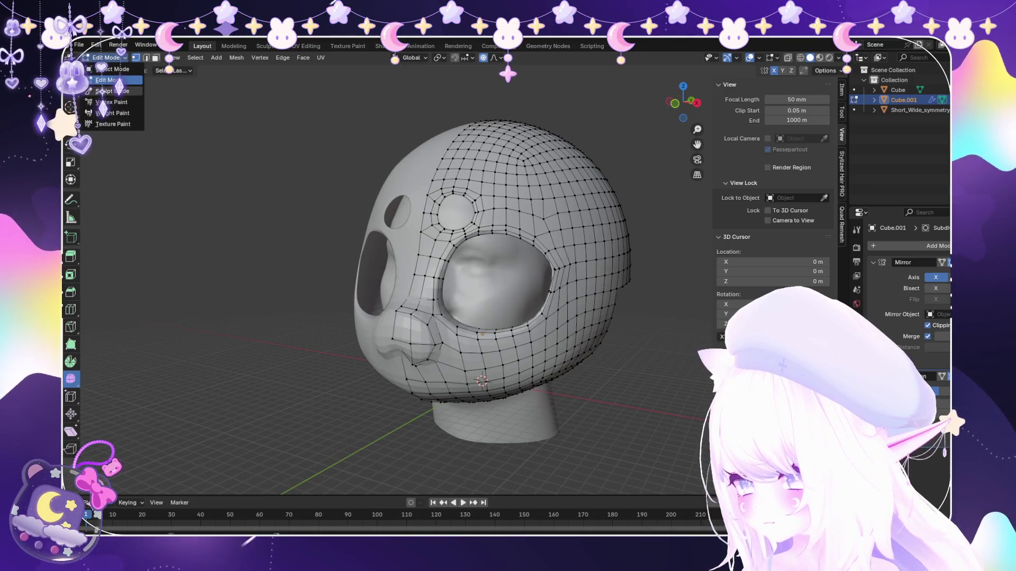
Switch the mask into Sculpt Mode and bring the head to a front view.
{"action": "left_click", "coordinate": [111, 91]}
{"action": "scroll", "coordinate": [539, 317], "scroll_direction": "down", "scroll_amount": 3}
{"action": "middle_click_drag", "start_coordinate": [528, 324], "coordinate": [493, 318]}
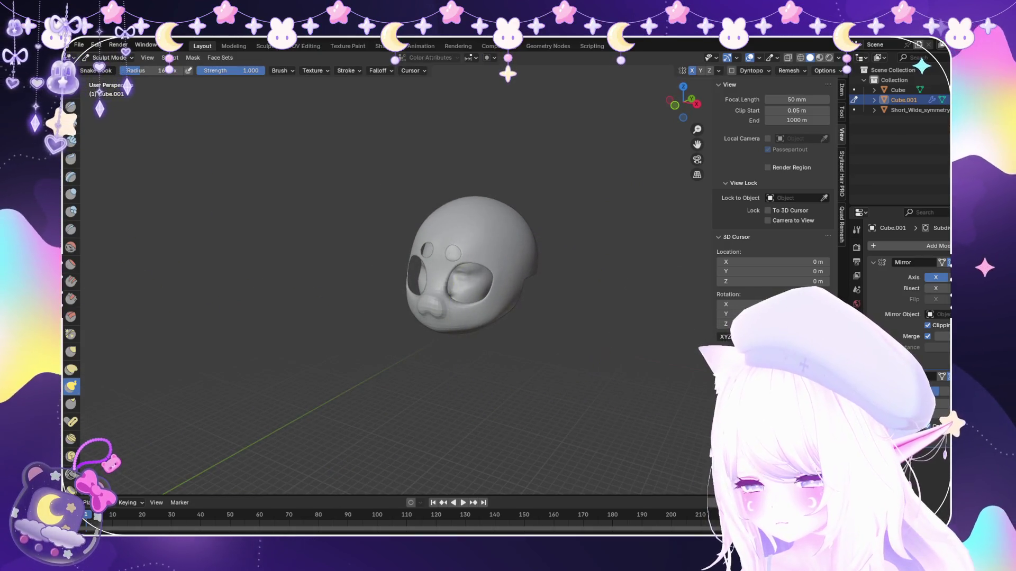
{"action": "scroll", "coordinate": [589, 290], "scroll_direction": "up", "scroll_amount": 2}
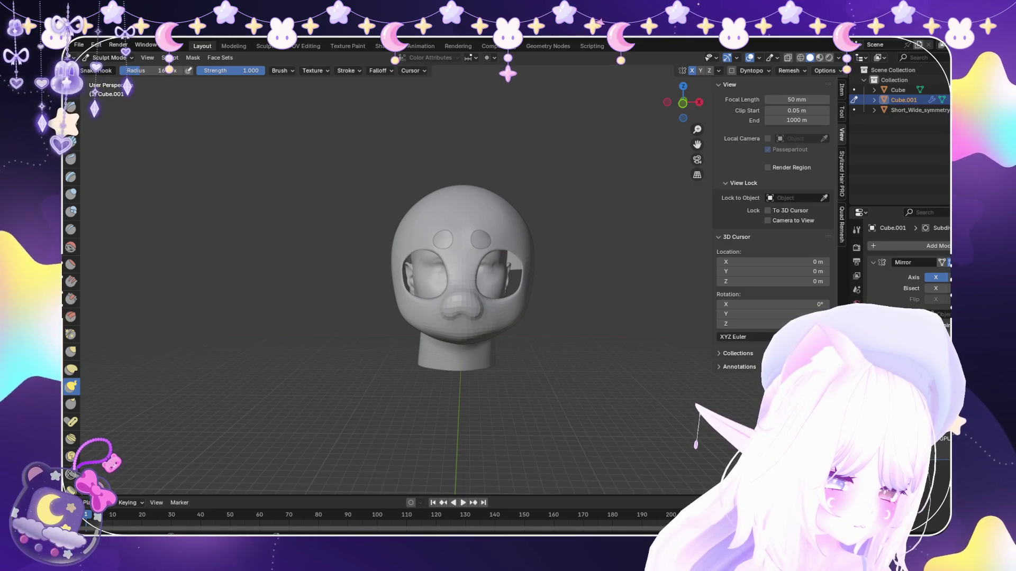
{"action": "mouse_move", "coordinate": [635, 363]}
{"action": "middle_mouse_down"}
{"action": "mouse_move", "coordinate": [617, 351]}
{"action": "mouse_move", "coordinate": [520, 349]}
{"action": "mouse_move", "coordinate": [482, 318]}
{"action": "mouse_move", "coordinate": [516, 349]}
{"action": "middle_mouse_up"}
{"action": "key", "text": "KP_1"}
{"action": "scroll", "coordinate": [522, 326], "scroll_direction": "up", "scroll_amount": 2}
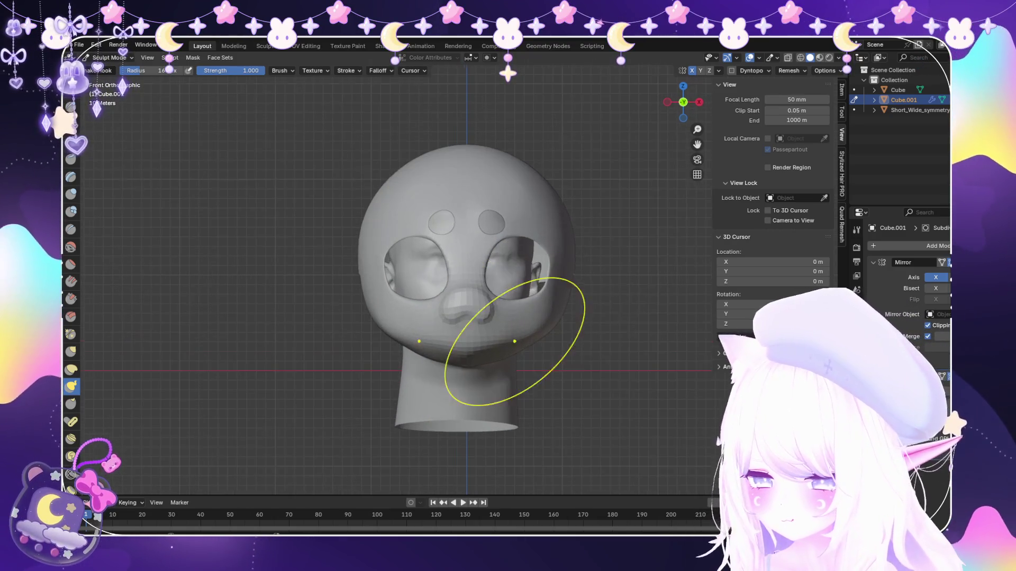
Orbit around to the ear side and make Crease the active brush at strength 0.700.
{"action": "mouse_move", "coordinate": [560, 276]}
{"action": "middle_mouse_down"}
{"action": "mouse_move", "coordinate": [578, 271]}
{"action": "mouse_move", "coordinate": [564, 288]}
{"action": "middle_mouse_up"}
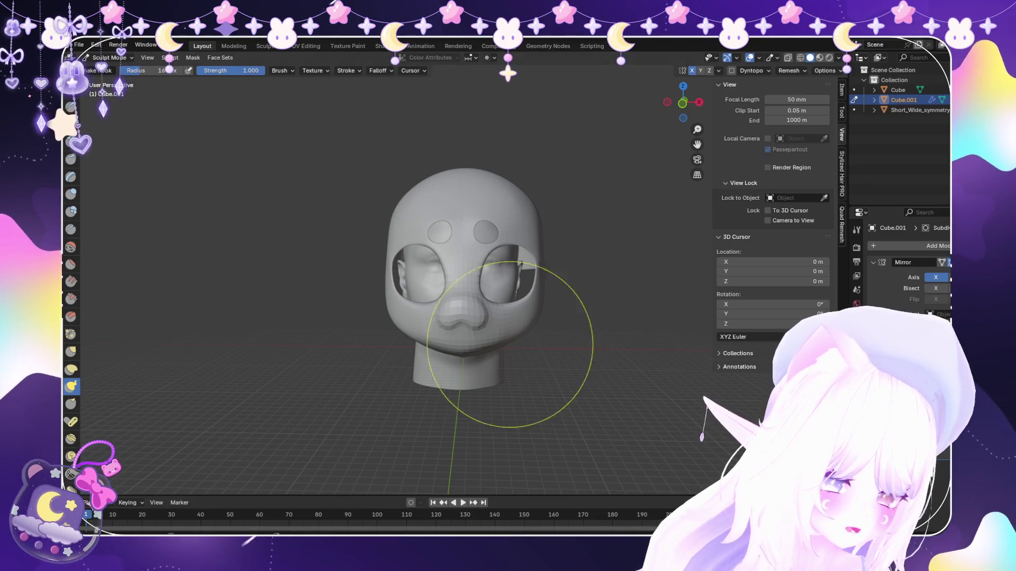
{"action": "scroll", "coordinate": [578, 328], "scroll_direction": "up", "scroll_amount": 2}
{"action": "scroll", "coordinate": [566, 306], "scroll_direction": "down", "scroll_amount": 3}
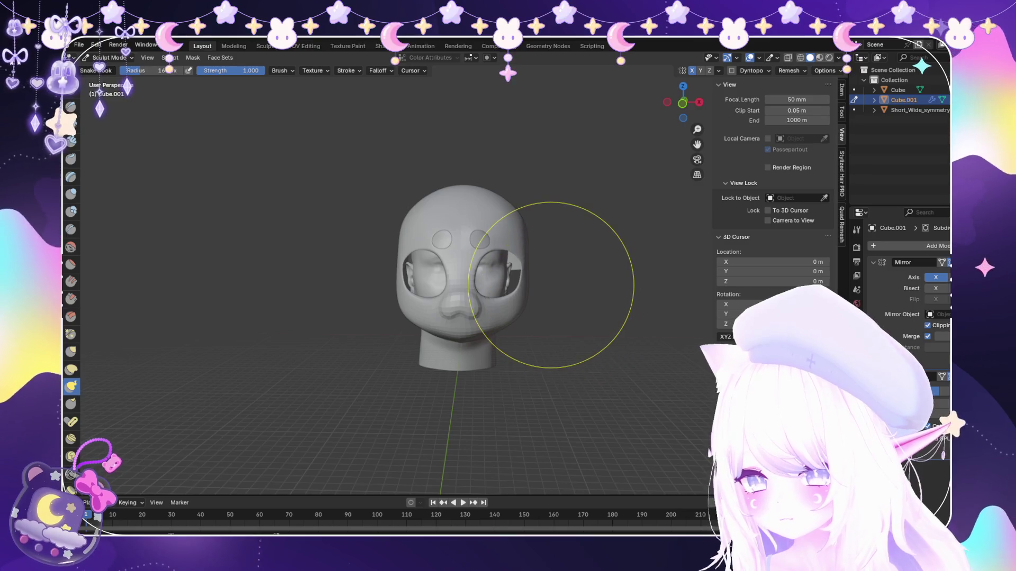
{"action": "middle_click_drag", "start_coordinate": [565, 279], "coordinate": [558, 277]}
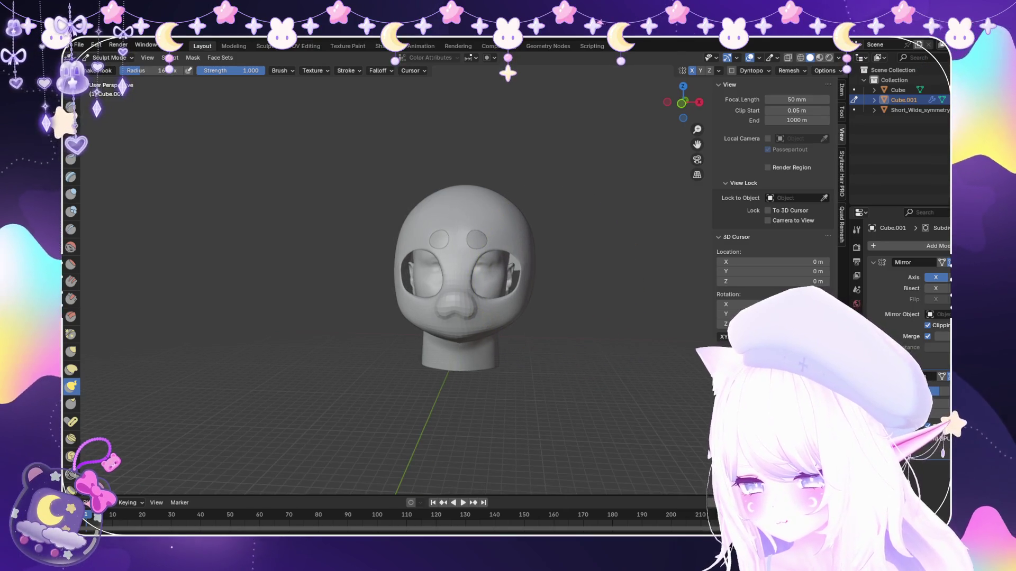
{"action": "scroll", "coordinate": [558, 276], "scroll_direction": "up", "scroll_amount": 1}
{"action": "middle_click_drag", "start_coordinate": [559, 275], "coordinate": [509, 284]}
{"action": "scroll", "coordinate": [523, 282], "scroll_direction": "down", "scroll_amount": 1}
{"action": "scroll", "coordinate": [497, 247], "scroll_direction": "up", "scroll_amount": 1}
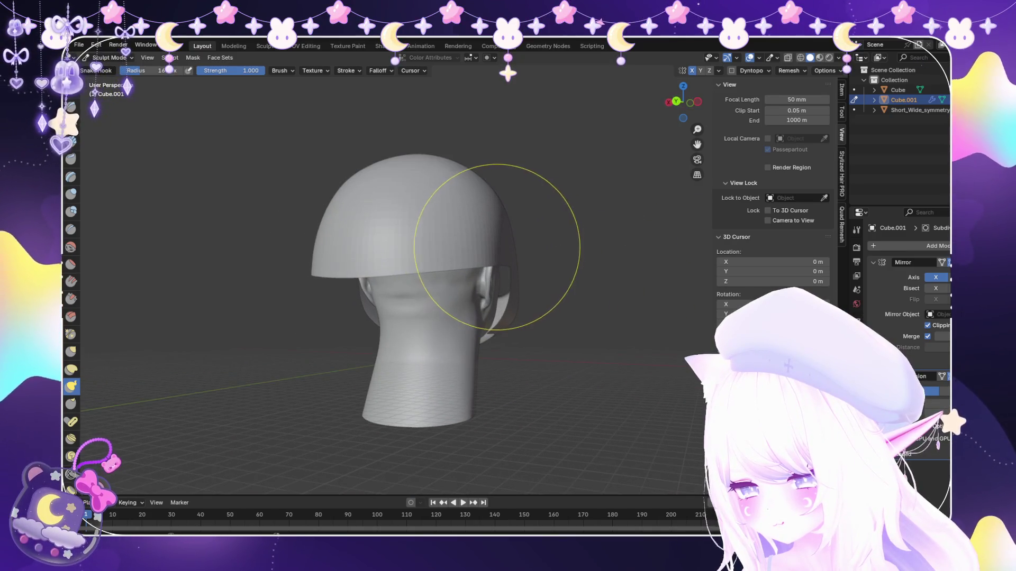
{"action": "mouse_move", "coordinate": [497, 247]}
{"action": "middle_mouse_down"}
{"action": "mouse_move", "coordinate": [499, 227]}
{"action": "mouse_move", "coordinate": [374, 238]}
{"action": "mouse_move", "coordinate": [395, 225]}
{"action": "mouse_move", "coordinate": [177, 250]}
{"action": "mouse_move", "coordinate": [514, 243]}
{"action": "mouse_move", "coordinate": [522, 294]}
{"action": "middle_mouse_up"}
{"action": "key", "text": "shift+c"}
{"action": "scroll", "coordinate": [483, 318], "scroll_direction": "up", "scroll_amount": 2}
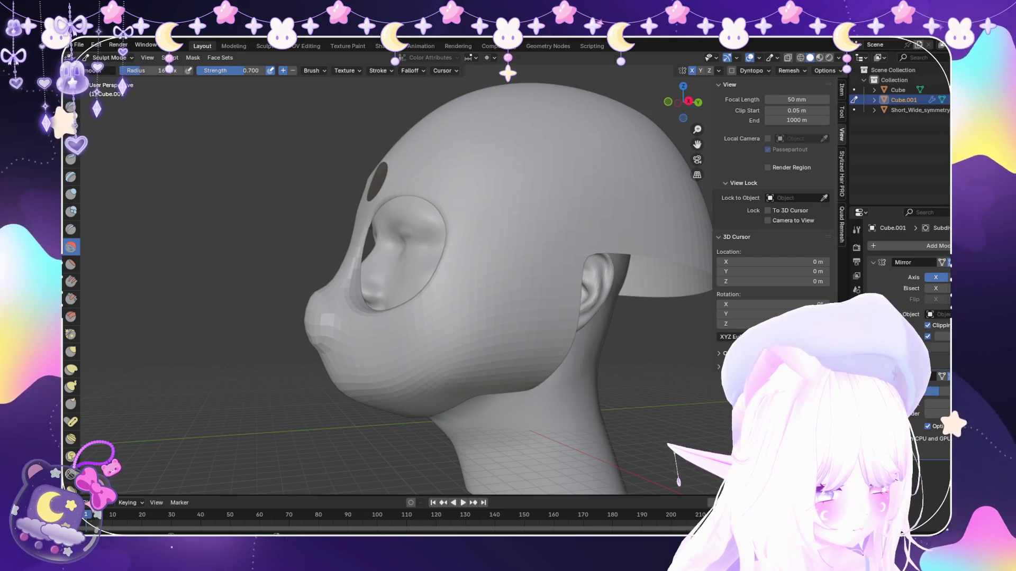
Inspect the mask's underside around the jaw and neck, then return to Edit Mode.
{"action": "middle_click_drag", "start_coordinate": [566, 182], "coordinate": [533, 238]}
{"action": "scroll", "coordinate": [555, 238], "scroll_direction": "up", "scroll_amount": 3}
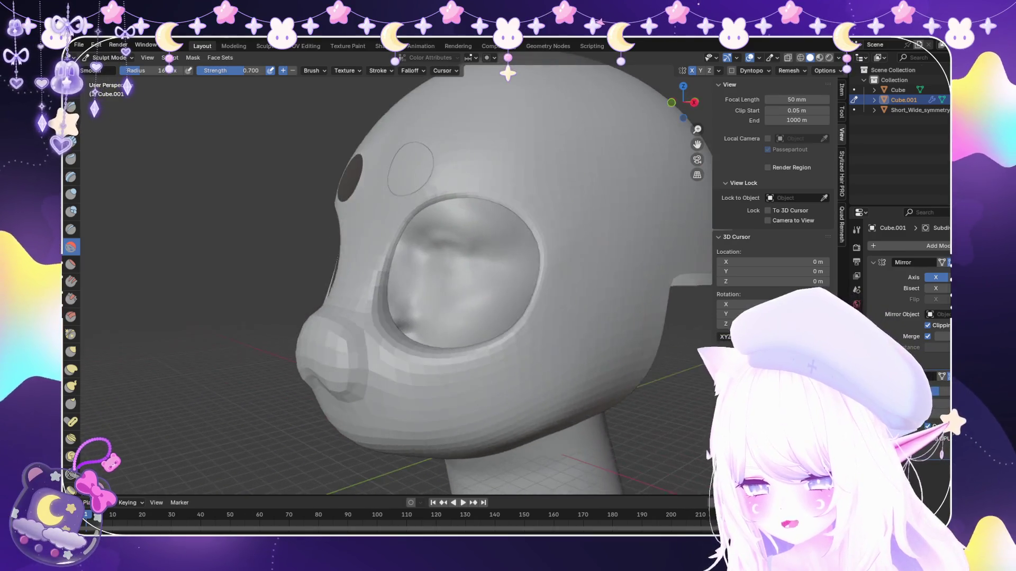
{"action": "scroll", "coordinate": [585, 249], "scroll_direction": "down", "scroll_amount": 4}
{"action": "middle_click_drag", "start_coordinate": [586, 249], "coordinate": [522, 317]}
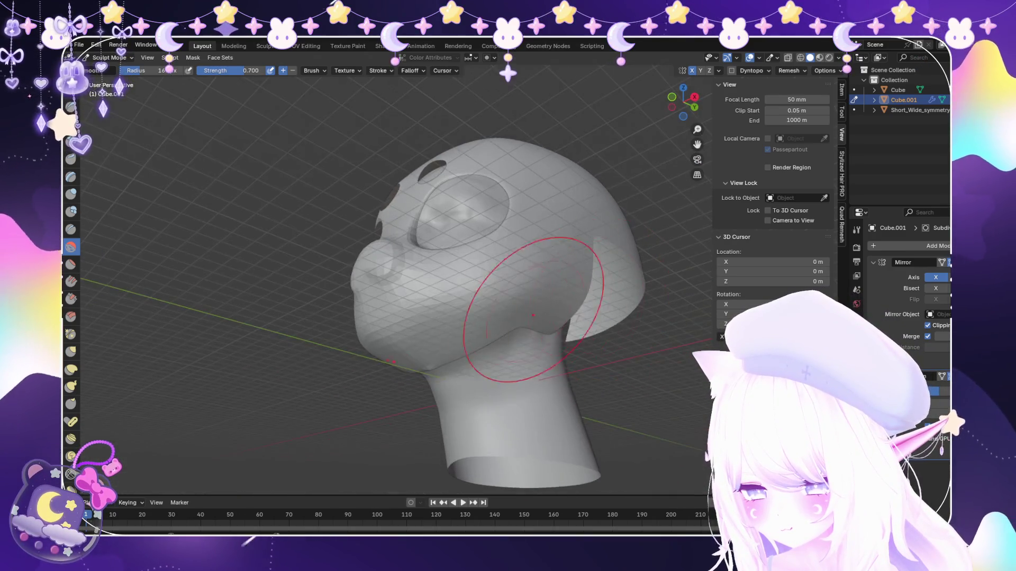
{"action": "scroll", "coordinate": [493, 310], "scroll_direction": "down", "scroll_amount": 2}
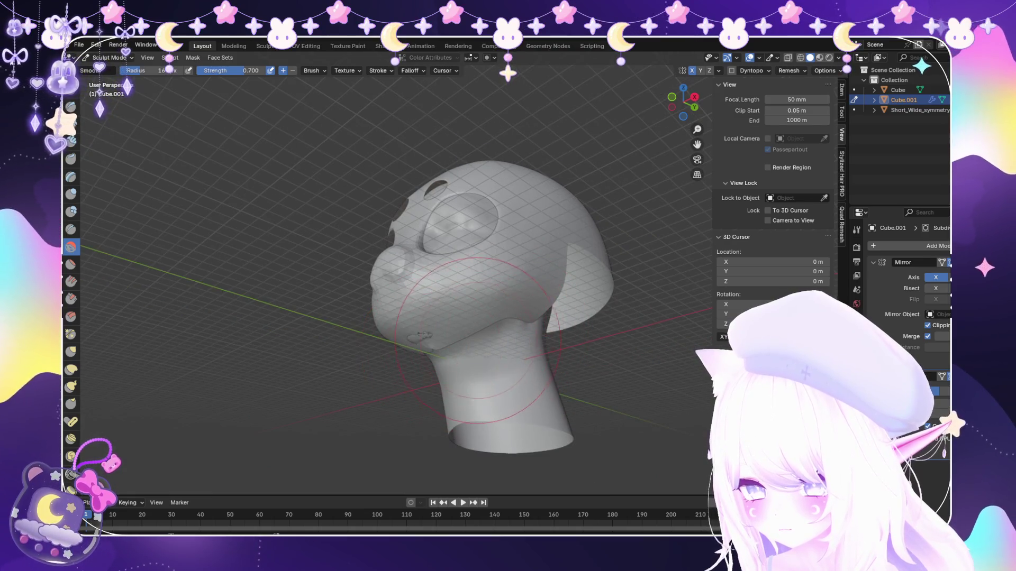
{"action": "middle_click_drag", "start_coordinate": [532, 350], "coordinate": [471, 313]}
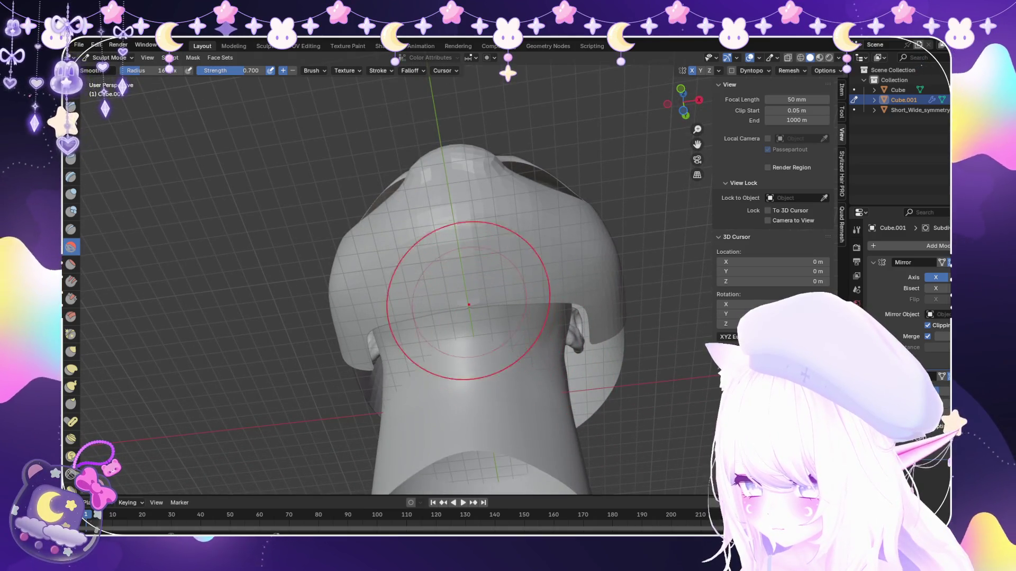
{"action": "scroll", "coordinate": [469, 304], "scroll_direction": "up", "scroll_amount": 2}
{"action": "middle_click_drag", "start_coordinate": [442, 306], "coordinate": [415, 322]}
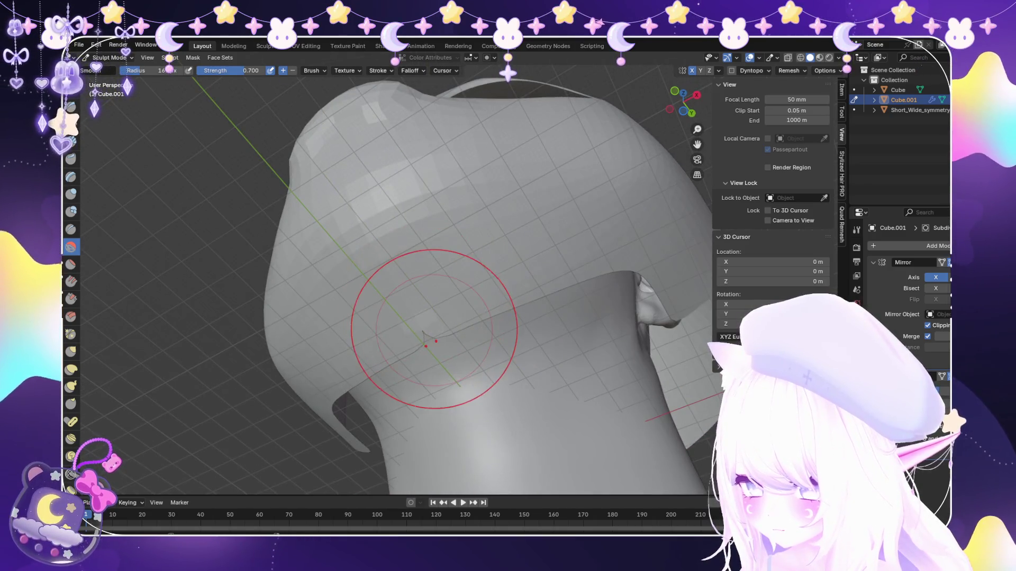
{"action": "key", "text": "Tab"}
{"action": "scroll", "coordinate": [392, 261], "scroll_direction": "up", "scroll_amount": 3}
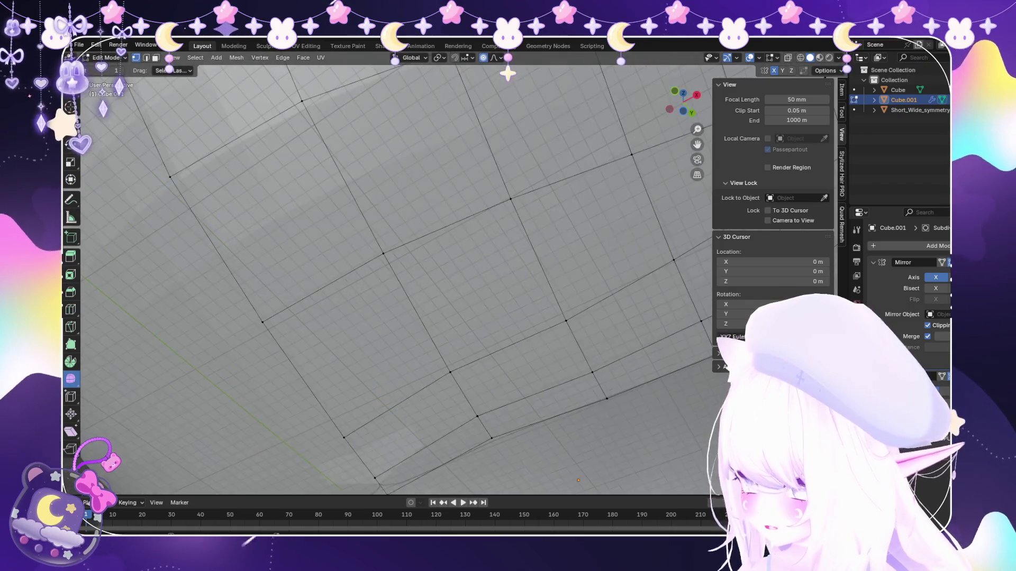
{"action": "scroll", "coordinate": [393, 260], "scroll_direction": "up", "scroll_amount": 2}
Pan across the mesh and bring the head to a side view.
{"action": "mouse_move", "coordinate": [393, 261]}
{"action": "middle_mouse_down", "text": "shift"}
{"action": "mouse_move", "coordinate": [464, 296]}
{"action": "mouse_move", "coordinate": [473, 313]}
{"action": "mouse_move", "coordinate": [466, 390]}
{"action": "mouse_move", "coordinate": [481, 441]}
{"action": "mouse_move", "coordinate": [476, 426]}
{"action": "middle_mouse_up", "text": "shift"}
{"action": "scroll", "coordinate": [475, 313], "scroll_direction": "down", "scroll_amount": 5}
{"action": "left_click", "coordinate": [173, 58]}
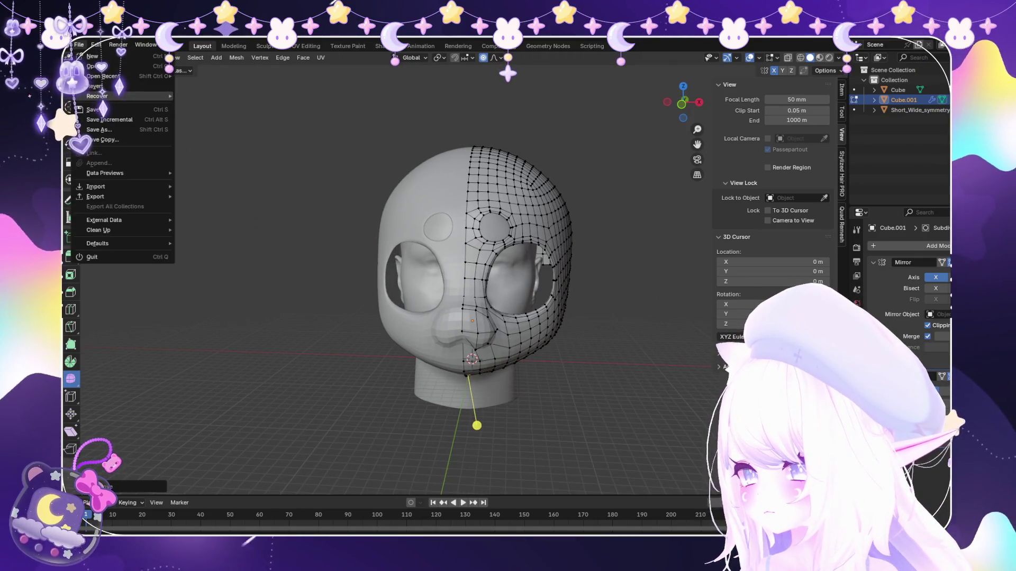
{"action": "key", "text": "Escape"}
{"action": "mouse_move", "coordinate": [476, 357]}
{"action": "middle_mouse_down"}
{"action": "mouse_move", "coordinate": [587, 367]}
{"action": "mouse_move", "coordinate": [516, 372]}
{"action": "mouse_move", "coordinate": [547, 372]}
{"action": "middle_mouse_up"}
{"action": "scroll", "coordinate": [508, 318], "scroll_direction": "up", "scroll_amount": 3}
{"action": "scroll", "coordinate": [508, 318], "scroll_direction": "up", "scroll_amount": 2}
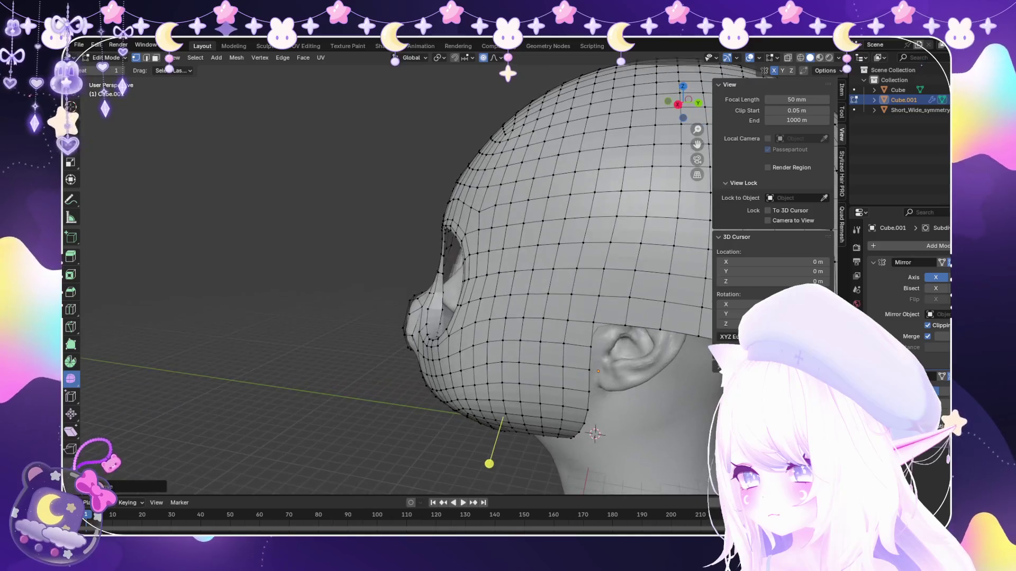
{"action": "scroll", "coordinate": [634, 357], "scroll_direction": "up", "scroll_amount": 3}
{"action": "scroll", "coordinate": [636, 357], "scroll_direction": "up", "scroll_amount": 2}
{"action": "scroll", "coordinate": [634, 357], "scroll_direction": "up", "scroll_amount": 2}
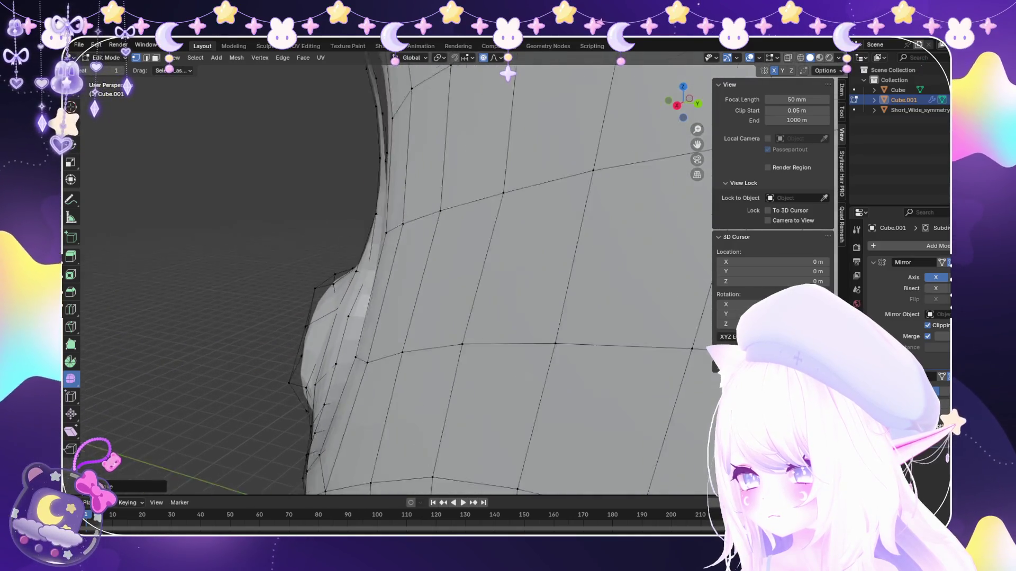
{"action": "scroll", "coordinate": [636, 358], "scroll_direction": "up", "scroll_amount": 2}
{"action": "scroll", "coordinate": [396, 278], "scroll_direction": "up", "scroll_amount": 2}
{"action": "scroll", "coordinate": [397, 278], "scroll_direction": "down", "scroll_amount": 3}
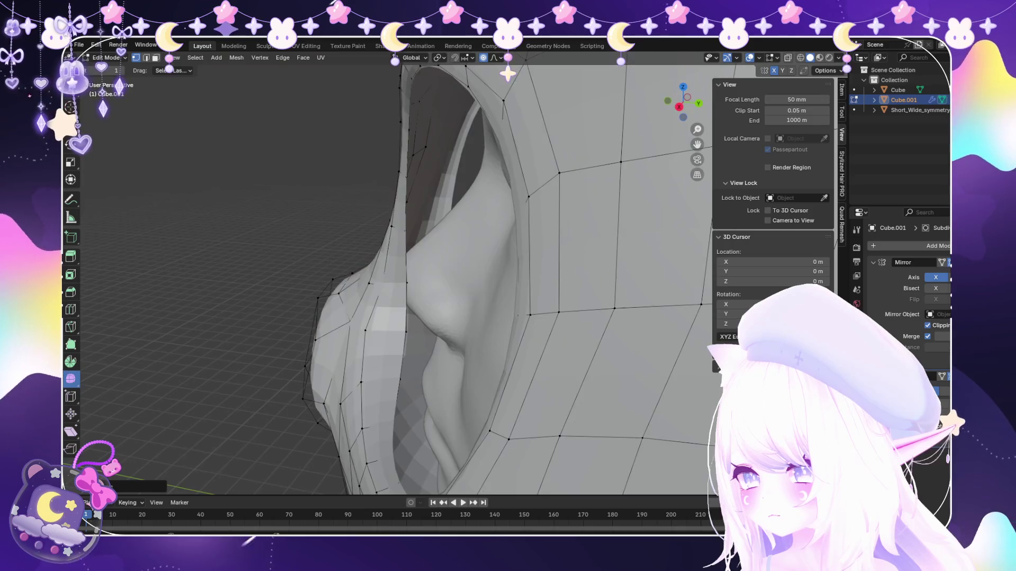
{"action": "scroll", "coordinate": [396, 277], "scroll_direction": "down", "scroll_amount": 3}
Leave mesh editing for Object Mode and orbit to a front view of the head.
{"action": "left_click", "coordinate": [111, 68]}
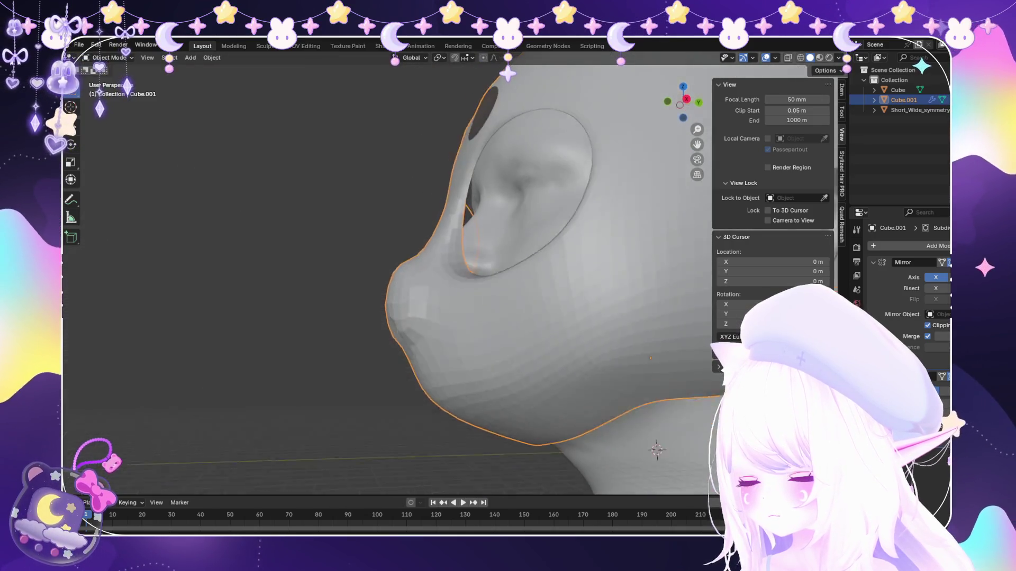
{"action": "middle_click_drag", "start_coordinate": [397, 279], "coordinate": [556, 318]}
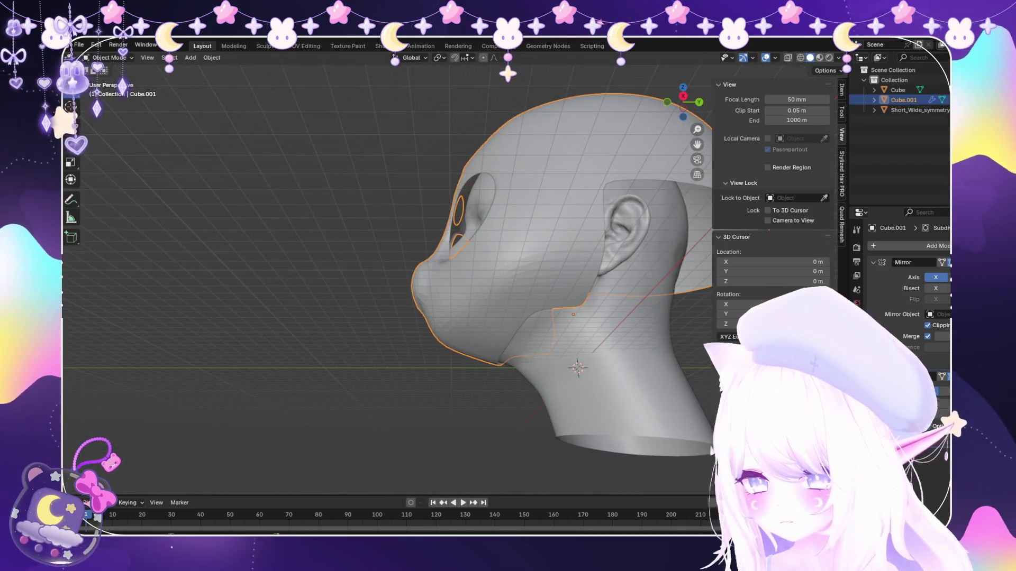
{"action": "mouse_move", "coordinate": [556, 277]}
{"action": "middle_mouse_down"}
{"action": "mouse_move", "coordinate": [381, 278]}
{"action": "mouse_move", "coordinate": [476, 278]}
{"action": "middle_mouse_up"}
{"action": "scroll", "coordinate": [396, 278], "scroll_direction": "up", "scroll_amount": 3}
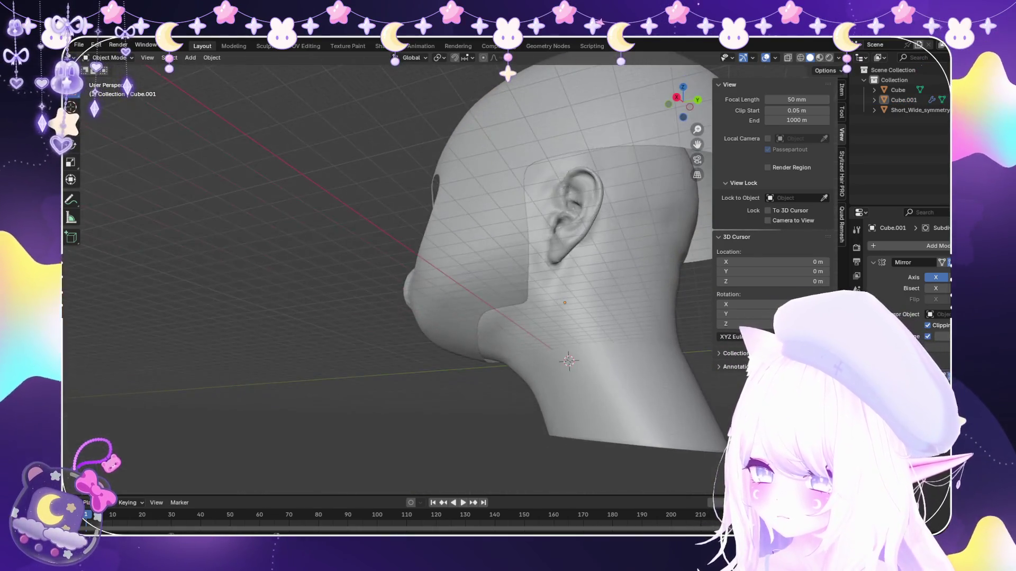
{"action": "scroll", "coordinate": [397, 278], "scroll_direction": "down", "scroll_amount": 4}
{"action": "middle_click_drag", "start_coordinate": [397, 277], "coordinate": [334, 277]}
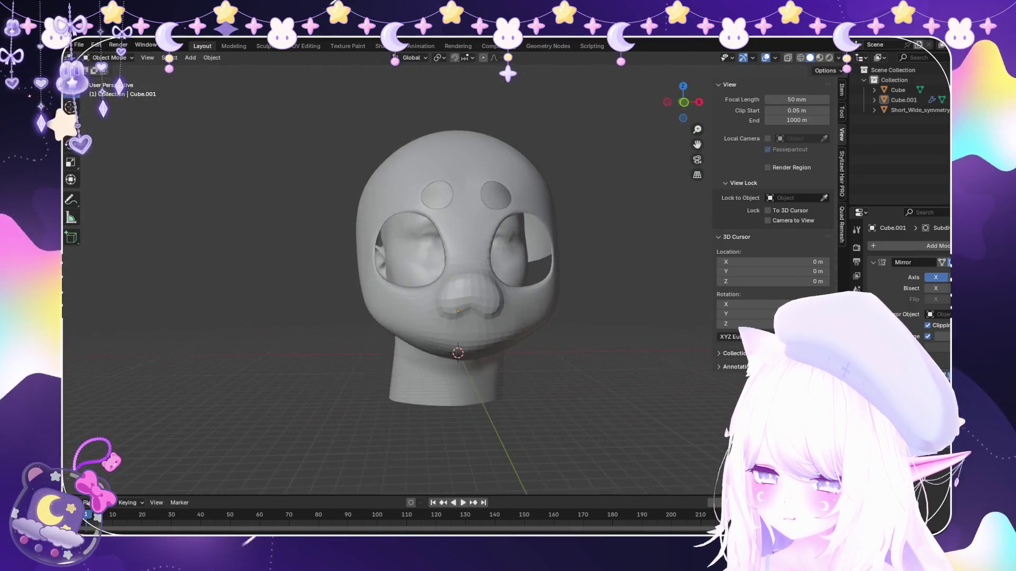
{"action": "scroll", "coordinate": [468, 278], "scroll_direction": "down", "scroll_amount": 2}
{"action": "scroll", "coordinate": [468, 279], "scroll_direction": "down", "scroll_amount": 1}
{"action": "scroll", "coordinate": [468, 279], "scroll_direction": "up", "scroll_amount": 4}
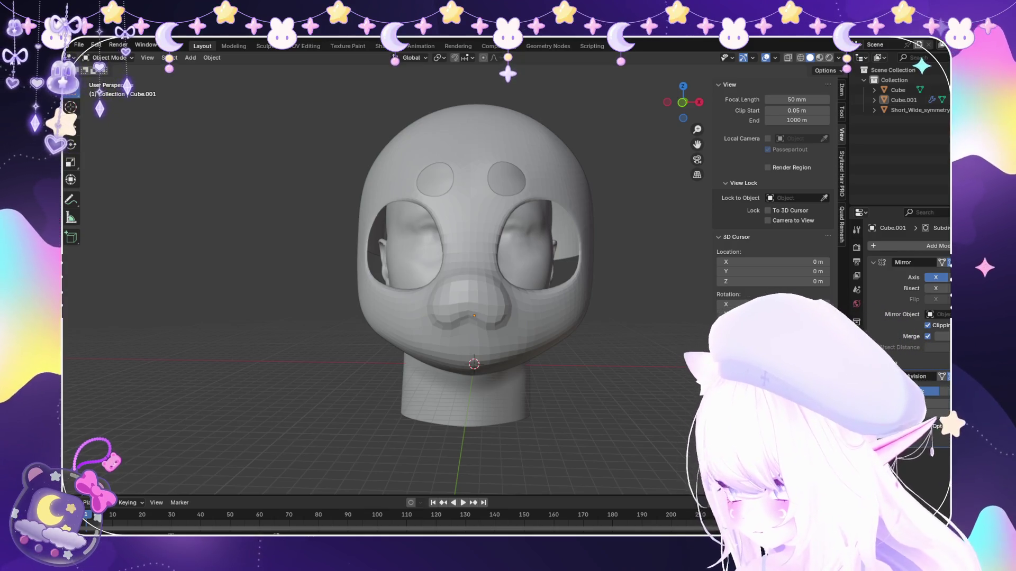
{"action": "scroll", "coordinate": [472, 302], "scroll_direction": "down", "scroll_amount": 2}
{"action": "scroll", "coordinate": [468, 302], "scroll_direction": "up", "scroll_amount": 2}
{"action": "scroll", "coordinate": [469, 302], "scroll_direction": "up", "scroll_amount": 1}
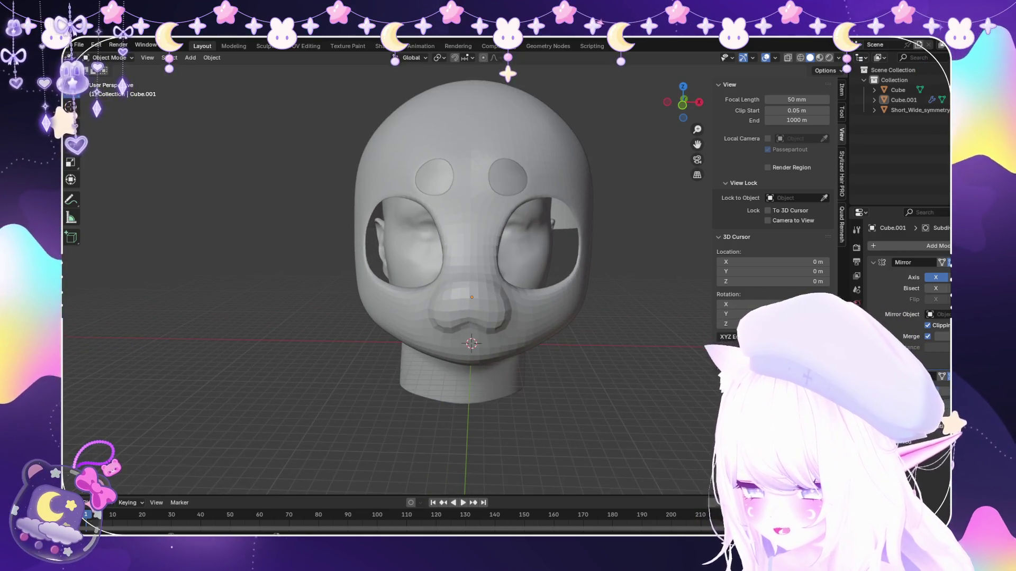
Select the mask shell Cube.001 and switch it into Sculpt Mode, viewed from the side.
{"action": "left_click", "coordinate": [468, 302]}
{"action": "middle_click_drag", "start_coordinate": [468, 301], "coordinate": [381, 262]}
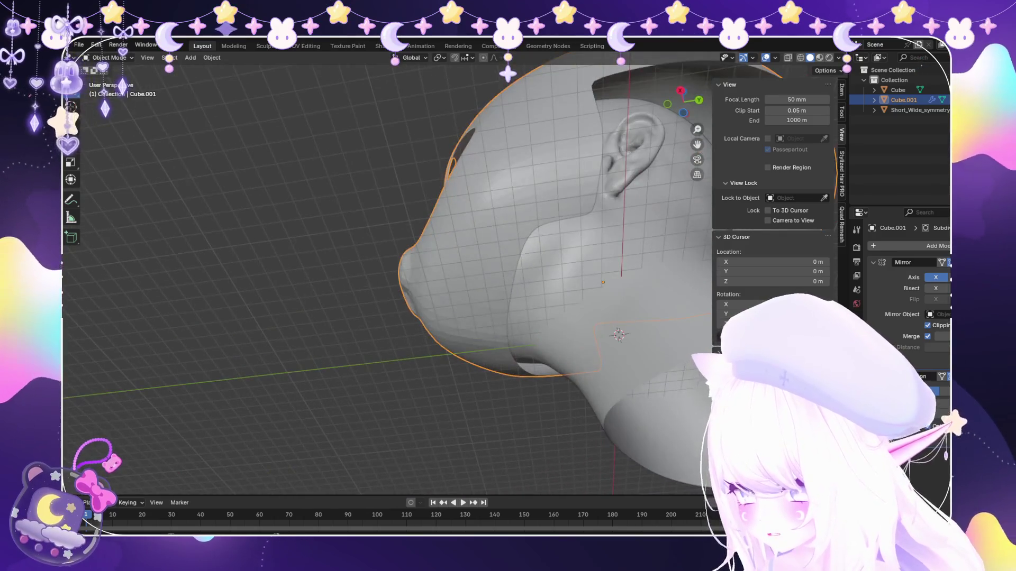
{"action": "left_click", "coordinate": [112, 90]}
{"action": "mouse_move", "coordinate": [429, 333]}
{"action": "middle_mouse_down"}
{"action": "mouse_move", "coordinate": [472, 361]}
{"action": "mouse_move", "coordinate": [504, 307]}
{"action": "middle_mouse_up"}
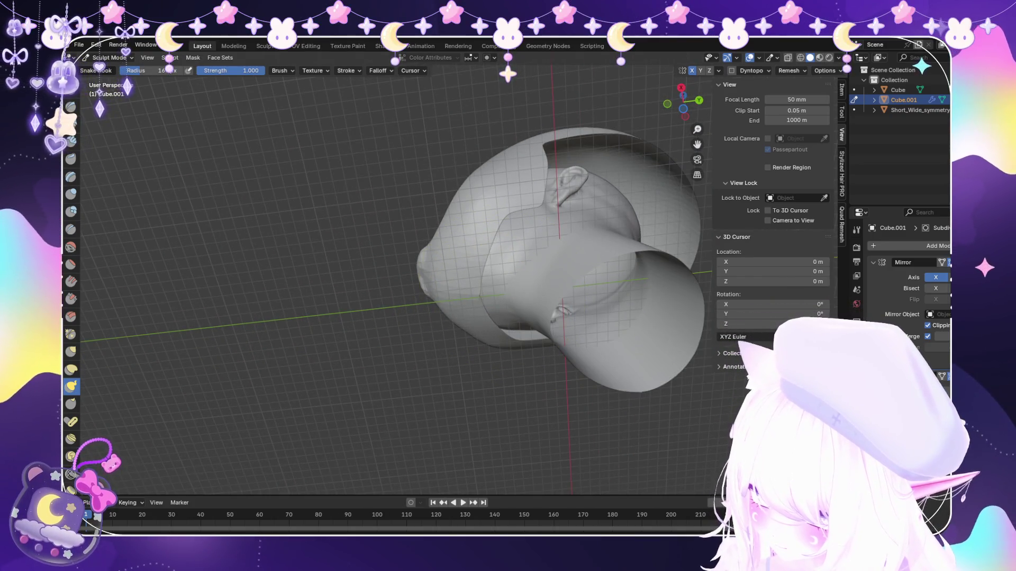
Orbit the head to inspect the nose, jaw and ear from several angles.
{"action": "middle_click_drag", "start_coordinate": [502, 242], "coordinate": [504, 250]}
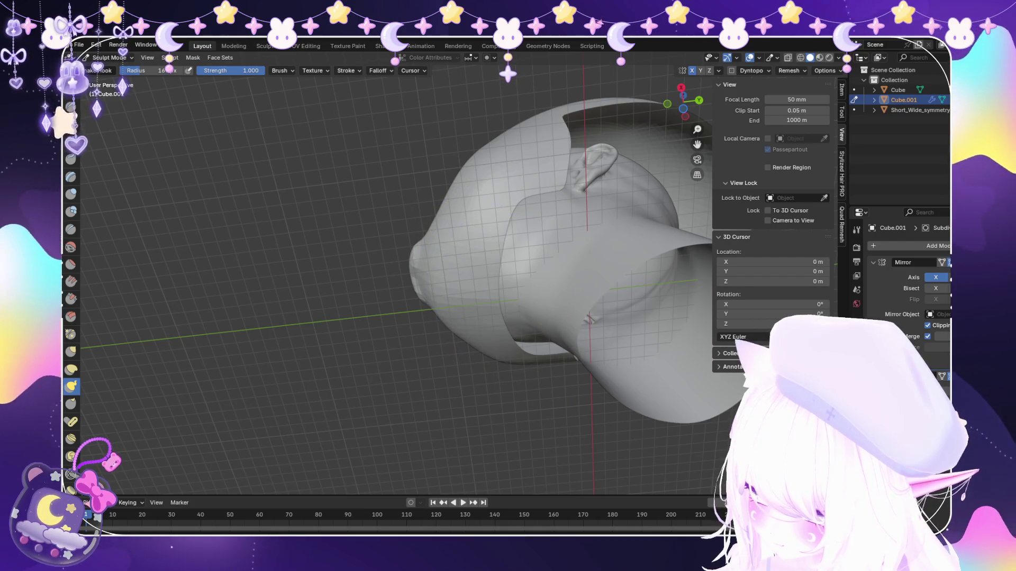
{"action": "scroll", "coordinate": [476, 249], "scroll_direction": "up", "scroll_amount": 1}
{"action": "scroll", "coordinate": [477, 249], "scroll_direction": "up", "scroll_amount": 1}
{"action": "scroll", "coordinate": [476, 249], "scroll_direction": "up", "scroll_amount": 1}
{"action": "scroll", "coordinate": [476, 249], "scroll_direction": "down", "scroll_amount": 3}
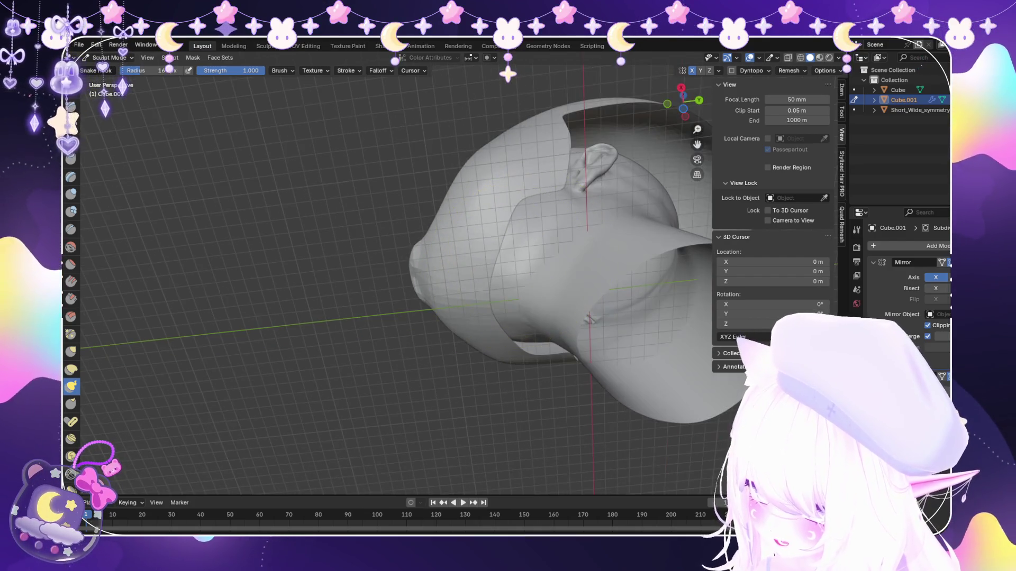
{"action": "scroll", "coordinate": [510, 264], "scroll_direction": "up", "scroll_amount": 2}
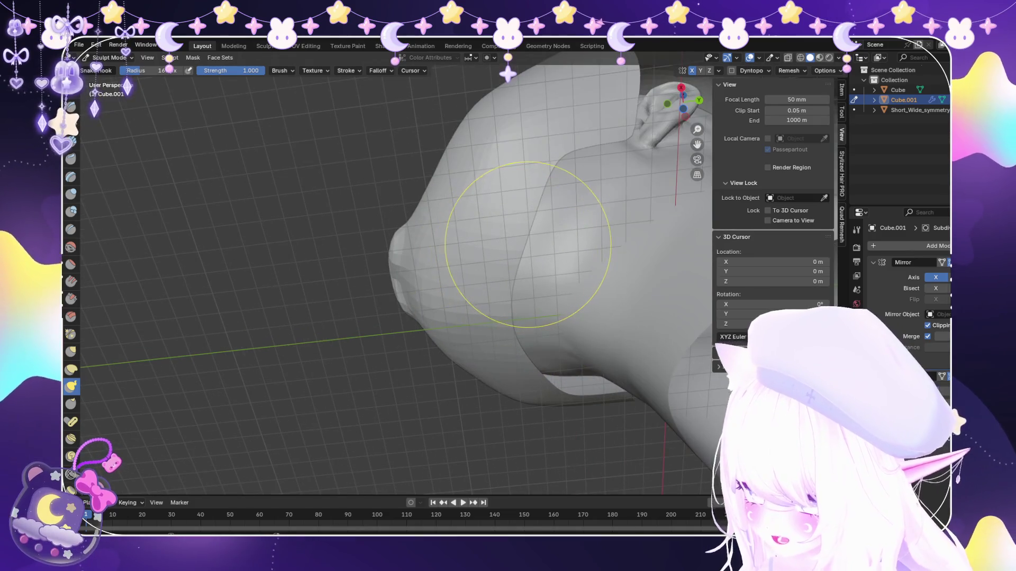
{"action": "scroll", "coordinate": [528, 245], "scroll_direction": "up", "scroll_amount": 1}
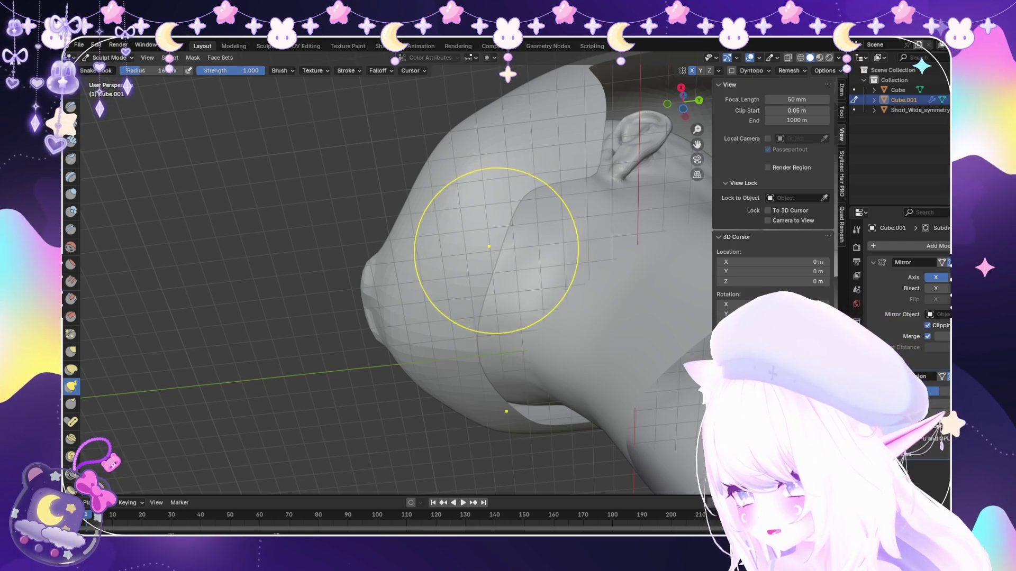
{"action": "middle_click_drag", "start_coordinate": [493, 256], "coordinate": [502, 270]}
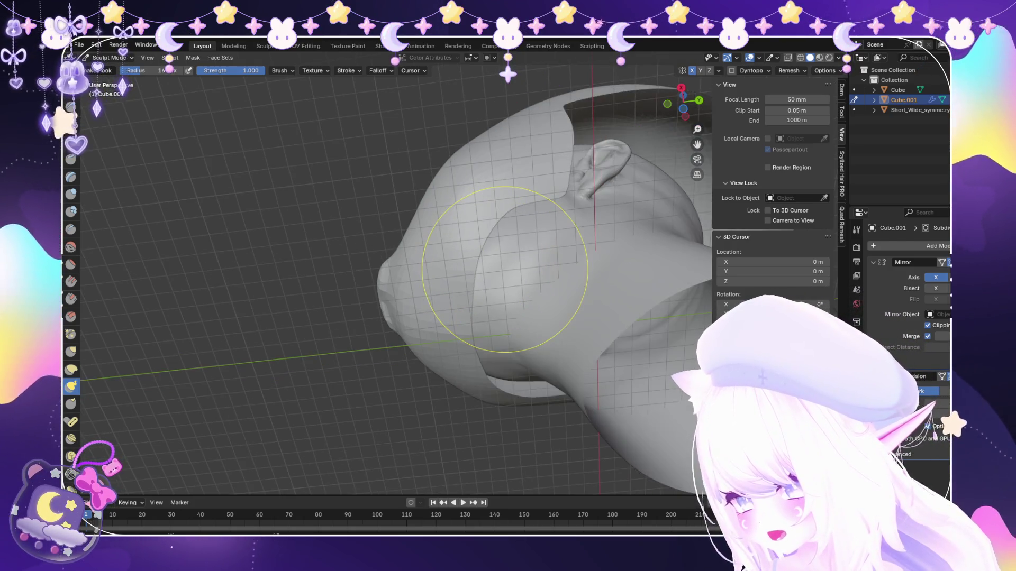
{"action": "scroll", "coordinate": [482, 269], "scroll_direction": "up", "scroll_amount": 2}
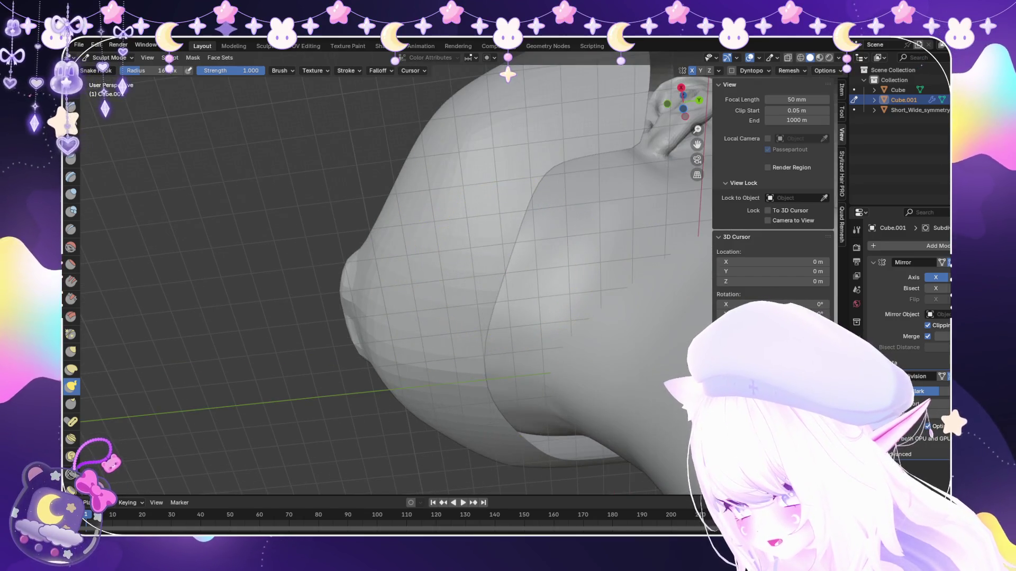
{"action": "mouse_move", "coordinate": [499, 271]}
{"action": "middle_mouse_down"}
{"action": "mouse_move", "coordinate": [508, 253]}
{"action": "mouse_move", "coordinate": [517, 262]}
{"action": "middle_mouse_up"}
{"action": "mouse_move", "coordinate": [432, 238]}
{"action": "middle_mouse_down"}
{"action": "mouse_move", "coordinate": [525, 309]}
{"action": "mouse_move", "coordinate": [508, 317]}
{"action": "mouse_move", "coordinate": [543, 329]}
{"action": "mouse_move", "coordinate": [548, 318]}
{"action": "mouse_move", "coordinate": [537, 341]}
{"action": "mouse_move", "coordinate": [587, 254]}
{"action": "middle_mouse_up"}
{"action": "scroll", "coordinate": [476, 286], "scroll_direction": "down", "scroll_amount": 5}
{"action": "scroll", "coordinate": [507, 318], "scroll_direction": "up", "scroll_amount": 4}
{"action": "scroll", "coordinate": [533, 319], "scroll_direction": "down", "scroll_amount": 2}
{"action": "scroll", "coordinate": [537, 342], "scroll_direction": "down", "scroll_amount": 2}
{"action": "scroll", "coordinate": [538, 344], "scroll_direction": "up", "scroll_amount": 2}
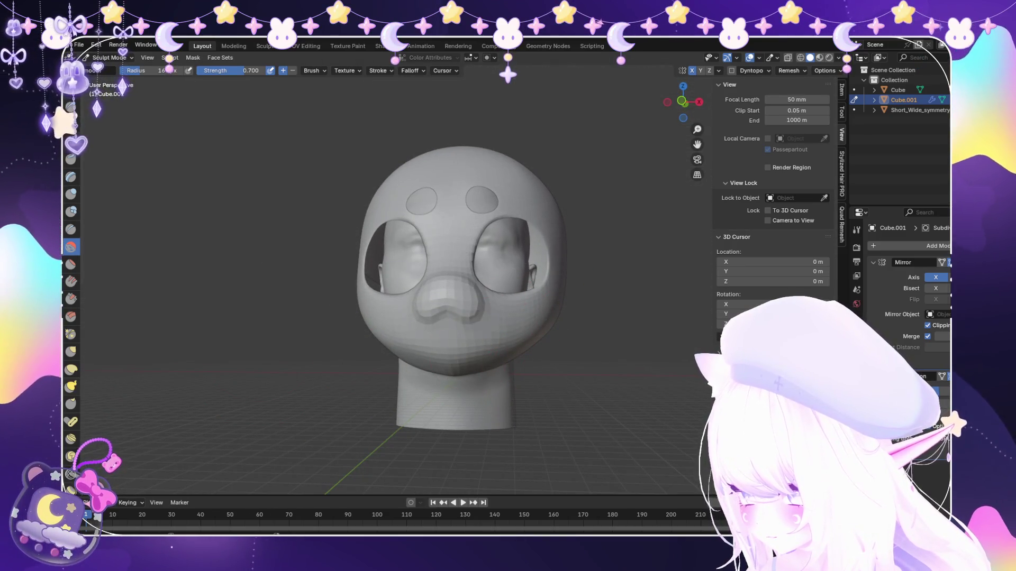
{"action": "scroll", "coordinate": [511, 401], "scroll_direction": "up", "scroll_amount": 1}
Switch to the Snake Hook brush, review front and side views, then return to Object Mode.
{"action": "key", "text": "k"}
{"action": "mouse_move", "coordinate": [525, 388]}
{"action": "middle_mouse_down"}
{"action": "mouse_move", "coordinate": [517, 340]}
{"action": "mouse_move", "coordinate": [508, 349]}
{"action": "middle_mouse_up"}
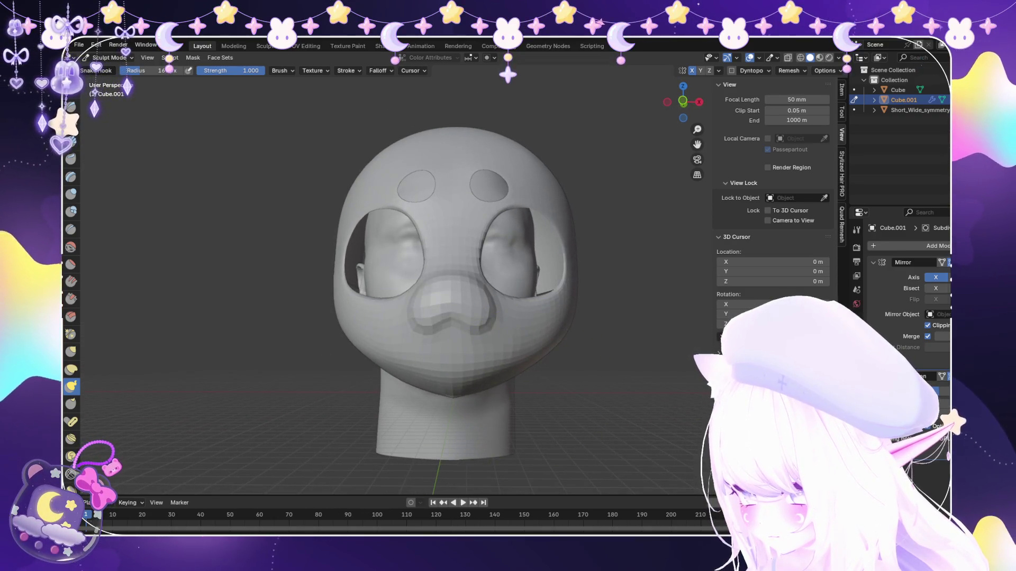
{"action": "scroll", "coordinate": [522, 396], "scroll_direction": "down", "scroll_amount": 2}
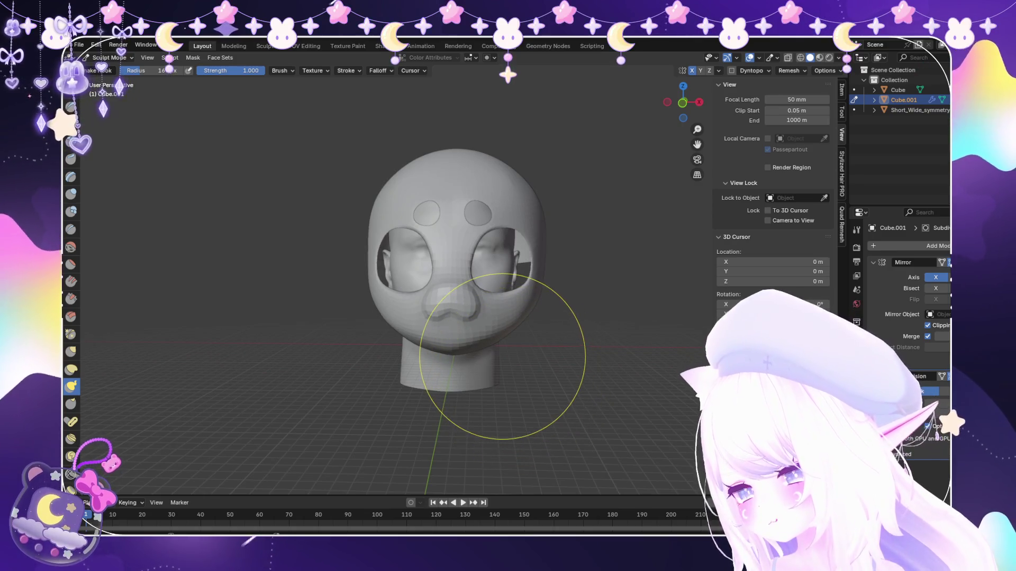
{"action": "middle_click_drag", "start_coordinate": [502, 357], "coordinate": [413, 359]}
{"action": "scroll", "coordinate": [405, 360], "scroll_direction": "up", "scroll_amount": 3}
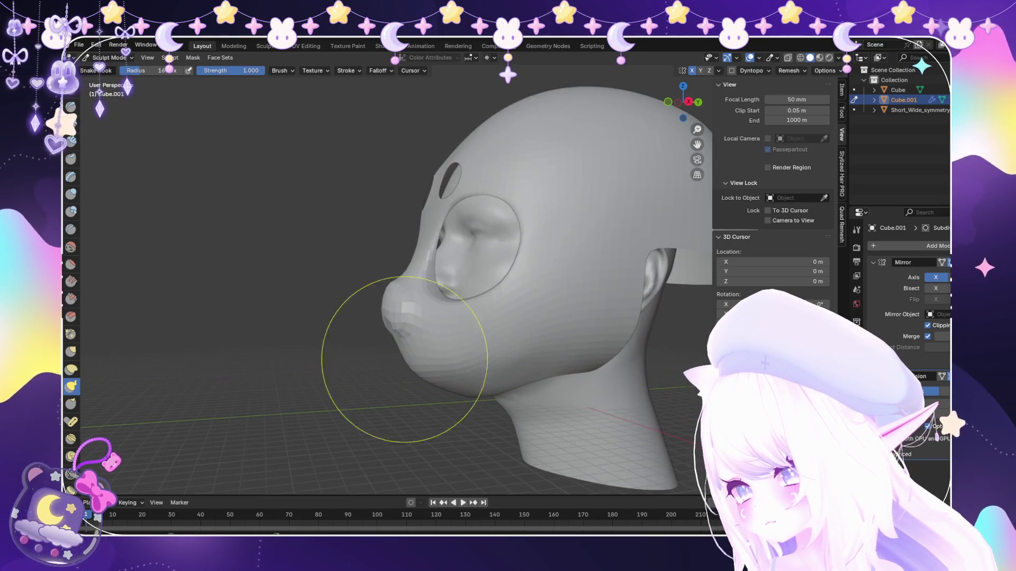
{"action": "scroll", "coordinate": [469, 334], "scroll_direction": "up", "scroll_amount": 2}
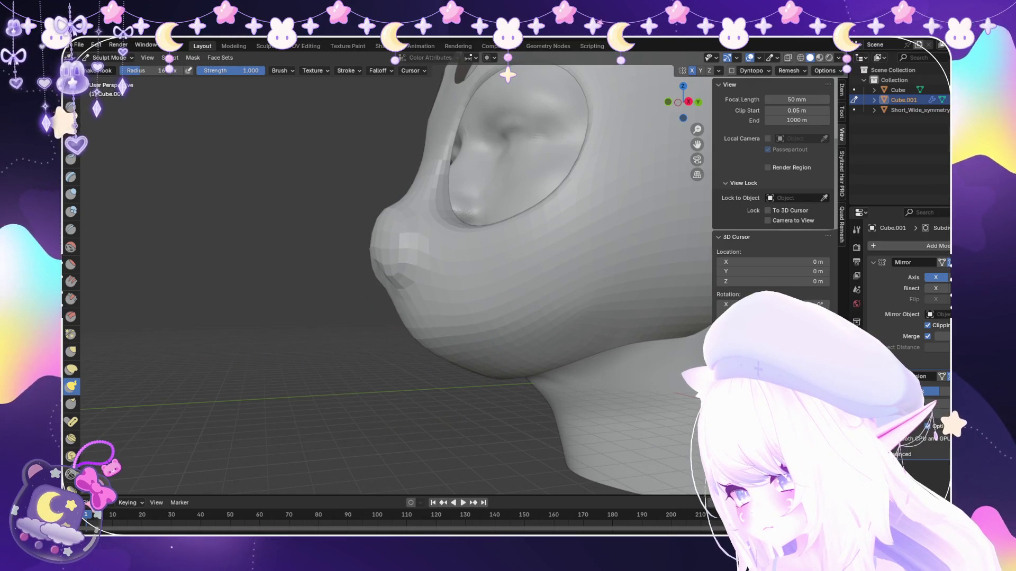
{"action": "scroll", "coordinate": [409, 317], "scroll_direction": "down", "scroll_amount": 4}
{"action": "mouse_move", "coordinate": [408, 317]}
{"action": "middle_mouse_down"}
{"action": "mouse_move", "coordinate": [465, 307]}
{"action": "mouse_move", "coordinate": [419, 295]}
{"action": "mouse_move", "coordinate": [376, 263]}
{"action": "middle_mouse_up"}
{"action": "left_click", "coordinate": [110, 57]}
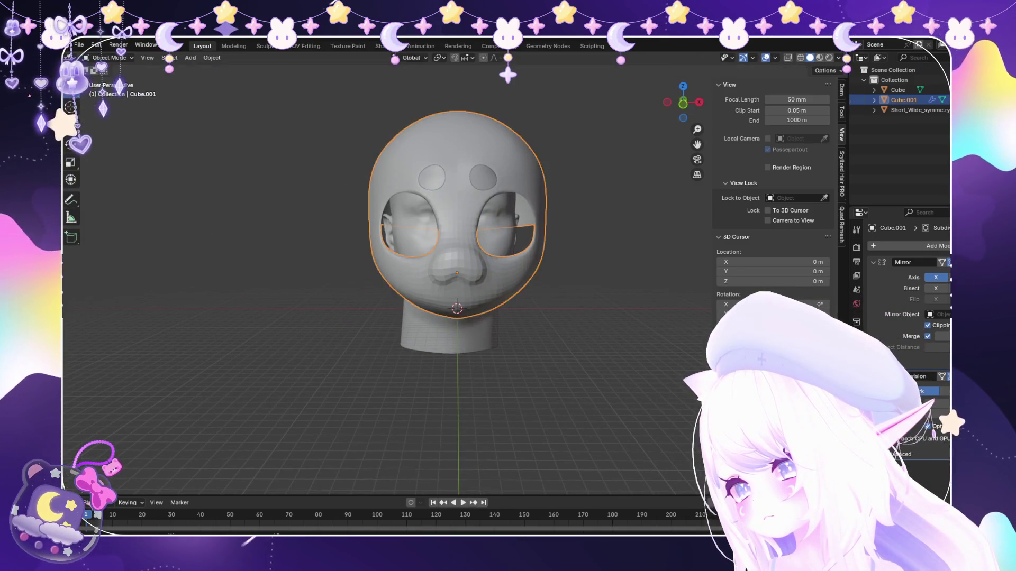
Enter Edit Mode on the mask and select the edge loop across the cheek below the nose.
{"action": "left_click", "coordinate": [109, 57]}
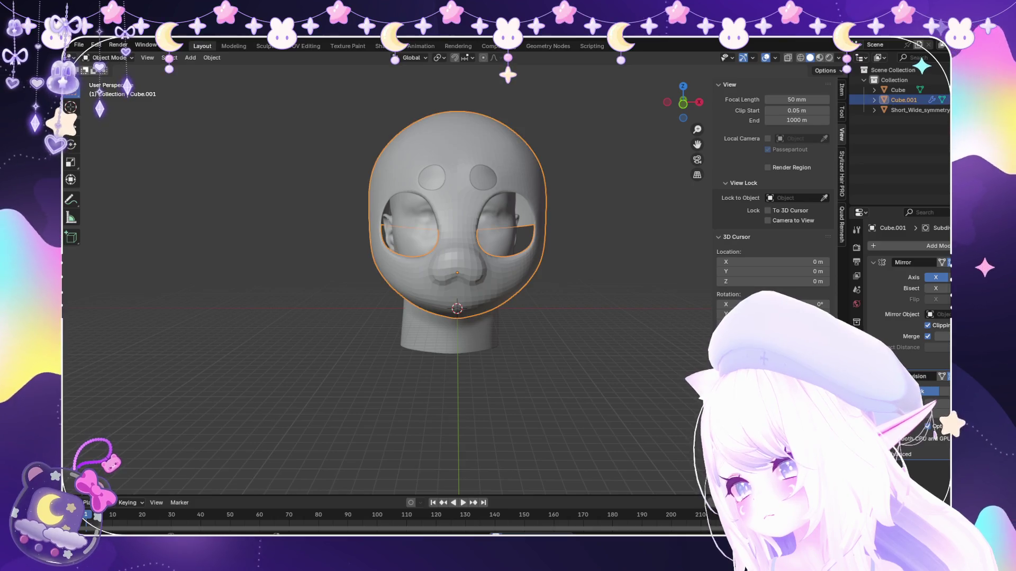
{"action": "left_click", "coordinate": [109, 80]}
{"action": "scroll", "coordinate": [471, 400], "scroll_direction": "up", "scroll_amount": 2}
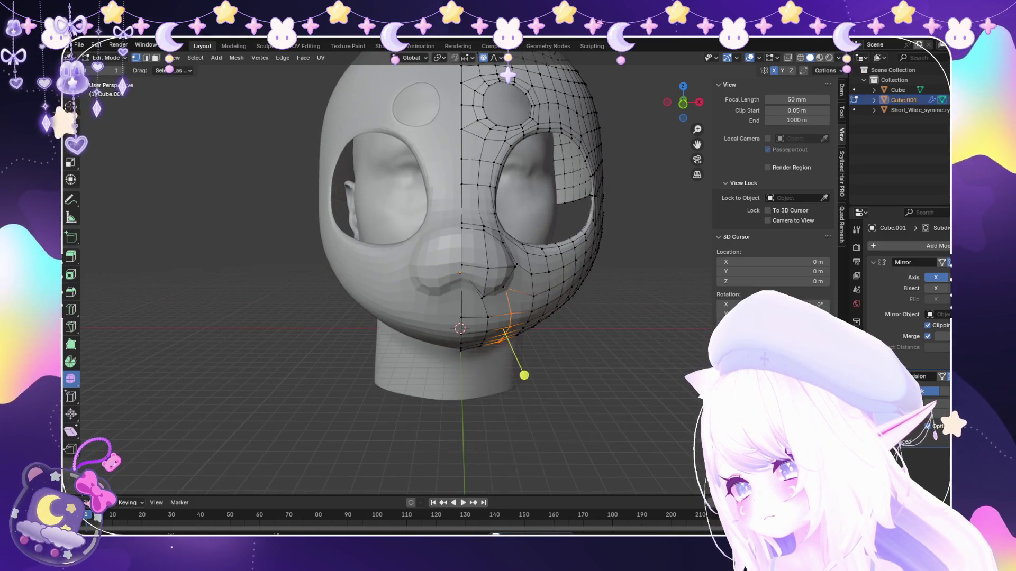
{"action": "left_click", "coordinate": [592, 254], "text": "alt"}
{"action": "middle_click_drag", "start_coordinate": [591, 255], "coordinate": [508, 262]}
{"action": "scroll", "coordinate": [508, 262], "scroll_direction": "up", "scroll_amount": 3}
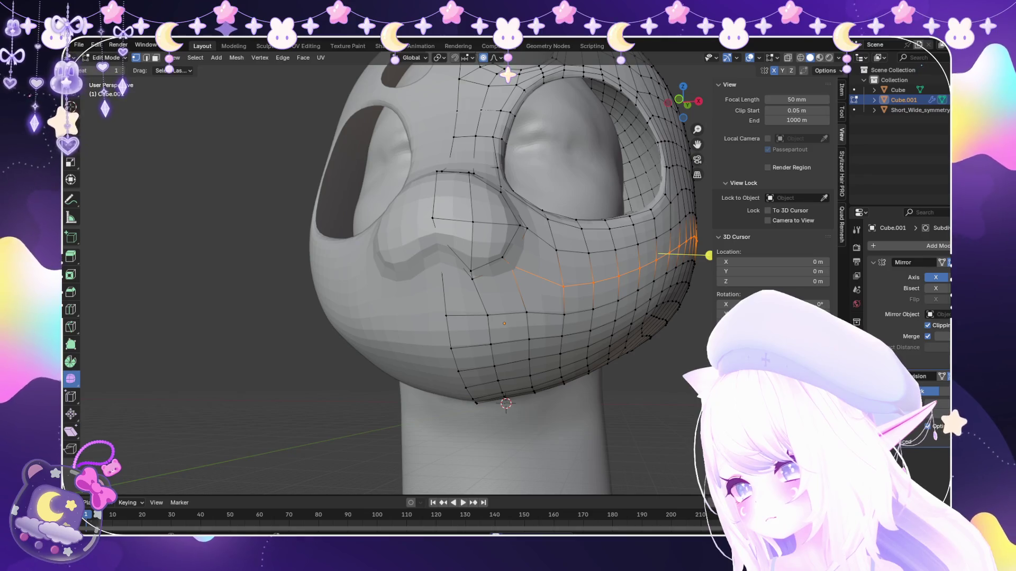
Toggle X-ray on and off to check the loop's back edges, ending at a side view.
{"action": "key", "text": "alt+z"}
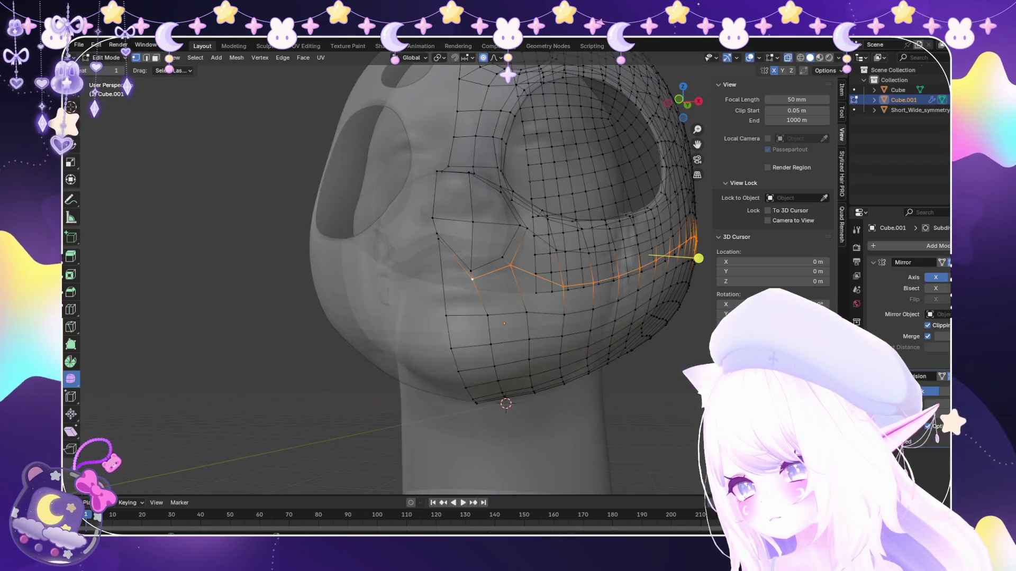
{"action": "key", "text": "alt+z"}
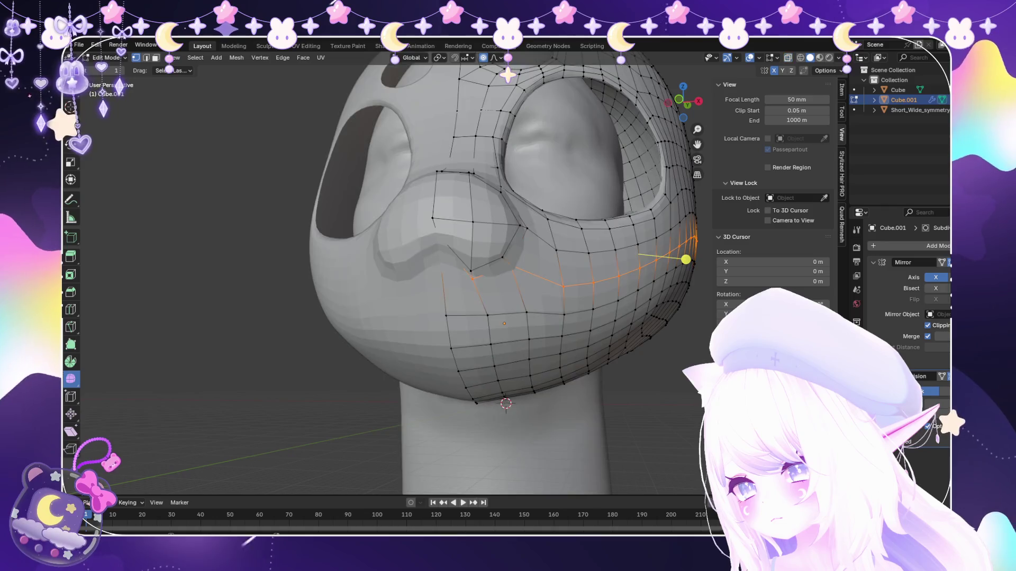
{"action": "scroll", "coordinate": [680, 256], "scroll_direction": "down", "scroll_amount": 3}
{"action": "middle_click_drag", "start_coordinate": [601, 268], "coordinate": [524, 290]}
{"action": "scroll", "coordinate": [537, 288], "scroll_direction": "up", "scroll_amount": 2}
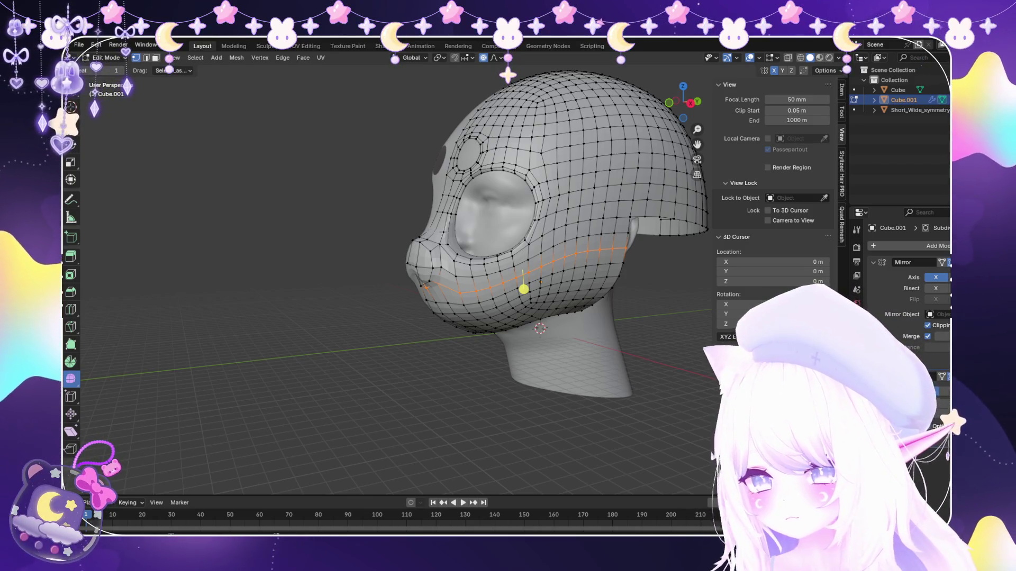
Select the mouth-line loop and lower faces, then separate them into a new object.
{"action": "left_click", "coordinate": [78, 44]}
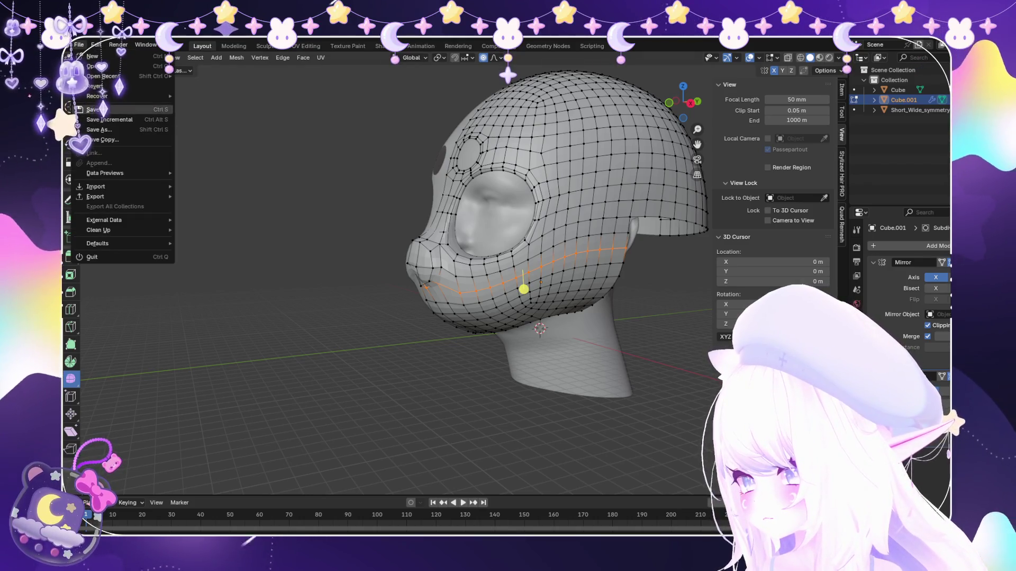
{"action": "left_click", "coordinate": [78, 45]}
{"action": "left_click", "coordinate": [78, 44]}
{"action": "scroll", "coordinate": [447, 275], "scroll_direction": "up", "scroll_amount": 3}
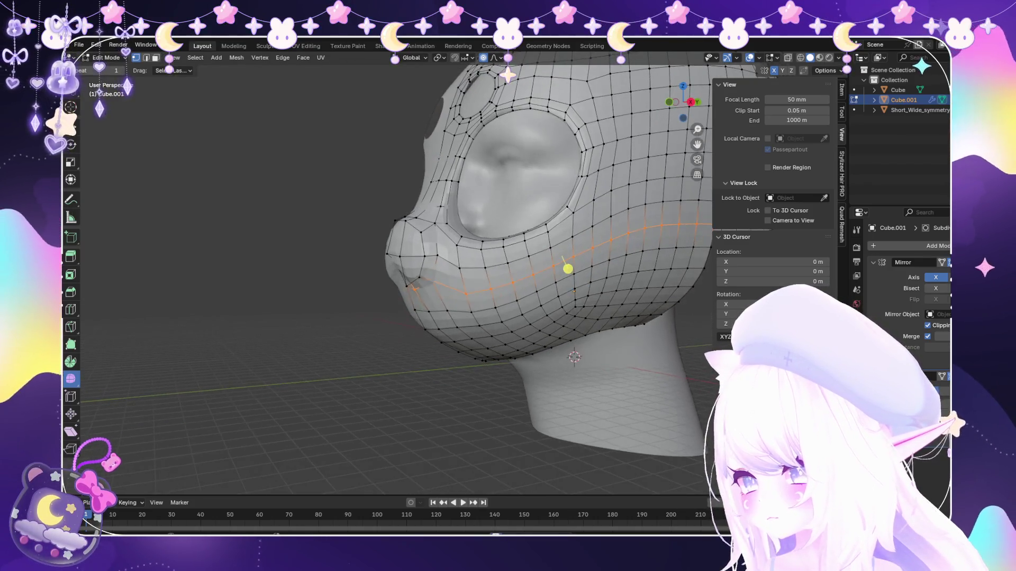
{"action": "left_click", "coordinate": [568, 267], "text": "alt"}
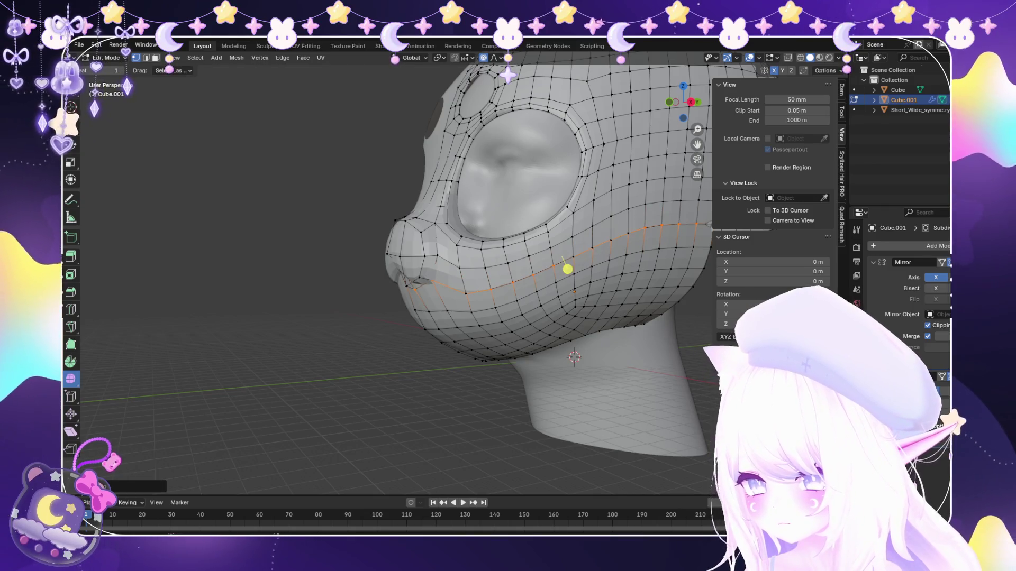
{"action": "key", "text": "l"}
{"action": "key", "text": "p"}
{"action": "left_click", "coordinate": [591, 295]}
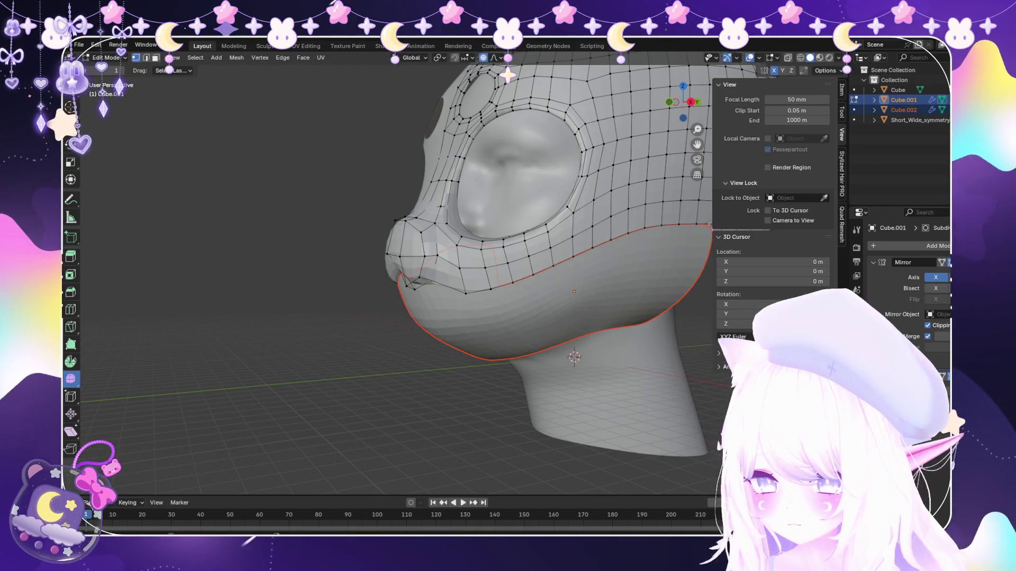
In Object Mode, select the jaw piece Cube.002, scale it along Z, and deselect it.
{"action": "key", "text": "Tab"}
{"action": "middle_click_drag", "start_coordinate": [508, 317], "coordinate": [445, 318]}
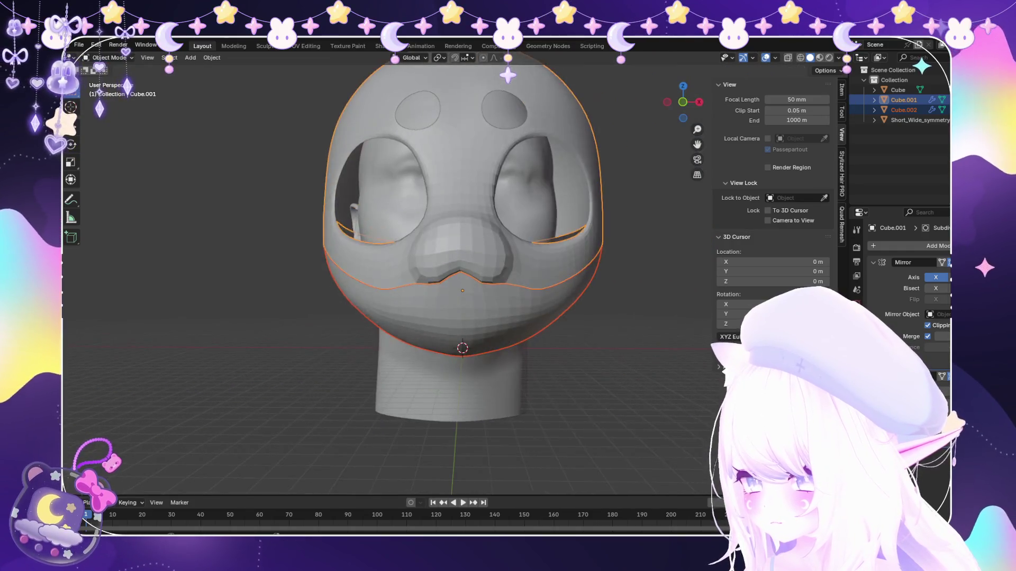
{"action": "left_click", "coordinate": [476, 317]}
{"action": "key", "text": "s"}
{"action": "key", "text": "z"}
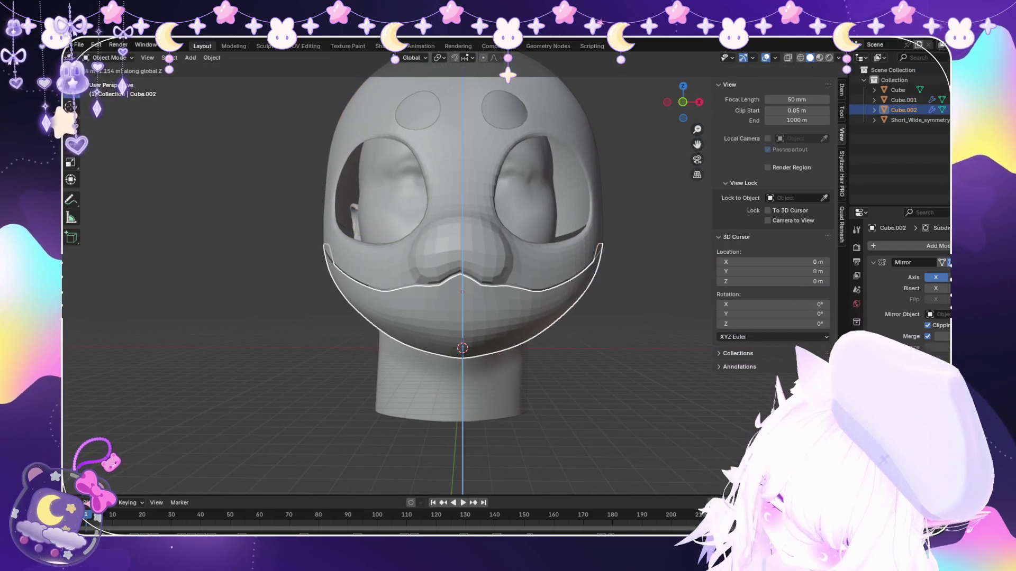
{"action": "key", "text": "Return"}
{"action": "key", "text": "alt+a"}
Orbit to a side profile beneath the upper shell and select the jaw piece Cube.002.
{"action": "middle_click_drag", "start_coordinate": [508, 318], "coordinate": [405, 305]}
{"action": "middle_click_drag", "start_coordinate": [397, 278], "coordinate": [476, 278]}
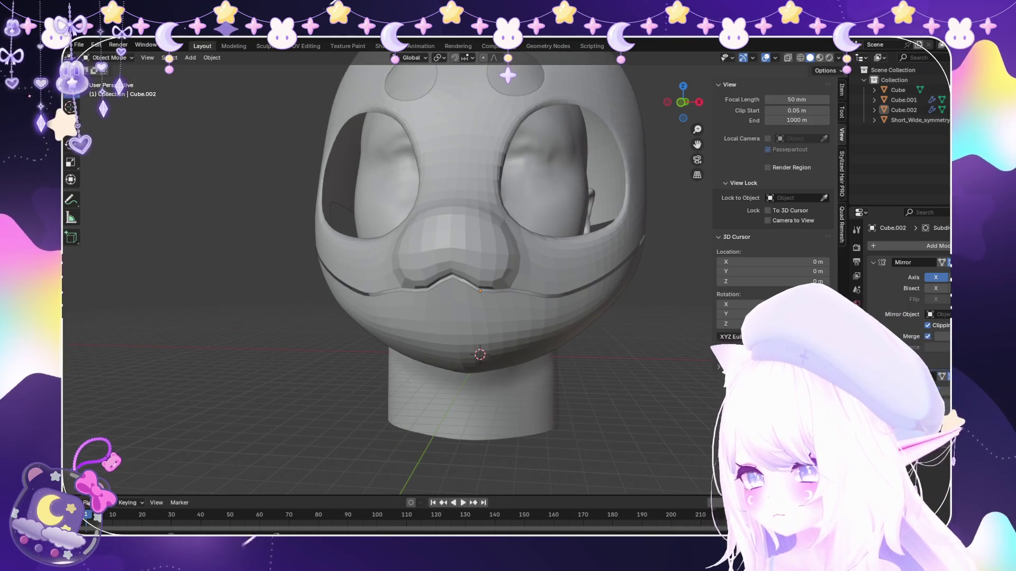
{"action": "scroll", "coordinate": [476, 277], "scroll_direction": "down", "scroll_amount": 3}
{"action": "mouse_move", "coordinate": [397, 278]}
{"action": "middle_mouse_down"}
{"action": "mouse_move", "coordinate": [492, 278]}
{"action": "mouse_move", "coordinate": [381, 278]}
{"action": "middle_mouse_up"}
{"action": "scroll", "coordinate": [476, 278], "scroll_direction": "up", "scroll_amount": 3}
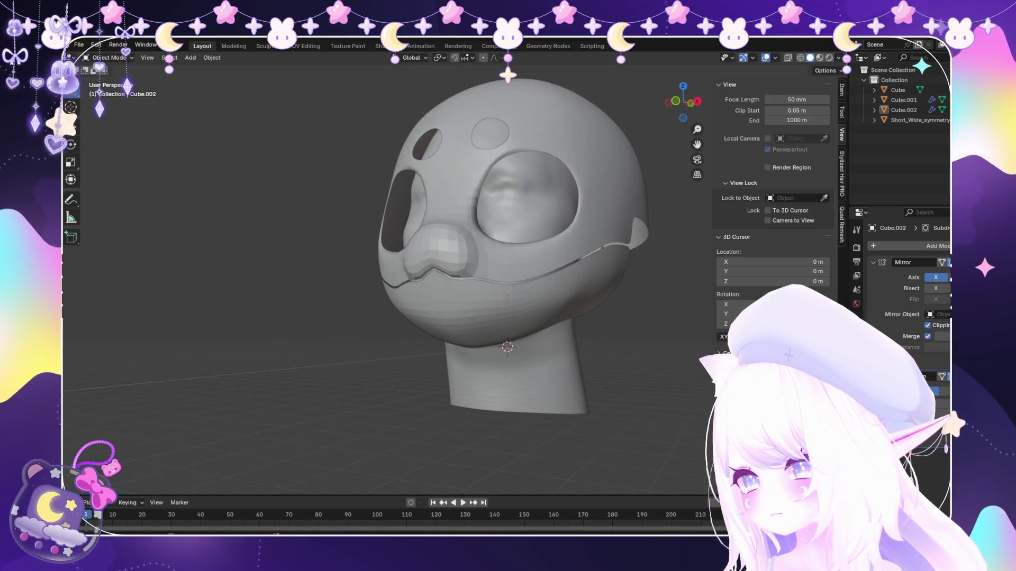
{"action": "middle_click_drag", "start_coordinate": [476, 278], "coordinate": [381, 279]}
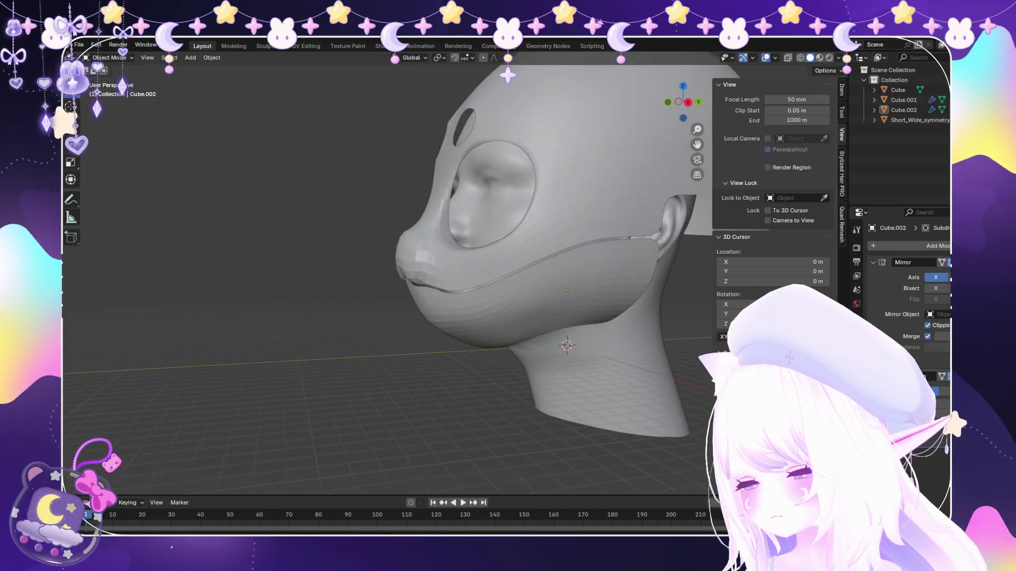
{"action": "scroll", "coordinate": [508, 286], "scroll_direction": "up", "scroll_amount": 3}
{"action": "left_click", "coordinate": [556, 333]}
Join the jaw piece into the head with Ctrl+J, enter Edit Mode and X-ray check the mesh.
{"action": "left_click", "coordinate": [516, 175], "text": "shift"}
{"action": "key", "text": "ctrl+j"}
{"action": "key", "text": "Tab"}
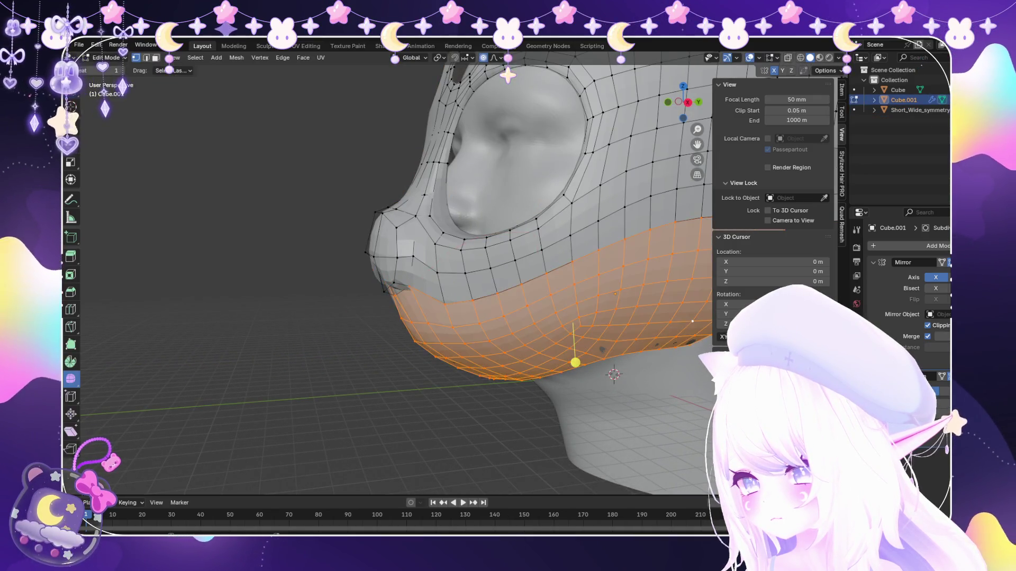
{"action": "middle_click_drag", "start_coordinate": [396, 278], "coordinate": [429, 262]}
{"action": "scroll", "coordinate": [508, 285], "scroll_direction": "up", "scroll_amount": 2}
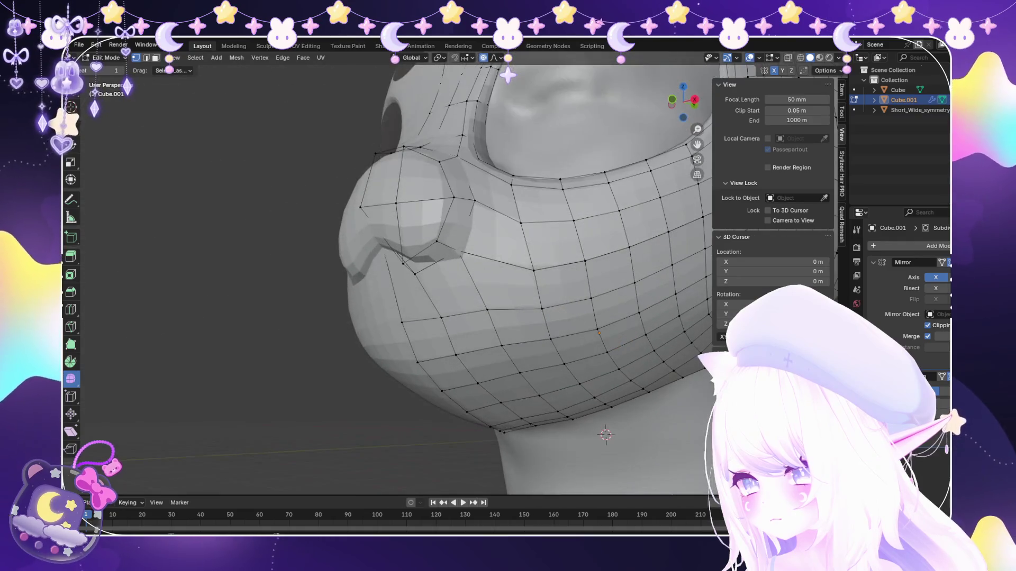
{"action": "key", "text": "alt+z"}
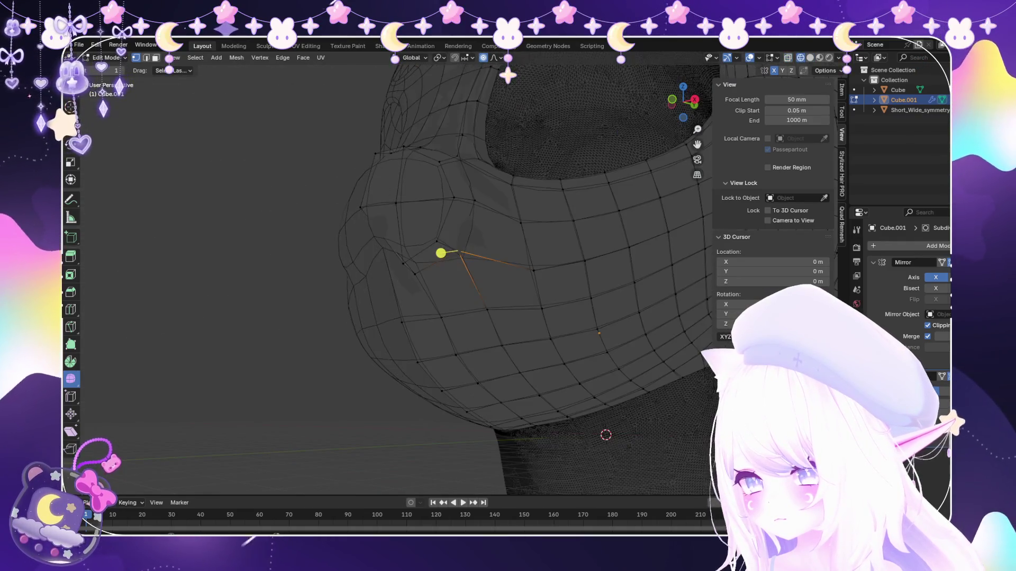
{"action": "key", "text": "alt+z"}
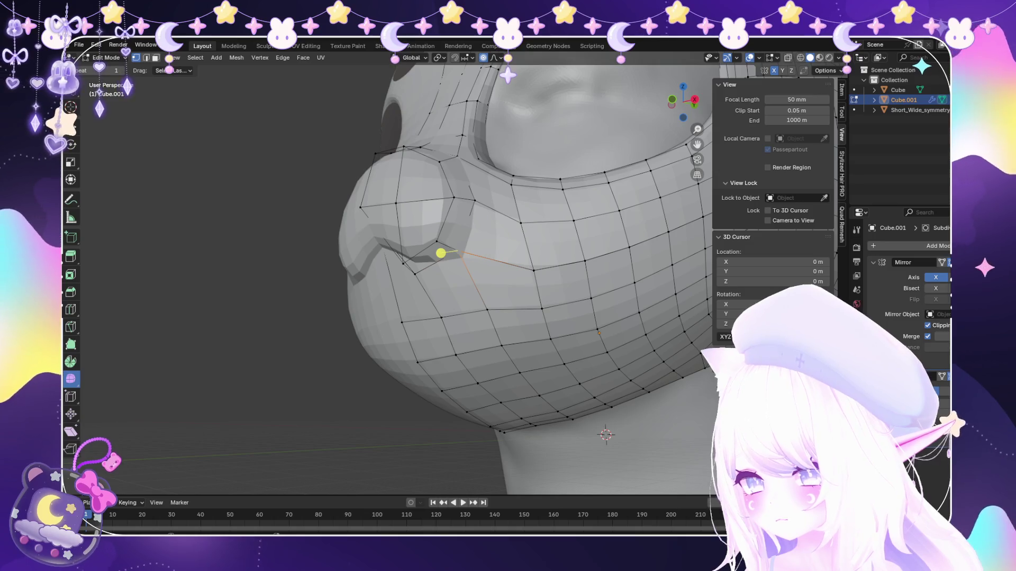
{"action": "middle_click_drag", "start_coordinate": [441, 253], "coordinate": [543, 298]}
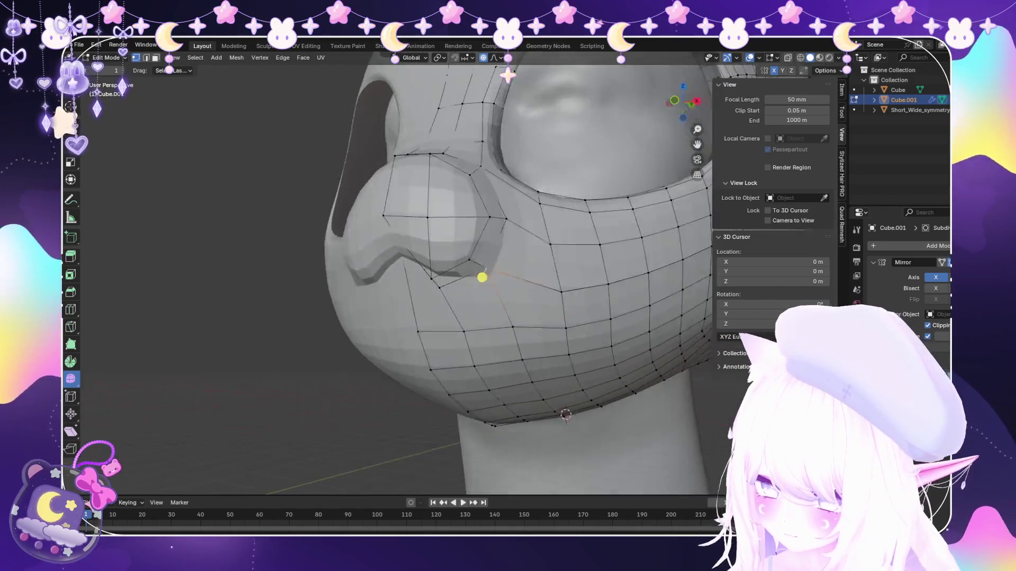
Undo a vertex slide, then move the loop under the nose lower on the cheek and slide it.
{"action": "key", "text": "g"}
{"action": "key", "text": "g"}
{"action": "left_click", "coordinate": [539, 281]}
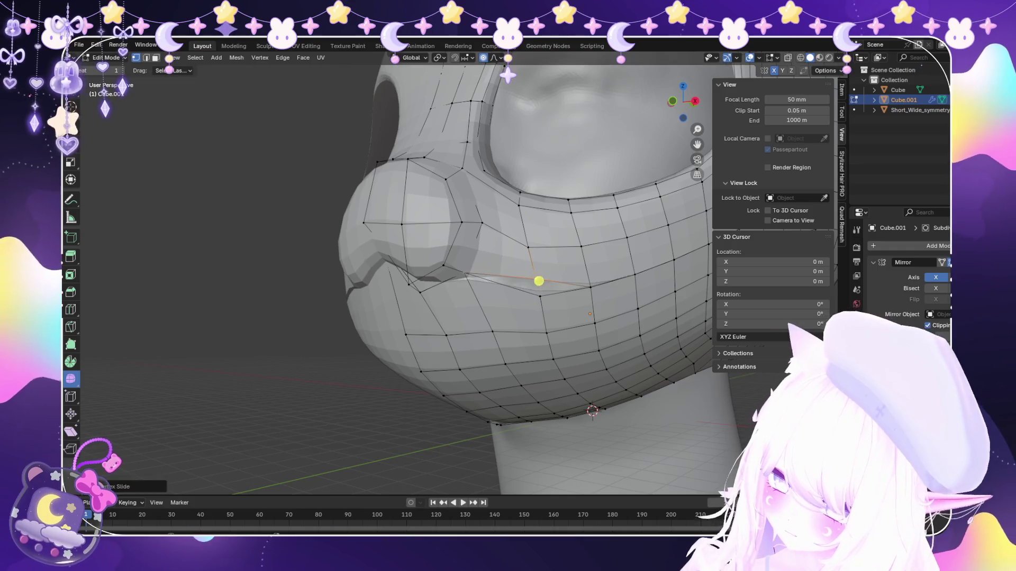
{"action": "left_click", "coordinate": [544, 299]}
{"action": "key", "text": "ctrl+z"}
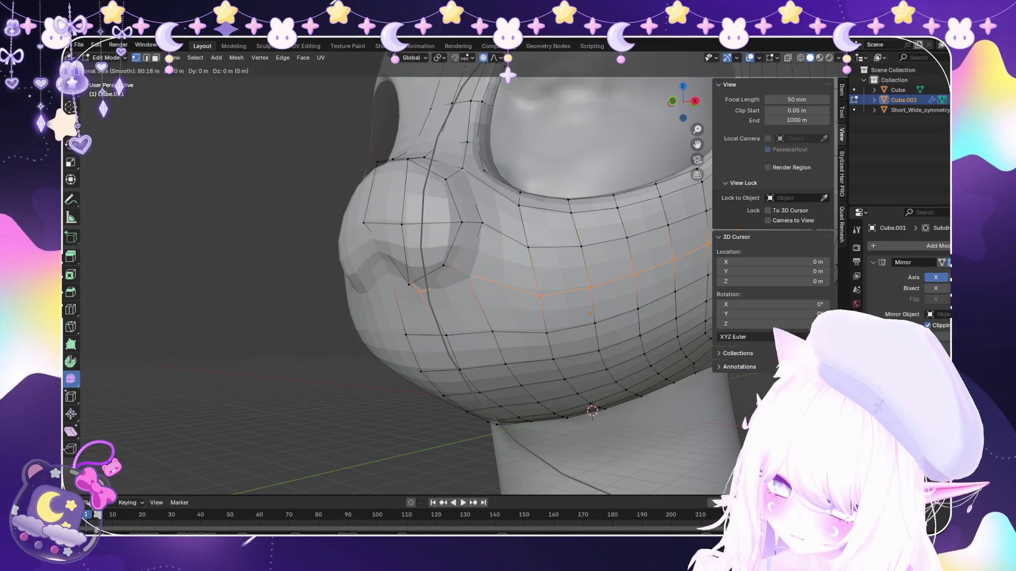
{"action": "key", "text": "g"}
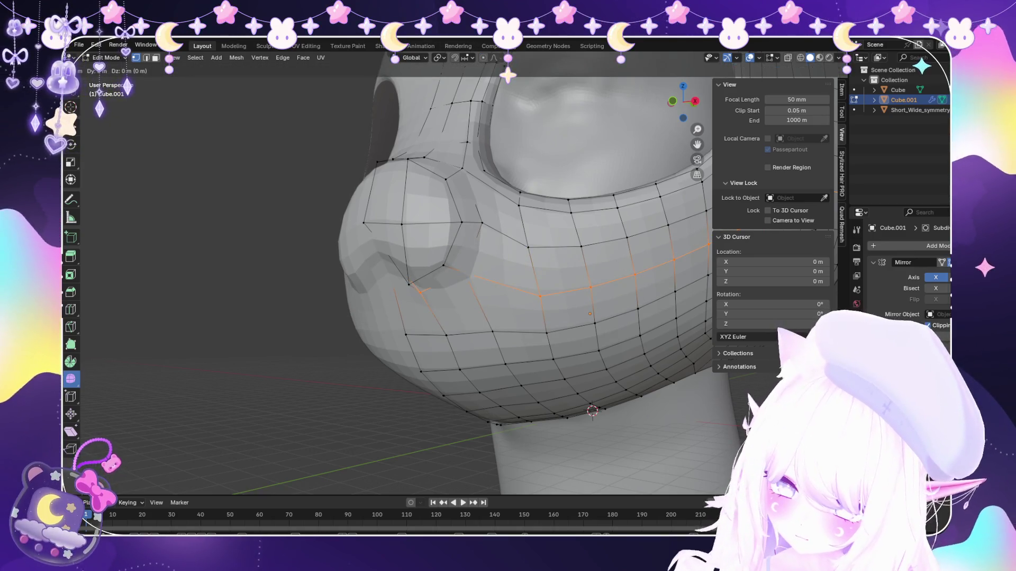
{"action": "left_click", "coordinate": [553, 302]}
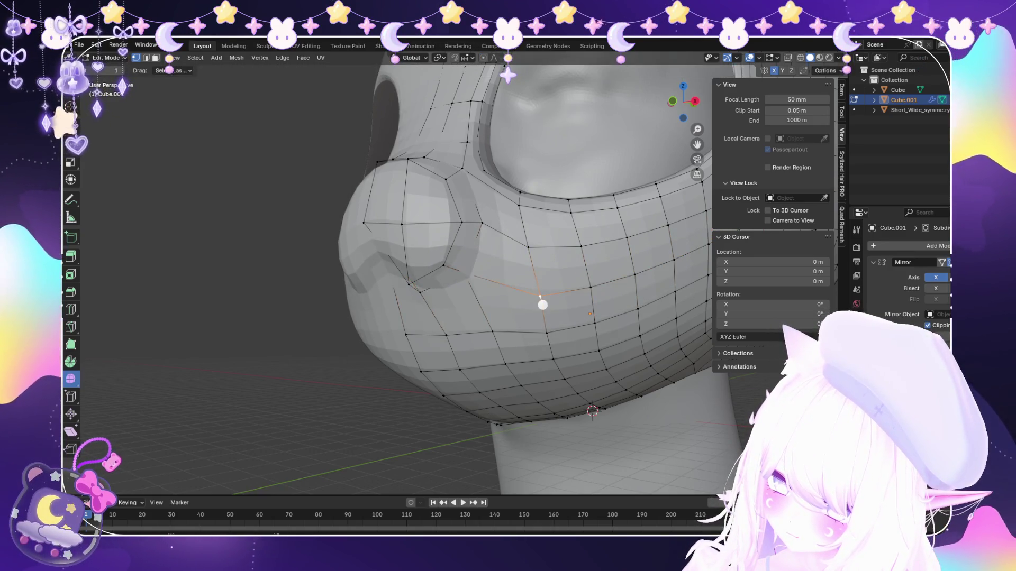
{"action": "key", "text": "g"}
{"action": "key", "text": "g"}
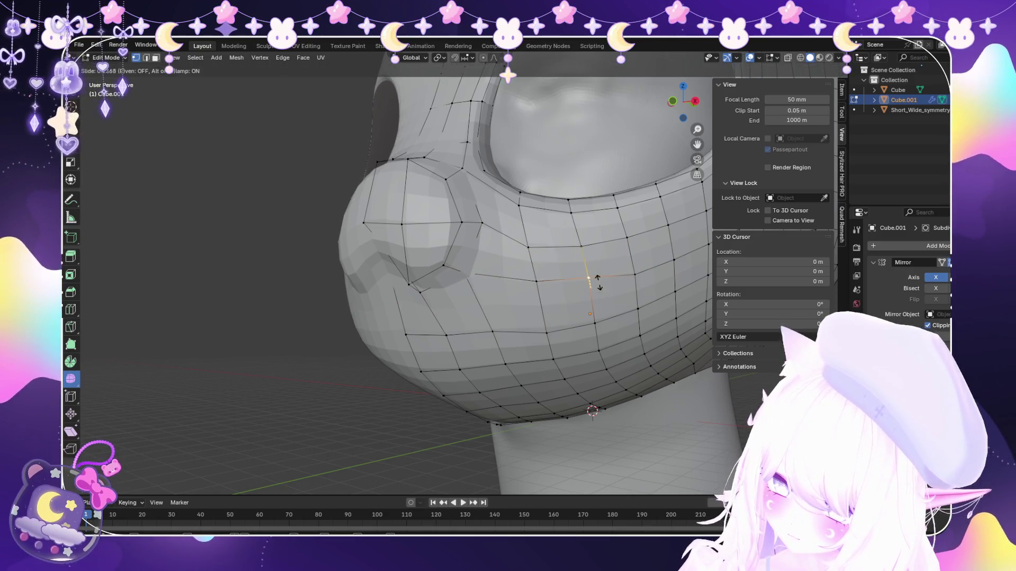
{"action": "left_click", "coordinate": [598, 277]}
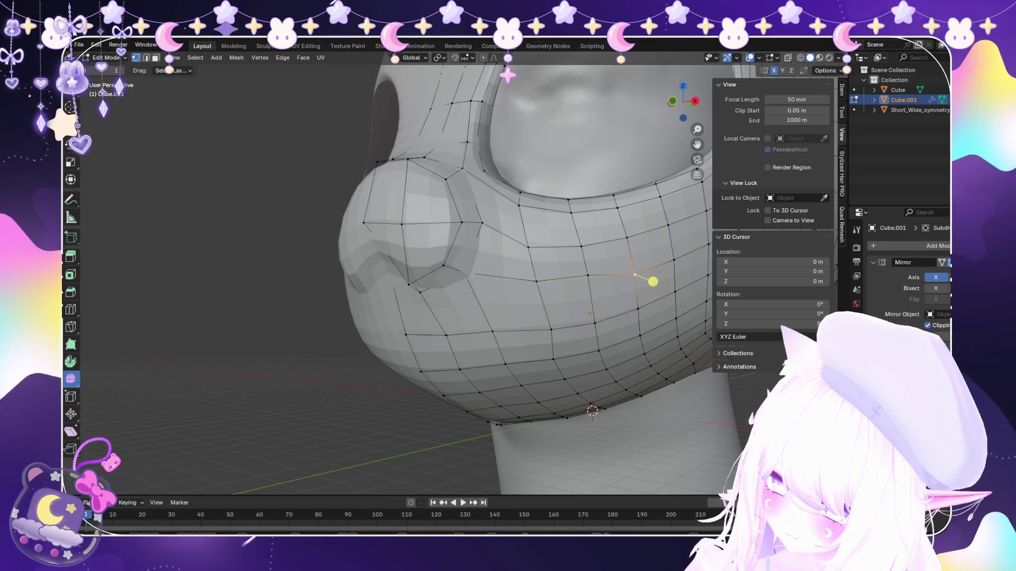
Slide several cheek vertices along their edges to smooth the loop's curve.
{"action": "middle_click_drag", "start_coordinate": [647, 261], "coordinate": [533, 276]}
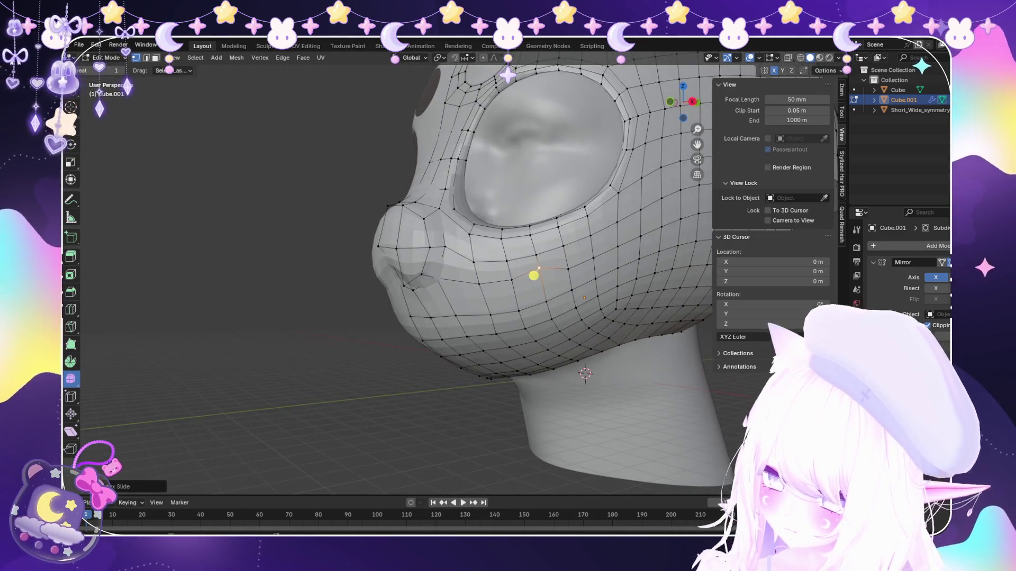
{"action": "key", "text": "g"}
{"action": "key", "text": "g"}
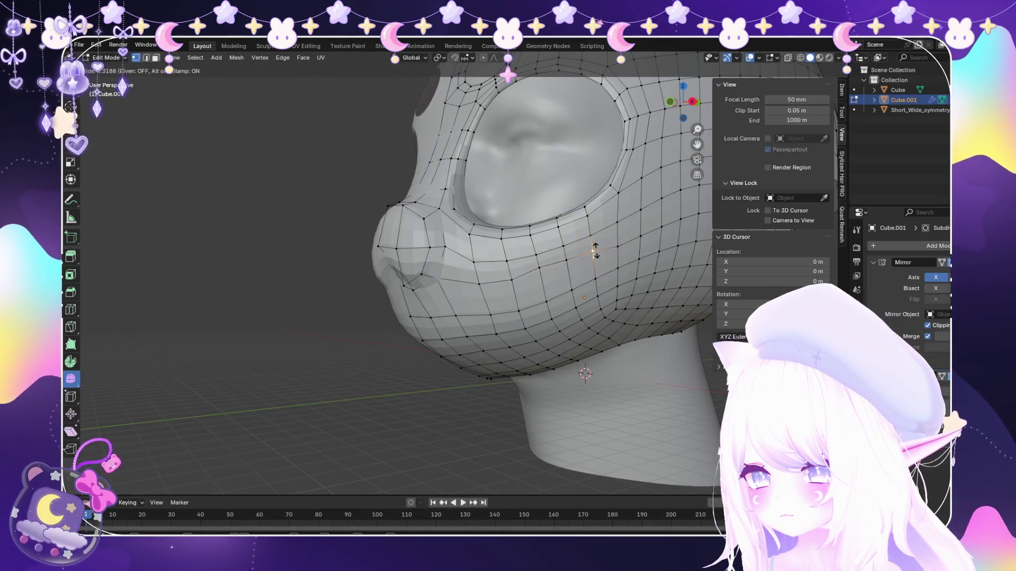
{"action": "left_click", "coordinate": [604, 257]}
{"action": "key", "text": "g"}
{"action": "key", "text": "g"}
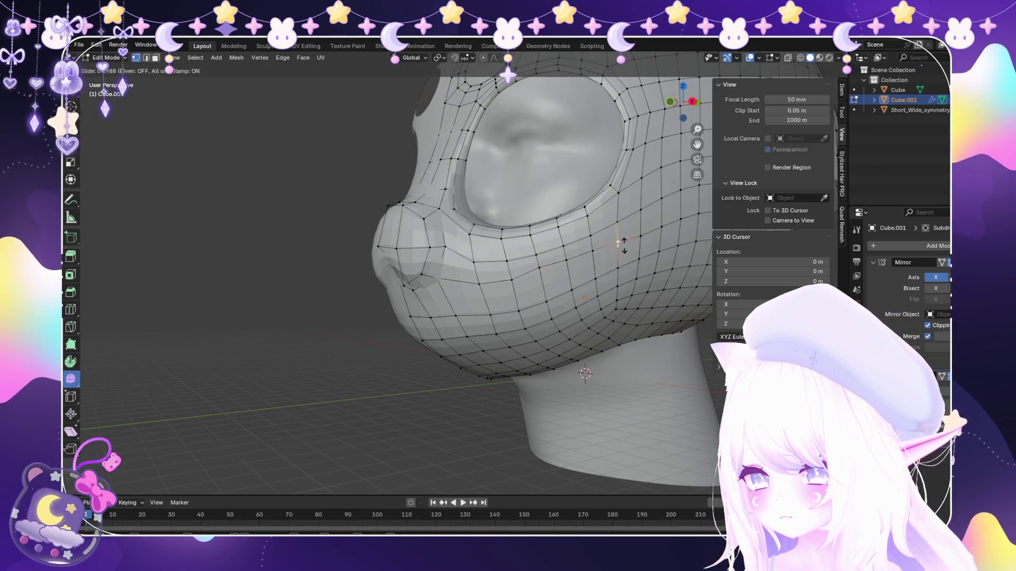
{"action": "left_click", "coordinate": [627, 244]}
{"action": "key", "text": "g"}
{"action": "key", "text": "g"}
{"action": "left_click", "coordinate": [666, 235]}
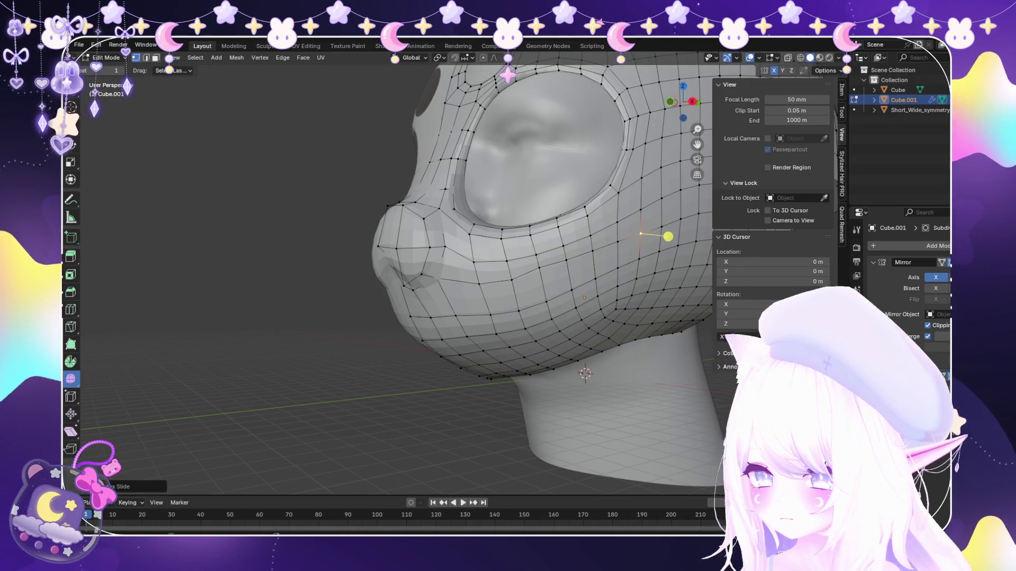
{"action": "key", "text": "g"}
{"action": "key", "text": "g"}
{"action": "left_click", "coordinate": [503, 289]}
{"action": "mouse_move", "coordinate": [503, 287]}
{"action": "middle_mouse_down"}
{"action": "mouse_move", "coordinate": [489, 286]}
{"action": "mouse_move", "coordinate": [585, 288]}
{"action": "mouse_move", "coordinate": [508, 296]}
{"action": "middle_mouse_up"}
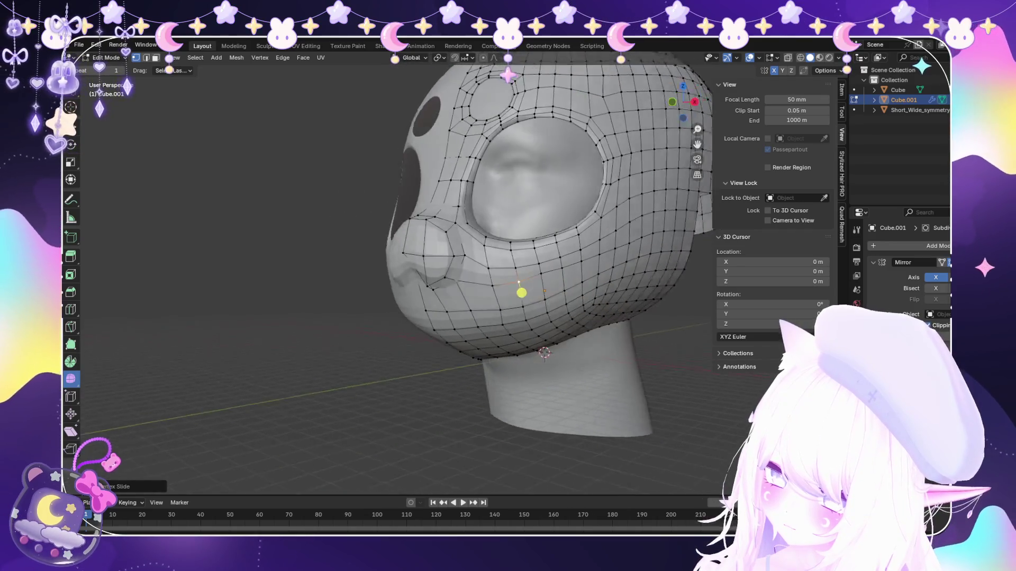
{"action": "scroll", "coordinate": [508, 296], "scroll_direction": "up", "scroll_amount": 2}
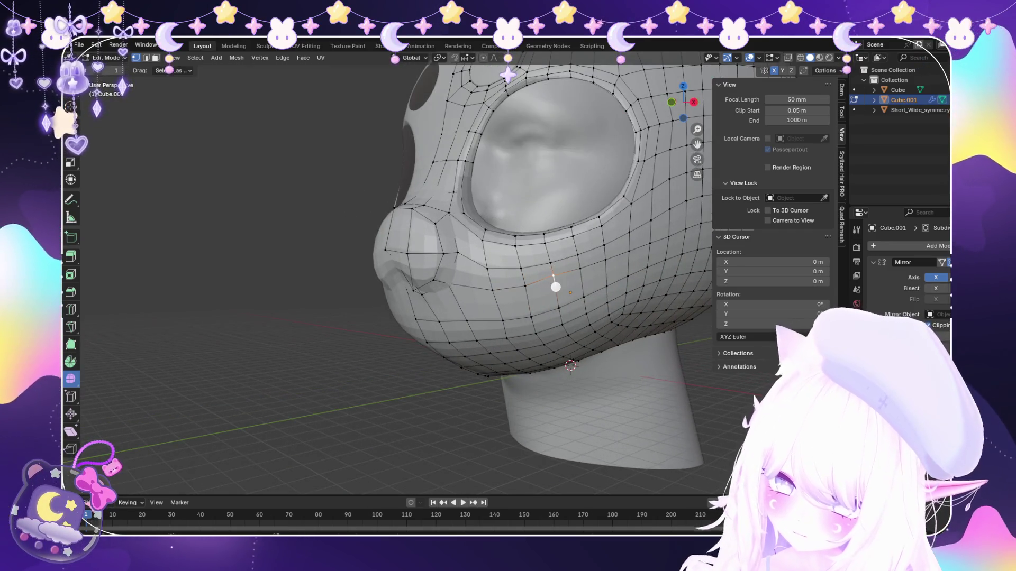
Select the cheek edge loop and slide it twice into a curve toward the cheek.
{"action": "key", "text": "g"}
{"action": "key", "text": "g"}
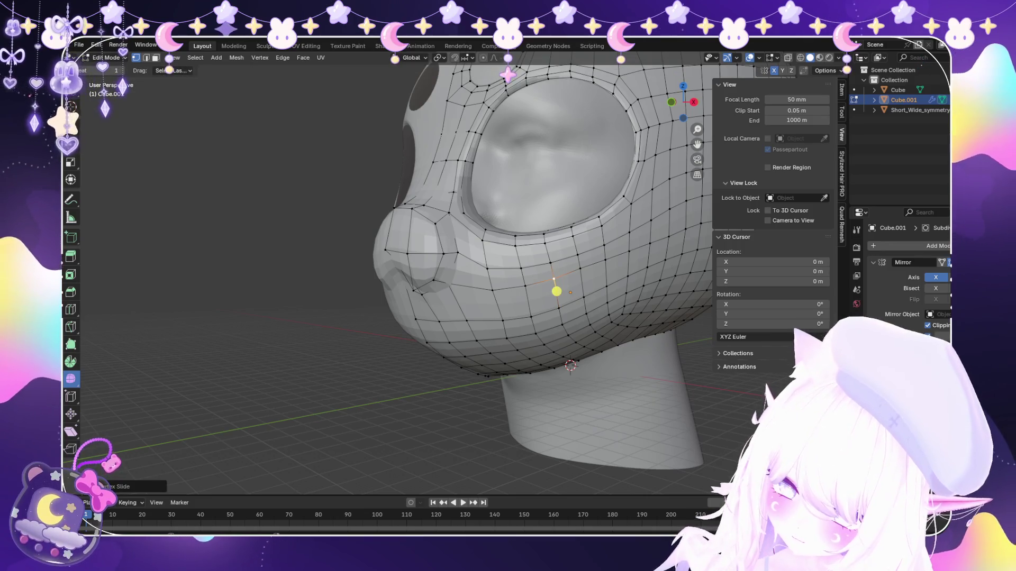
{"action": "left_click", "coordinate": [580, 269], "text": "alt"}
{"action": "key", "text": "g"}
{"action": "key", "text": "g"}
{"action": "left_click", "coordinate": [581, 269]}
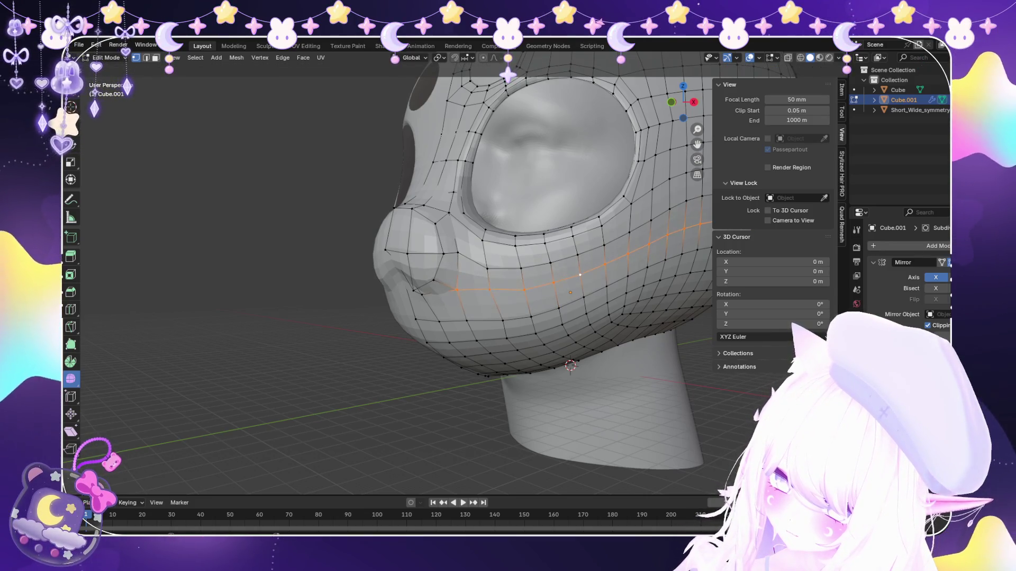
{"action": "key", "text": "g"}
{"action": "key", "text": "g"}
{"action": "mouse_move", "coordinate": [662, 257]}
{"action": "middle_mouse_down"}
{"action": "mouse_move", "coordinate": [642, 254]}
{"action": "mouse_move", "coordinate": [678, 251]}
{"action": "mouse_move", "coordinate": [672, 267]}
{"action": "middle_mouse_up"}
{"action": "left_click", "coordinate": [643, 255]}
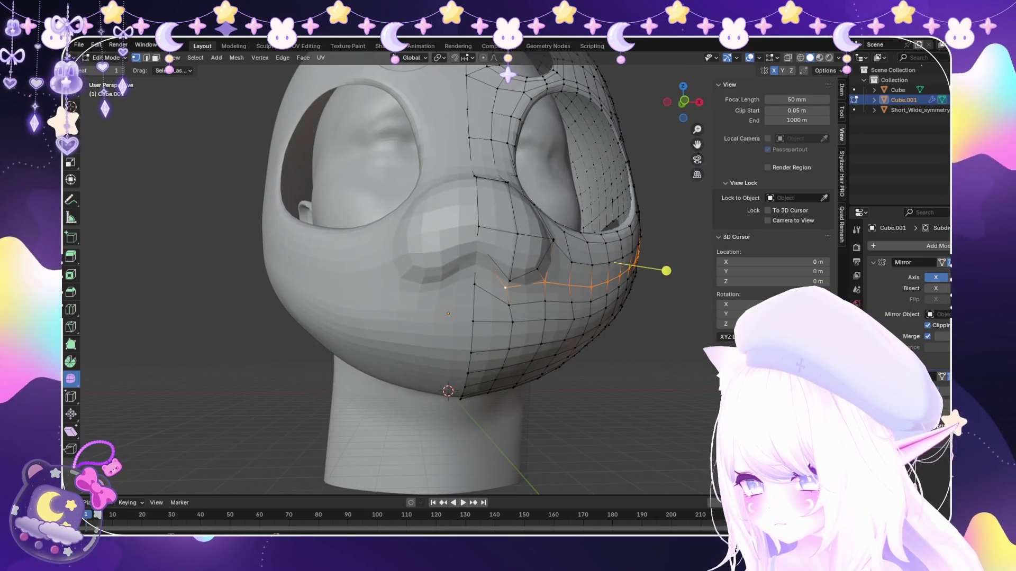
Check the reshaped loop in X-ray from a lower frontal view and finish its adjustment.
{"action": "key", "text": "alt+z"}
{"action": "key", "text": "alt+z"}
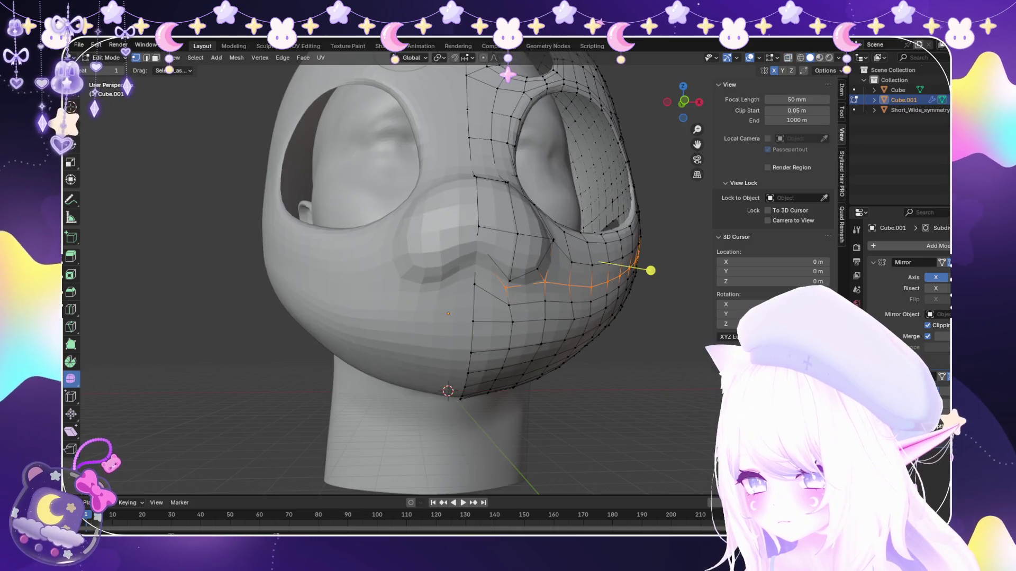
{"action": "key", "text": "alt+z"}
{"action": "mouse_move", "coordinate": [666, 271]}
{"action": "middle_mouse_down"}
{"action": "mouse_move", "coordinate": [693, 262]}
{"action": "mouse_move", "coordinate": [530, 273]}
{"action": "middle_mouse_up"}
{"action": "key", "text": "alt+z"}
{"action": "left_click", "coordinate": [529, 271], "text": "alt"}
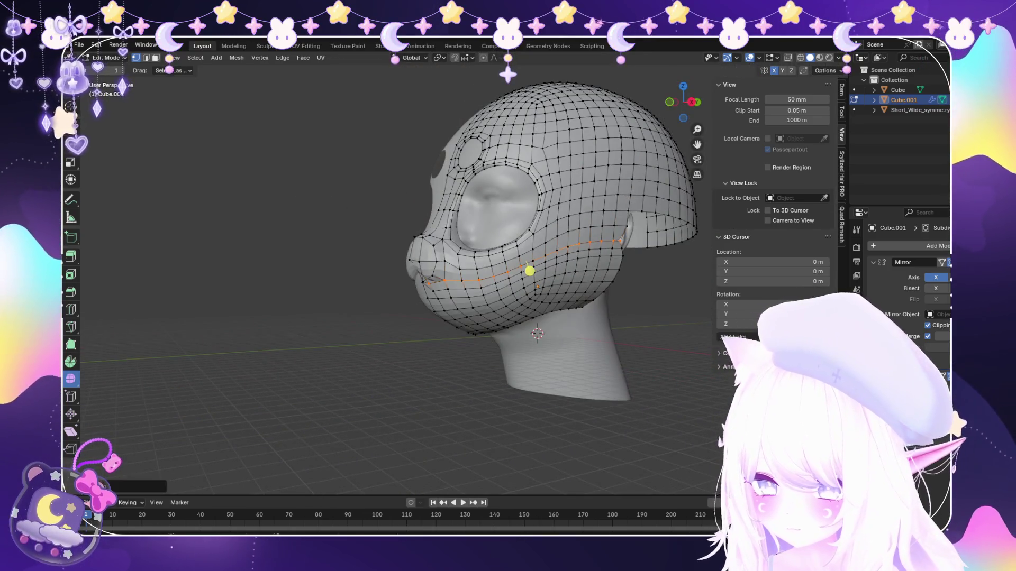
Separate the lower face into Cube.002, return to Object Mode and view the jaw from the side.
{"action": "left_click", "coordinate": [530, 270]}
{"action": "key", "text": "p"}
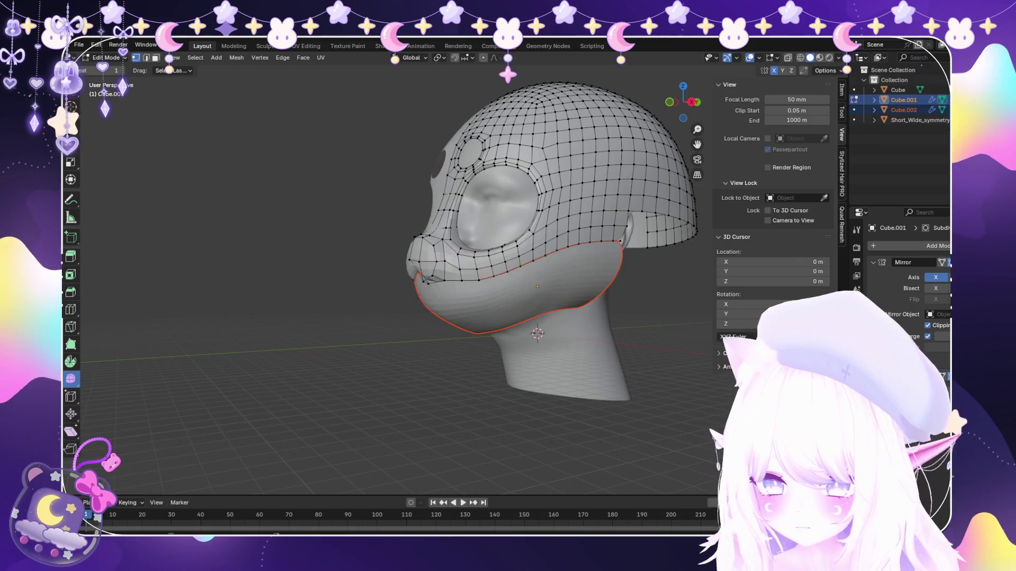
{"action": "left_click", "coordinate": [111, 69]}
{"action": "middle_click_drag", "start_coordinate": [397, 239], "coordinate": [476, 238]}
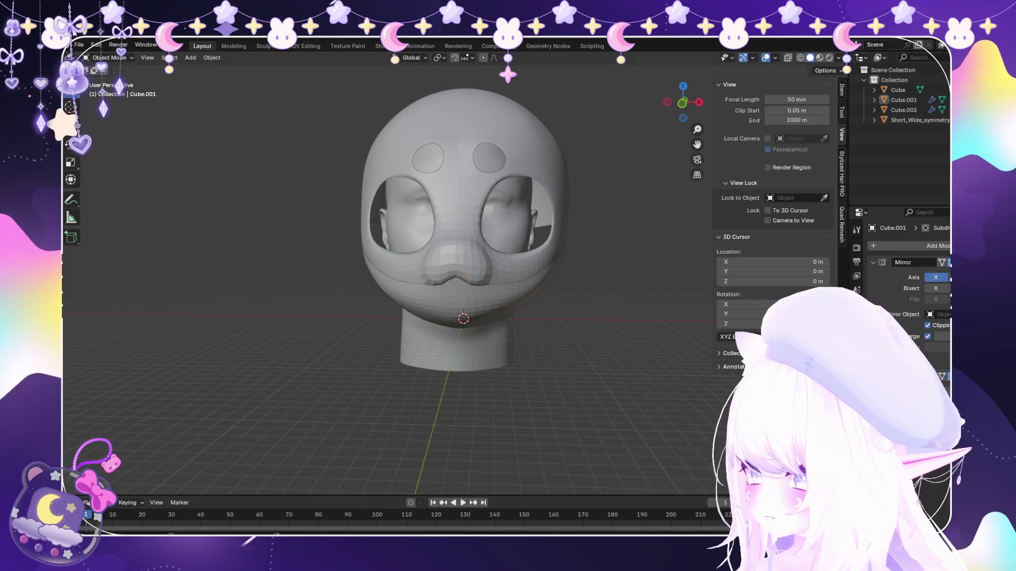
{"action": "left_click", "coordinate": [110, 57]}
{"action": "middle_click_drag", "start_coordinate": [397, 238], "coordinate": [516, 238]}
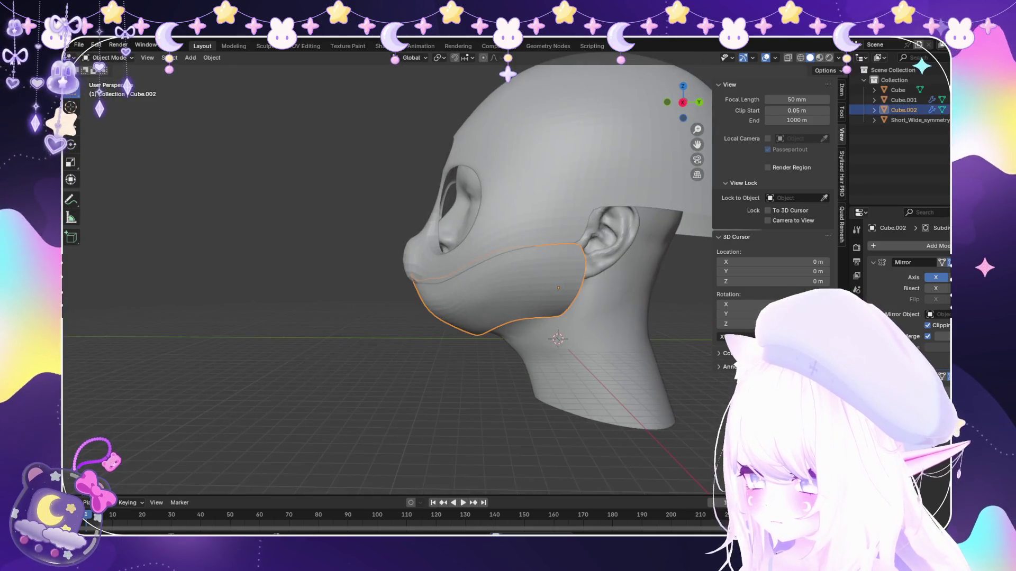
Select the jaw-line edge on head shell Cube.001 and check it from an orbited view.
{"action": "left_click", "coordinate": [516, 159]}
{"action": "left_click", "coordinate": [110, 57]}
{"action": "left_click", "coordinate": [111, 79]}
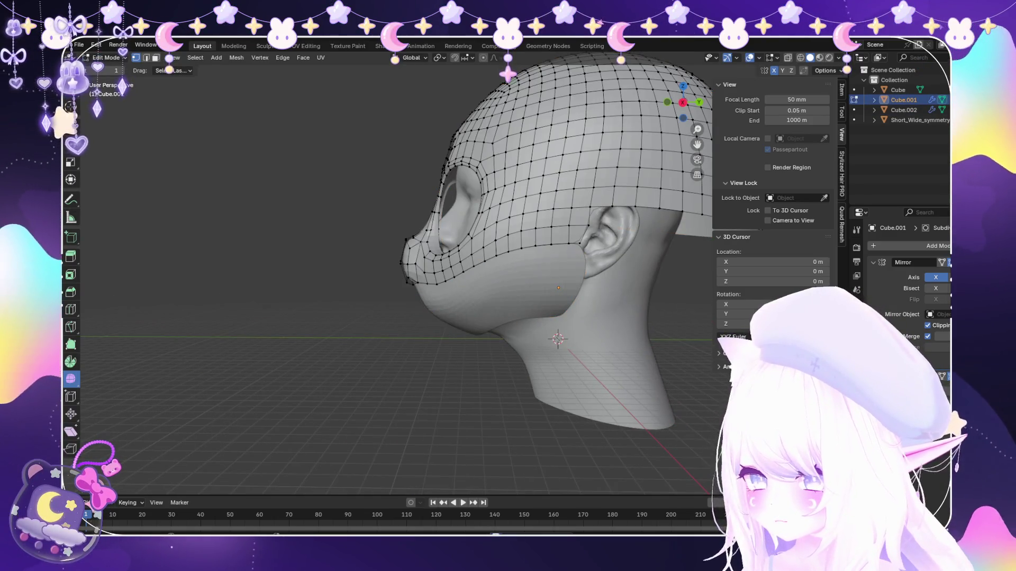
{"action": "scroll", "coordinate": [555, 262], "scroll_direction": "up", "scroll_amount": 1}
{"action": "left_click", "coordinate": [593, 241]}
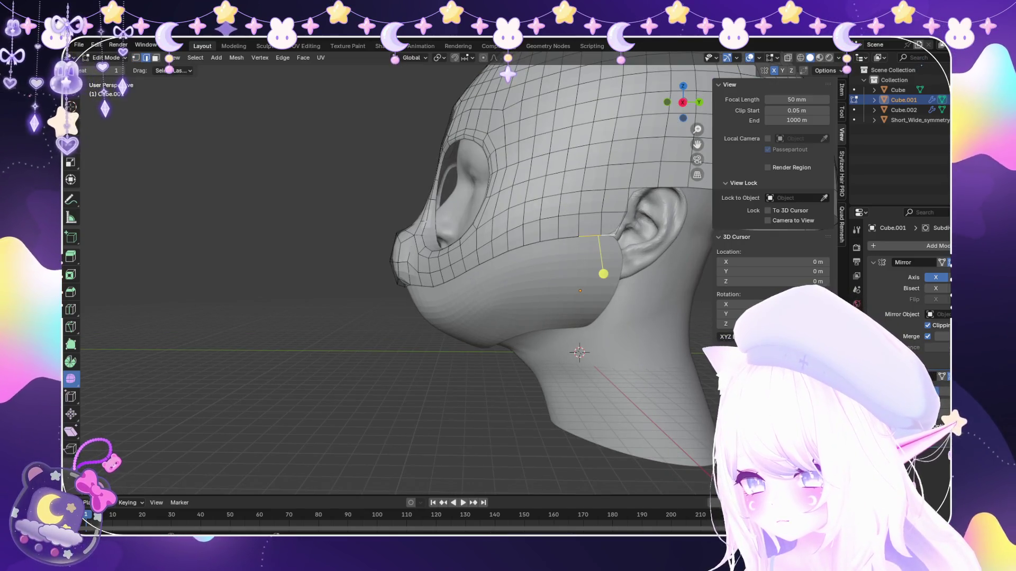
{"action": "left_click", "coordinate": [597, 235]}
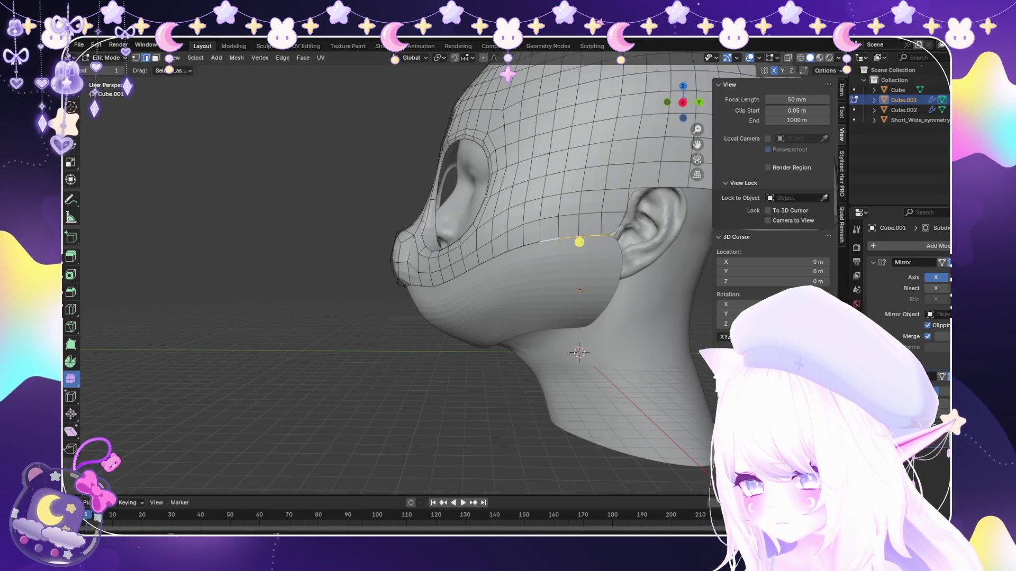
{"action": "key", "text": "Tab"}
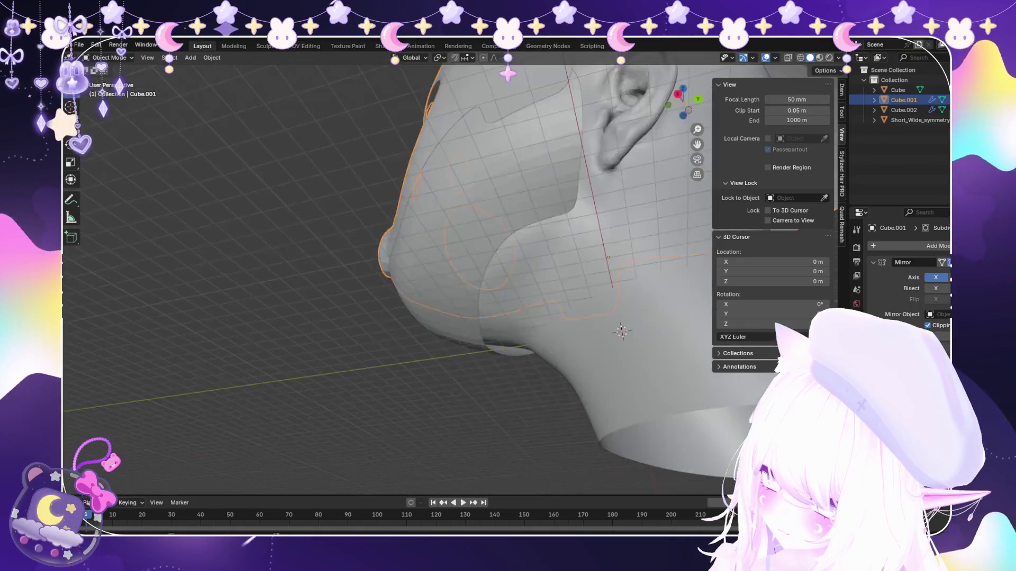
{"action": "mouse_move", "coordinate": [508, 279]}
{"action": "middle_mouse_down"}
{"action": "mouse_move", "coordinate": [397, 262]}
{"action": "mouse_move", "coordinate": [357, 238]}
{"action": "middle_mouse_up"}
{"action": "scroll", "coordinate": [457, 278], "scroll_direction": "down", "scroll_amount": 5}
{"action": "scroll", "coordinate": [397, 278], "scroll_direction": "up", "scroll_amount": 5}
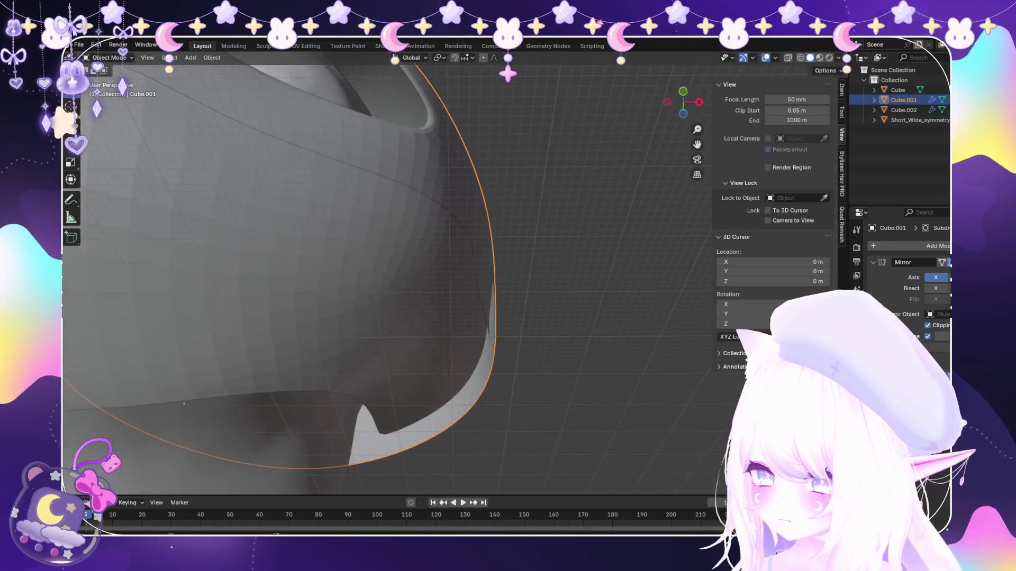
Nudge the ear-side edge vertices along X toward the head from a side view.
{"action": "left_click", "coordinate": [107, 79]}
{"action": "middle_click_drag", "start_coordinate": [397, 278], "coordinate": [358, 254]}
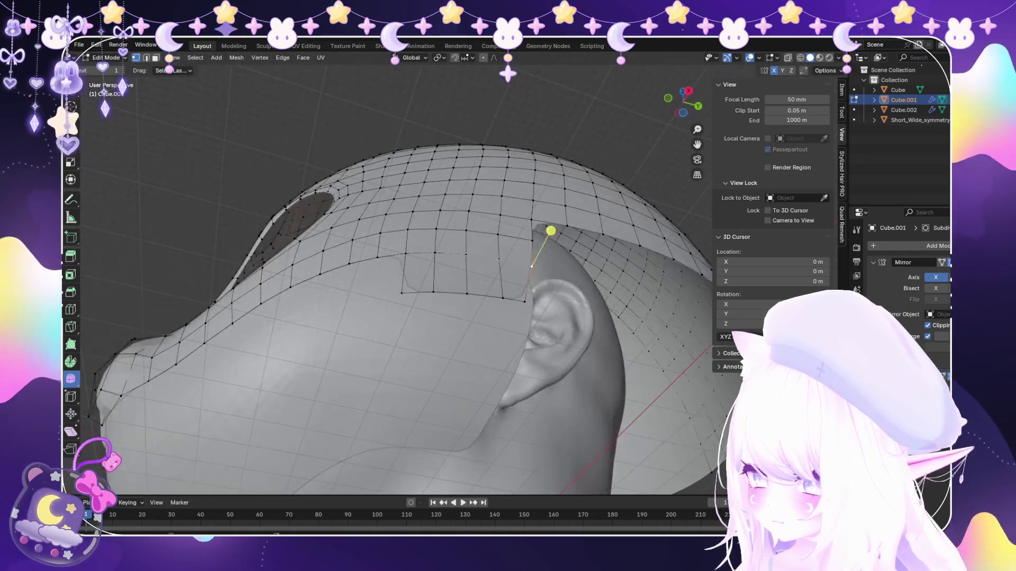
{"action": "mouse_move", "coordinate": [400, 294]}
{"action": "middle_mouse_down"}
{"action": "mouse_move", "coordinate": [384, 295]}
{"action": "mouse_move", "coordinate": [413, 353]}
{"action": "middle_mouse_up"}
{"action": "key", "text": "g"}
{"action": "key", "text": "Escape"}
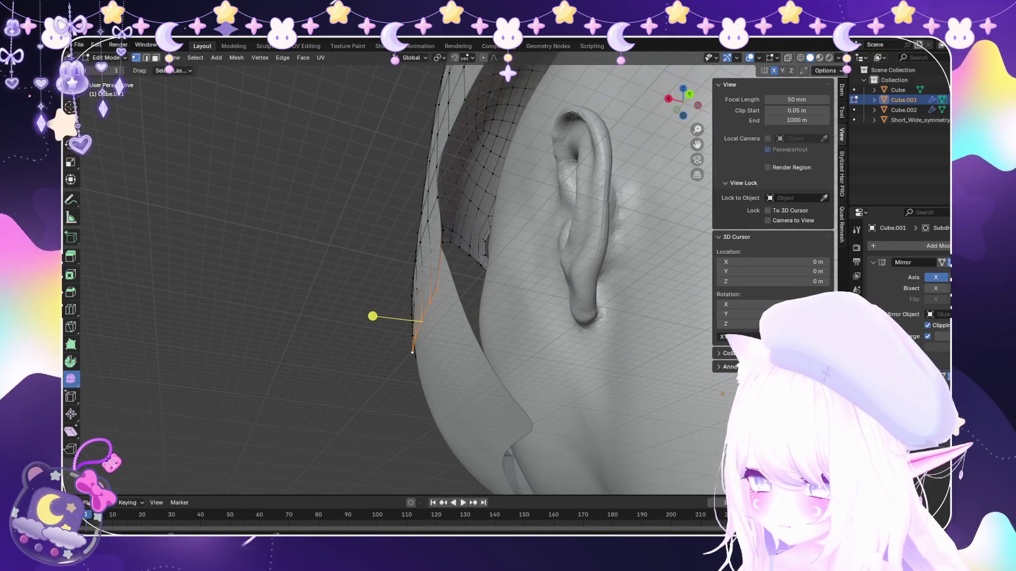
{"action": "key", "text": "g"}
{"action": "key", "text": "x"}
{"action": "key", "text": "Escape"}
{"action": "mouse_move", "coordinate": [388, 330]}
{"action": "middle_mouse_down"}
{"action": "mouse_move", "coordinate": [385, 360]}
{"action": "mouse_move", "coordinate": [442, 368]}
{"action": "mouse_move", "coordinate": [385, 361]}
{"action": "middle_mouse_up"}
{"action": "scroll", "coordinate": [403, 368], "scroll_direction": "up", "scroll_amount": 2}
Slide the edge vertices along the mask edge twice to sit closer to the ear, then return to Object Mode.
{"action": "key", "text": "g"}
{"action": "key", "text": "x"}
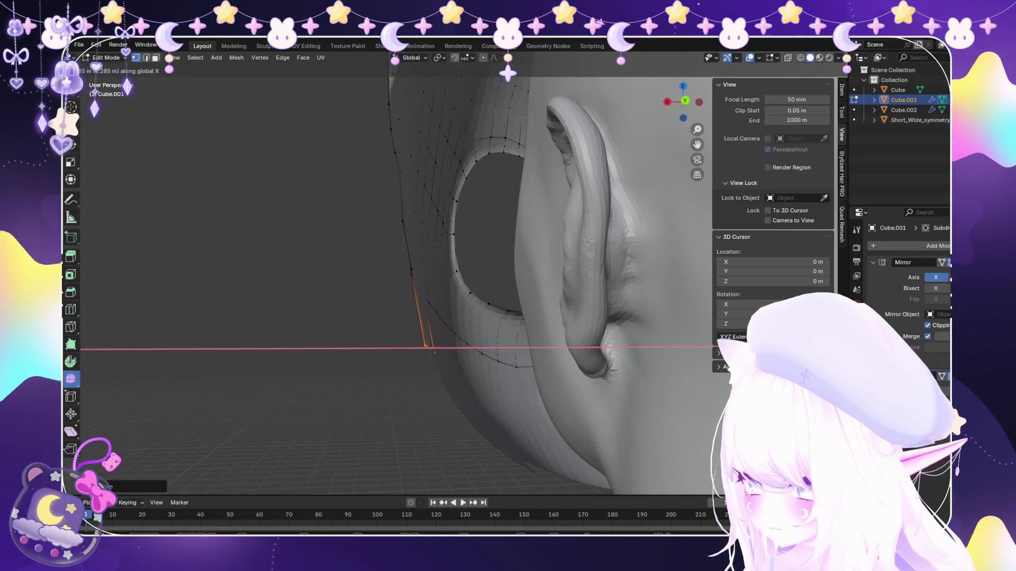
{"action": "key", "text": "g"}
{"action": "middle_click_drag", "start_coordinate": [381, 356], "coordinate": [468, 333]}
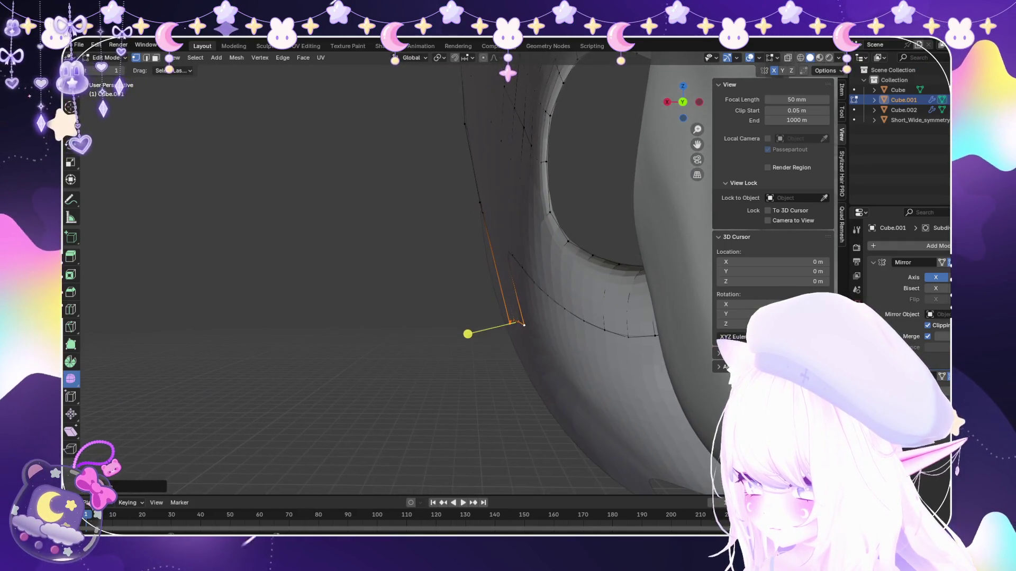
{"action": "left_click", "coordinate": [453, 286]}
{"action": "key", "text": "g"}
{"action": "key", "text": "x"}
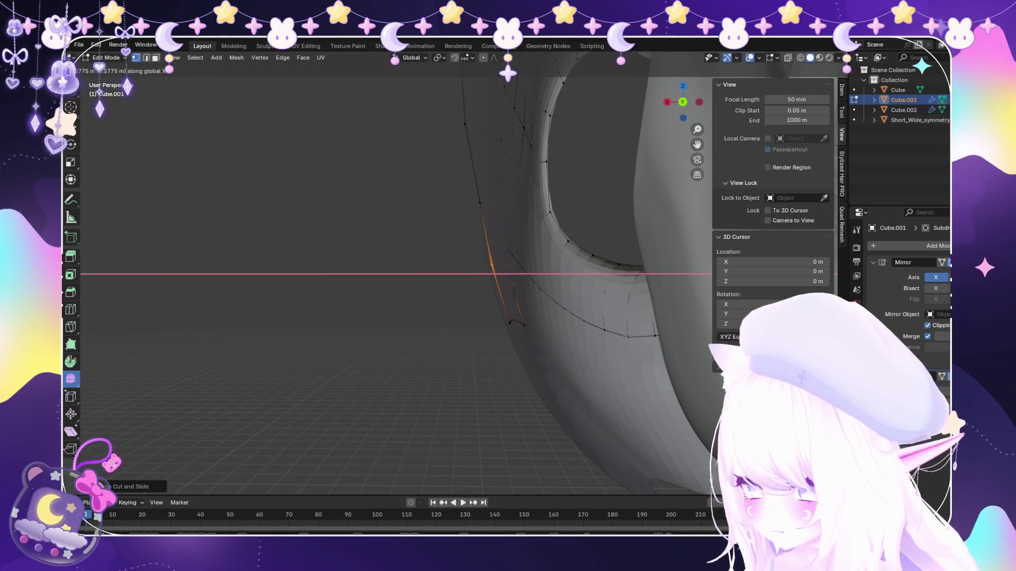
{"action": "key", "text": "g"}
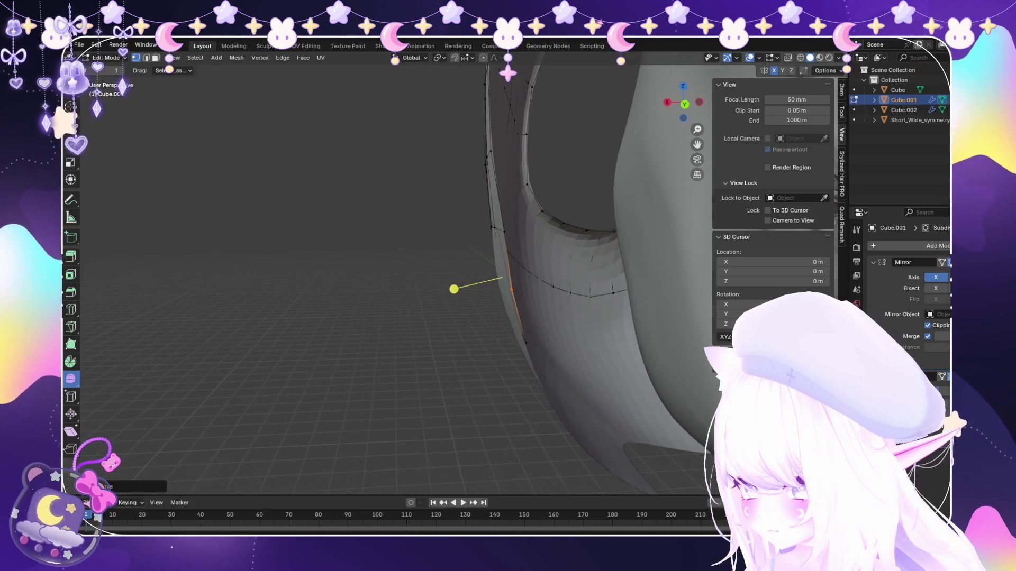
{"action": "mouse_move", "coordinate": [453, 286]}
{"action": "middle_mouse_down"}
{"action": "mouse_move", "coordinate": [481, 281]}
{"action": "mouse_move", "coordinate": [373, 290]}
{"action": "middle_mouse_up"}
{"action": "key", "text": "Return"}
{"action": "key", "text": "Tab"}
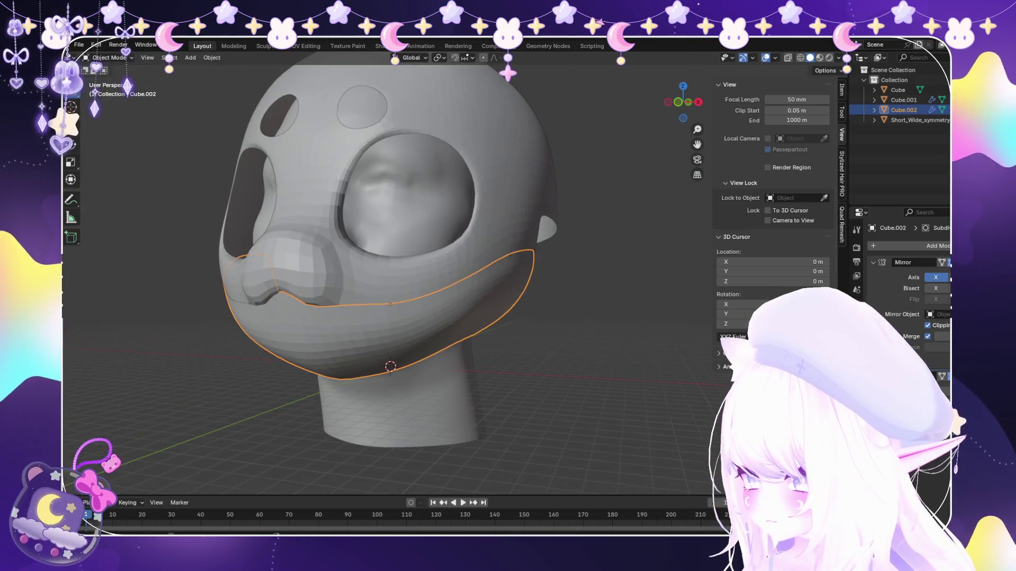
{"action": "left_click", "coordinate": [79, 44]}
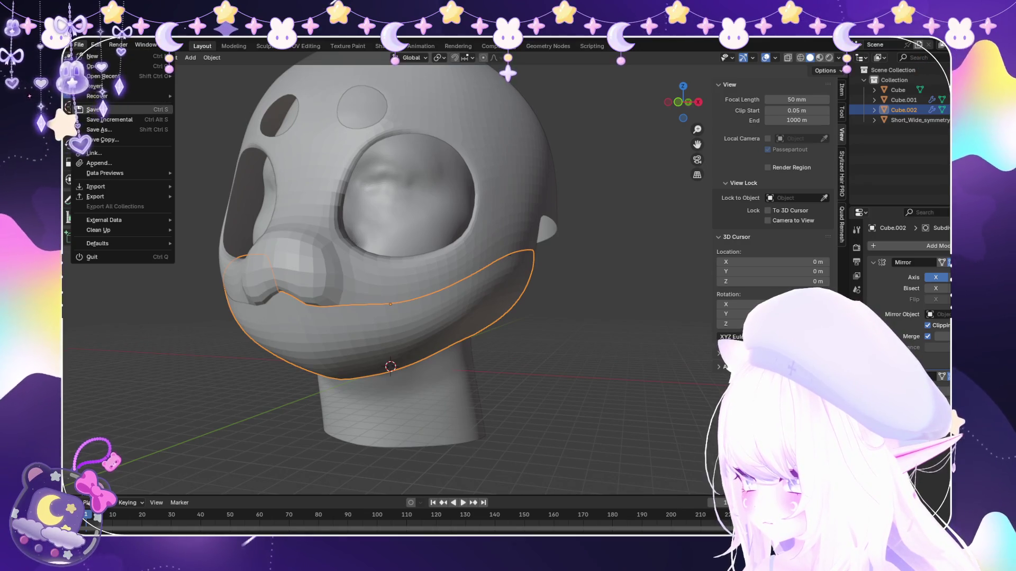
Save the project and shrink/fatten the whole jaw piece Cube.002 outward along its normals.
{"action": "left_click", "coordinate": [94, 109]}
{"action": "key", "text": "Tab"}
{"action": "key", "text": "a"}
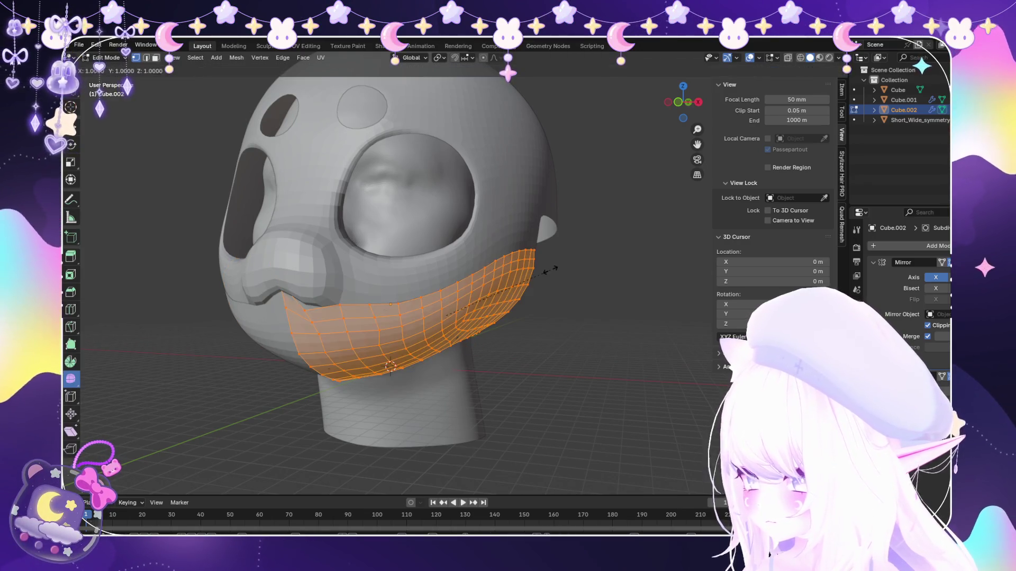
{"action": "middle_click_drag", "start_coordinate": [474, 347], "coordinate": [546, 330]}
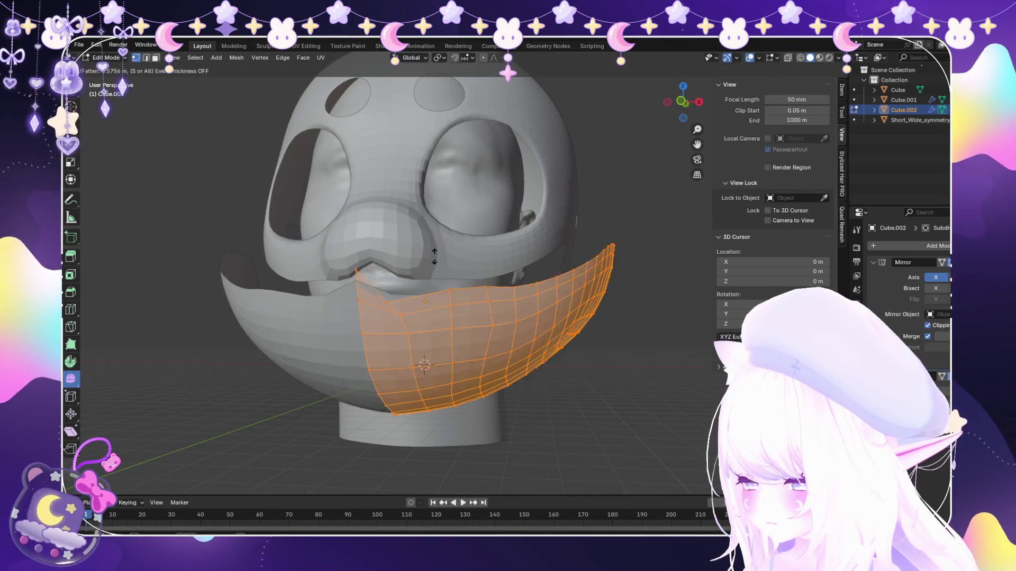
{"action": "left_click", "coordinate": [649, 413]}
Set the Shrink/Fatten offset to 0.01 m so the jaw sits under the shell, then return to Object Mode.
{"action": "left_click", "coordinate": [111, 486]}
{"action": "double_click", "coordinate": [183, 450]}
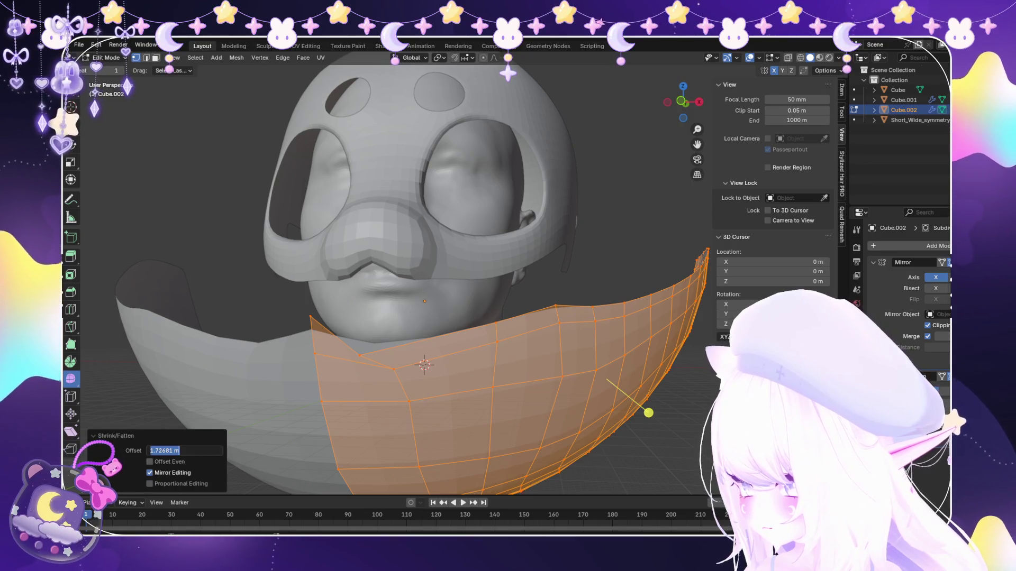
{"action": "type", "text": "0.01"}
{"action": "key", "text": "Return"}
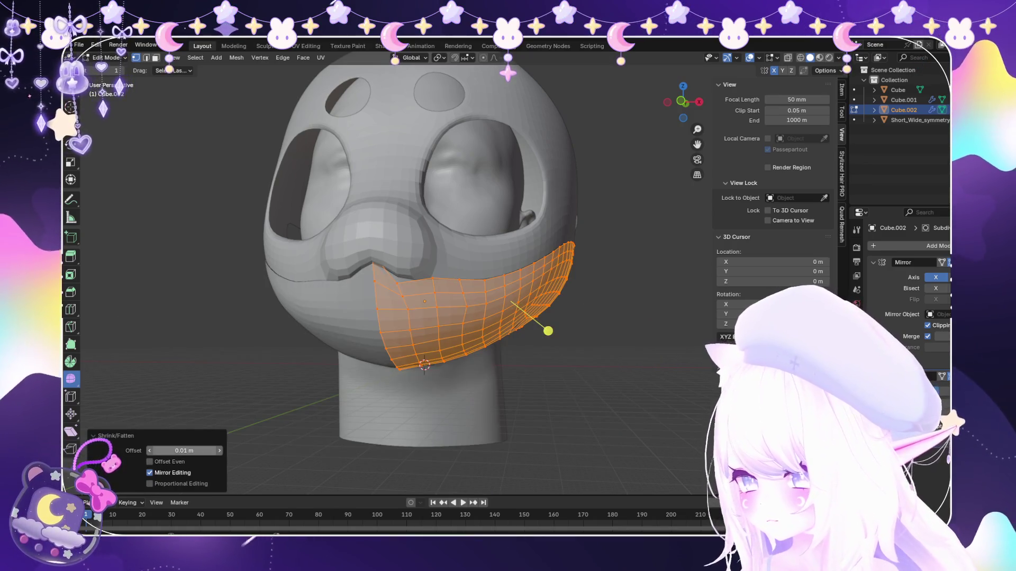
{"action": "mouse_move", "coordinate": [397, 318]}
{"action": "middle_mouse_down"}
{"action": "mouse_move", "coordinate": [507, 349]}
{"action": "mouse_move", "coordinate": [555, 341]}
{"action": "middle_mouse_up"}
{"action": "left_click", "coordinate": [108, 57]}
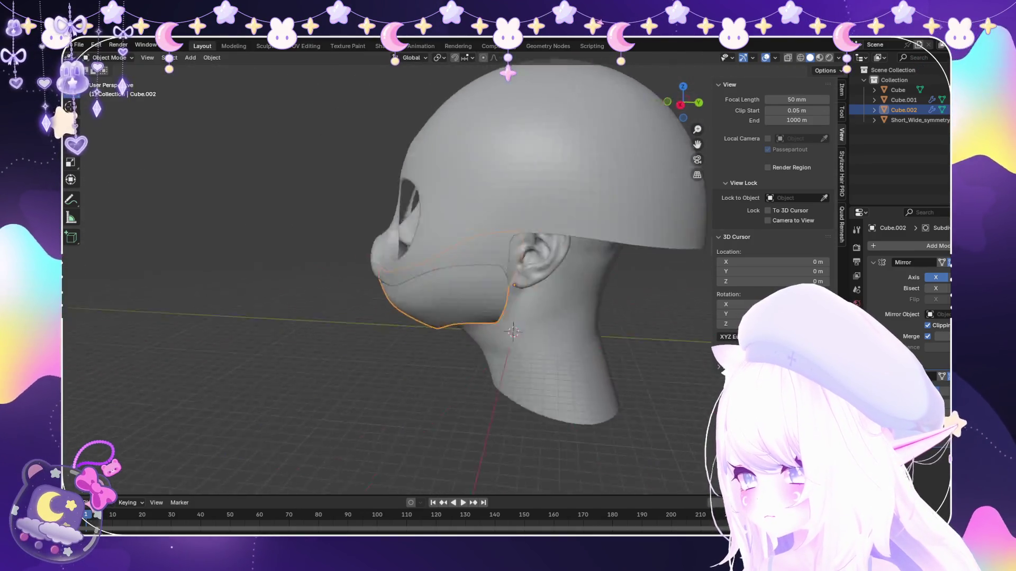
{"action": "middle_click_drag", "start_coordinate": [397, 278], "coordinate": [492, 238]}
{"action": "middle_click_drag", "start_coordinate": [476, 278], "coordinate": [556, 255]}
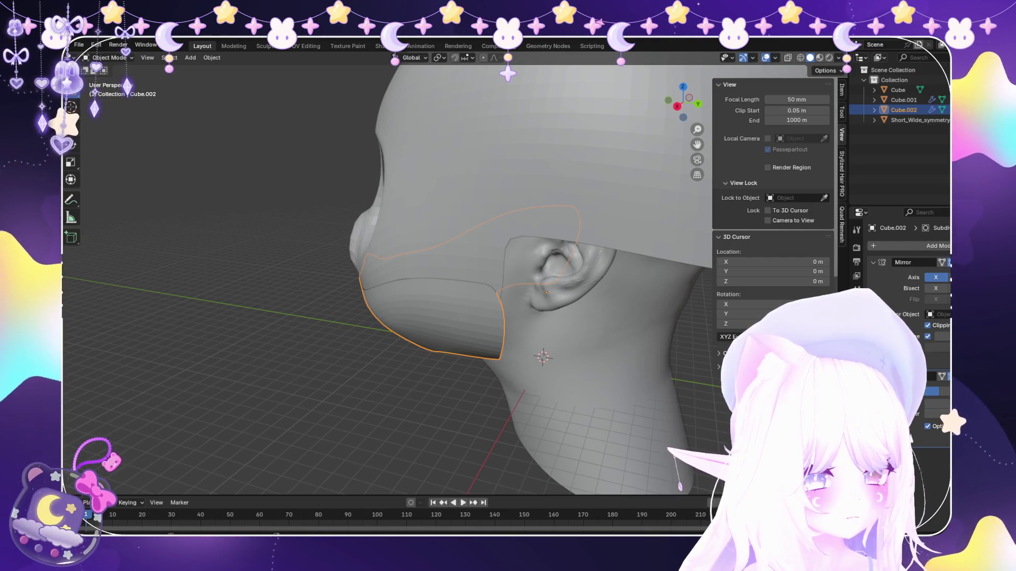
{"action": "mouse_move", "coordinate": [397, 279]}
{"action": "middle_mouse_down"}
{"action": "mouse_move", "coordinate": [524, 279]}
{"action": "mouse_move", "coordinate": [460, 279]}
{"action": "mouse_move", "coordinate": [508, 278]}
{"action": "middle_mouse_up"}
{"action": "scroll", "coordinate": [508, 278], "scroll_direction": "up", "scroll_amount": 3}
{"action": "scroll", "coordinate": [508, 286], "scroll_direction": "up", "scroll_amount": 3}
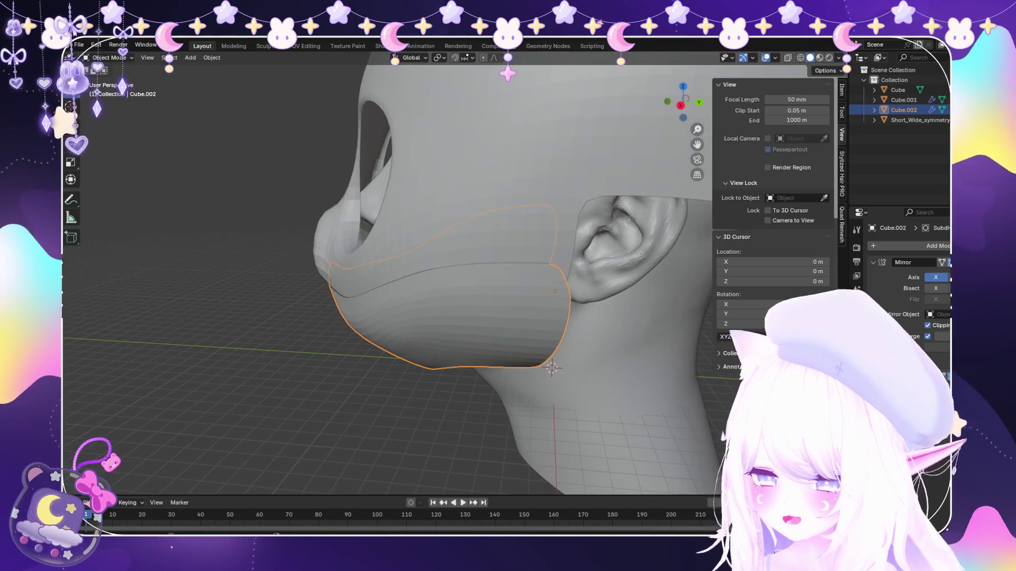
{"action": "left_click", "coordinate": [453, 227]}
{"action": "scroll", "coordinate": [508, 286], "scroll_direction": "down", "scroll_amount": 1}
{"action": "left_click", "coordinate": [444, 317]}
{"action": "middle_click_drag", "start_coordinate": [397, 278], "coordinate": [508, 286]}
{"action": "key", "text": "h"}
{"action": "key", "text": "alt+h"}
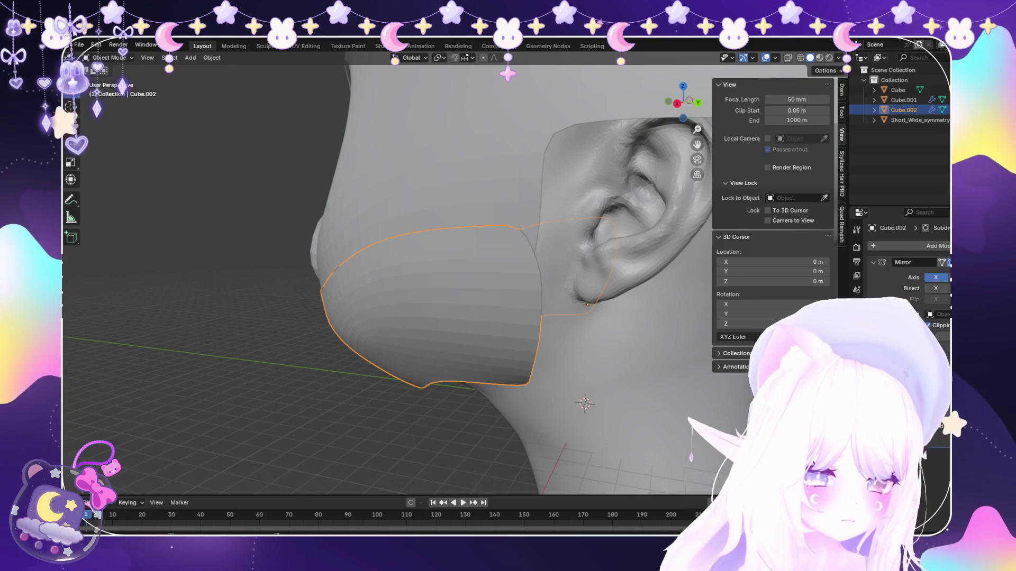
{"action": "scroll", "coordinate": [390, 277], "scroll_direction": "down", "scroll_amount": 2}
{"action": "mouse_move", "coordinate": [389, 278]}
{"action": "middle_mouse_down"}
{"action": "mouse_move", "coordinate": [263, 270]}
{"action": "mouse_move", "coordinate": [254, 302]}
{"action": "mouse_move", "coordinate": [198, 318]}
{"action": "mouse_move", "coordinate": [374, 278]}
{"action": "mouse_move", "coordinate": [310, 262]}
{"action": "mouse_move", "coordinate": [405, 186]}
{"action": "mouse_move", "coordinate": [350, 270]}
{"action": "mouse_move", "coordinate": [294, 274]}
{"action": "middle_mouse_up"}
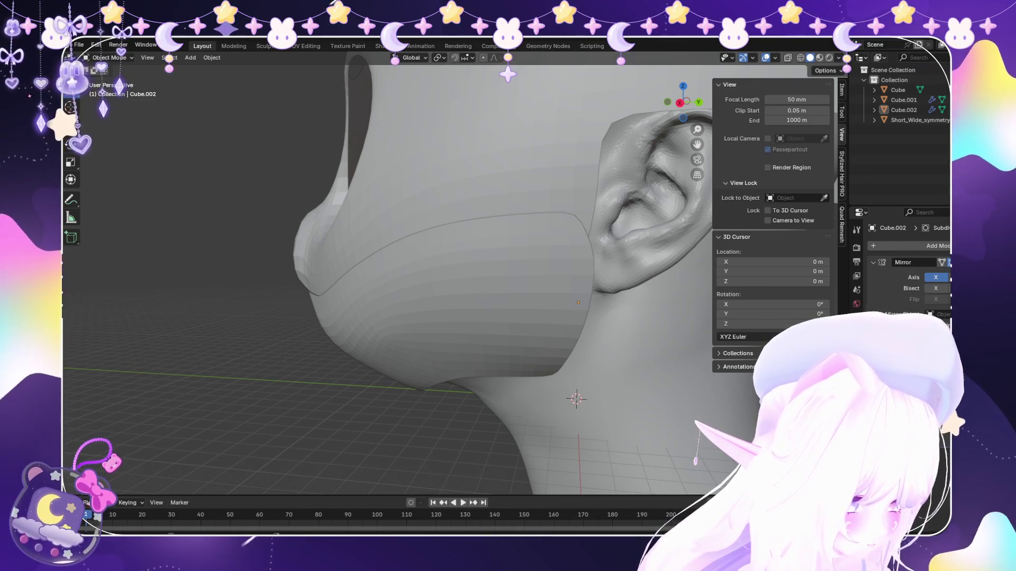
{"action": "scroll", "coordinate": [508, 278], "scroll_direction": "down", "scroll_amount": 3}
{"action": "mouse_move", "coordinate": [508, 279]}
{"action": "middle_mouse_down"}
{"action": "mouse_move", "coordinate": [477, 286]}
{"action": "mouse_move", "coordinate": [365, 270]}
{"action": "middle_mouse_up"}
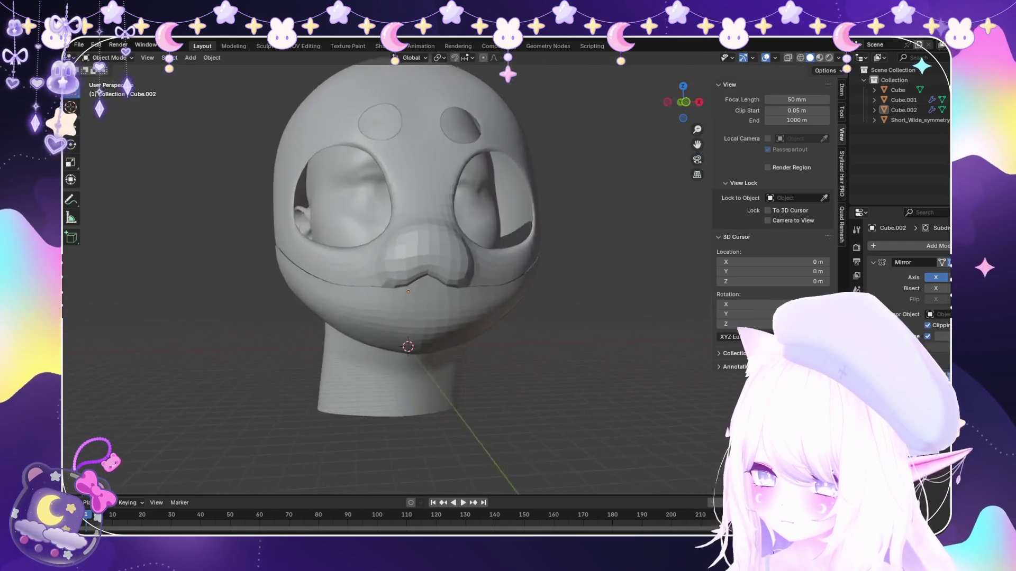
{"action": "scroll", "coordinate": [508, 278], "scroll_direction": "down", "scroll_amount": 2}
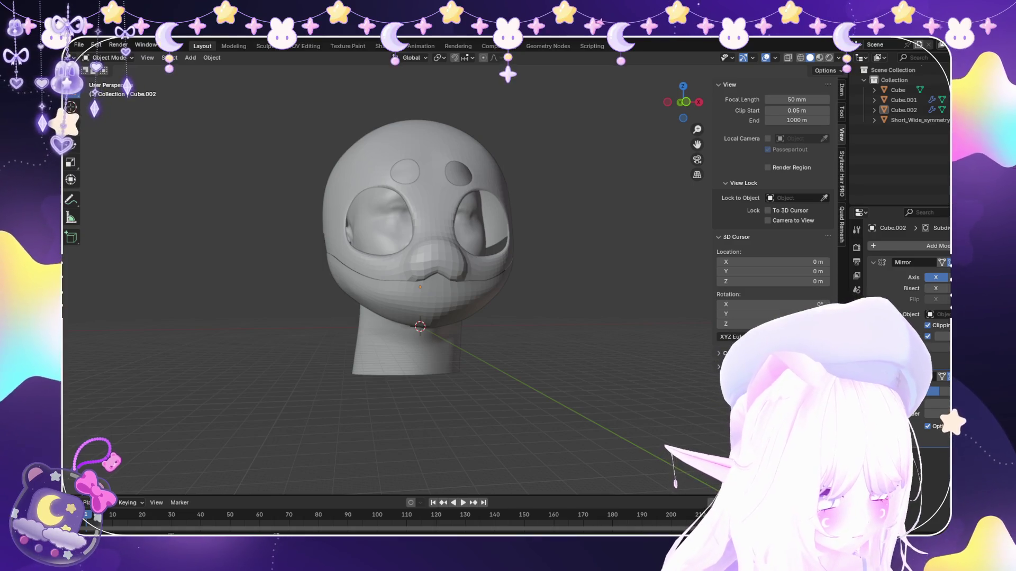
{"action": "middle_click_drag", "start_coordinate": [413, 279], "coordinate": [507, 277]}
{"action": "scroll", "coordinate": [413, 277], "scroll_direction": "up", "scroll_amount": 2}
{"action": "scroll", "coordinate": [476, 278], "scroll_direction": "up", "scroll_amount": 2}
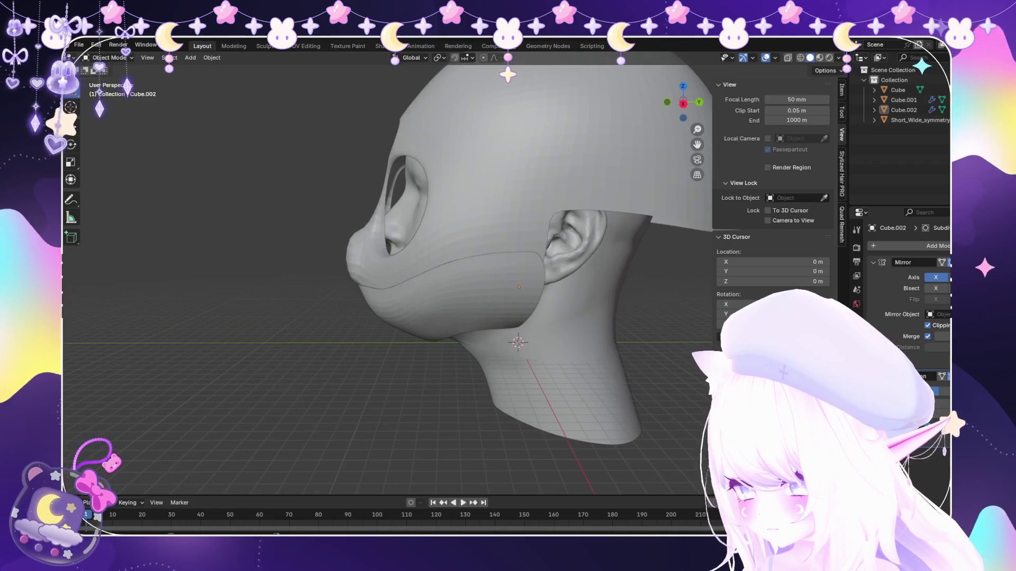
{"action": "left_click", "coordinate": [444, 302]}
{"action": "left_click", "coordinate": [111, 57]}
{"action": "left_click", "coordinate": [119, 91]}
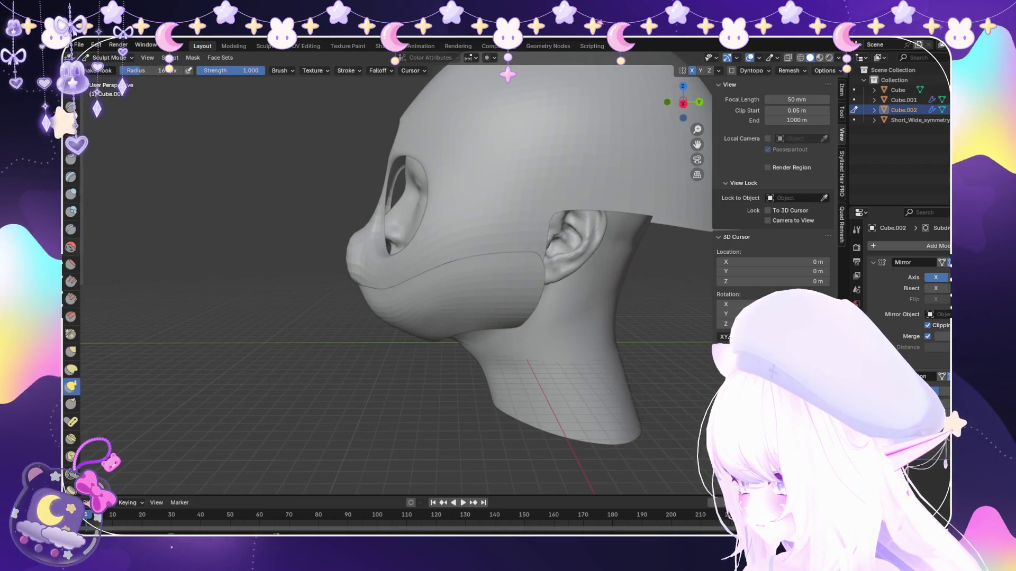
{"action": "key", "text": "shift+s"}
{"action": "scroll", "coordinate": [405, 310], "scroll_direction": "up", "scroll_amount": 1}
{"action": "scroll", "coordinate": [404, 310], "scroll_direction": "up", "scroll_amount": 2}
{"action": "middle_click_drag", "start_coordinate": [457, 308], "coordinate": [302, 269]}
{"action": "scroll", "coordinate": [301, 269], "scroll_direction": "down", "scroll_amount": 2}
{"action": "scroll", "coordinate": [270, 262], "scroll_direction": "up", "scroll_amount": 2}
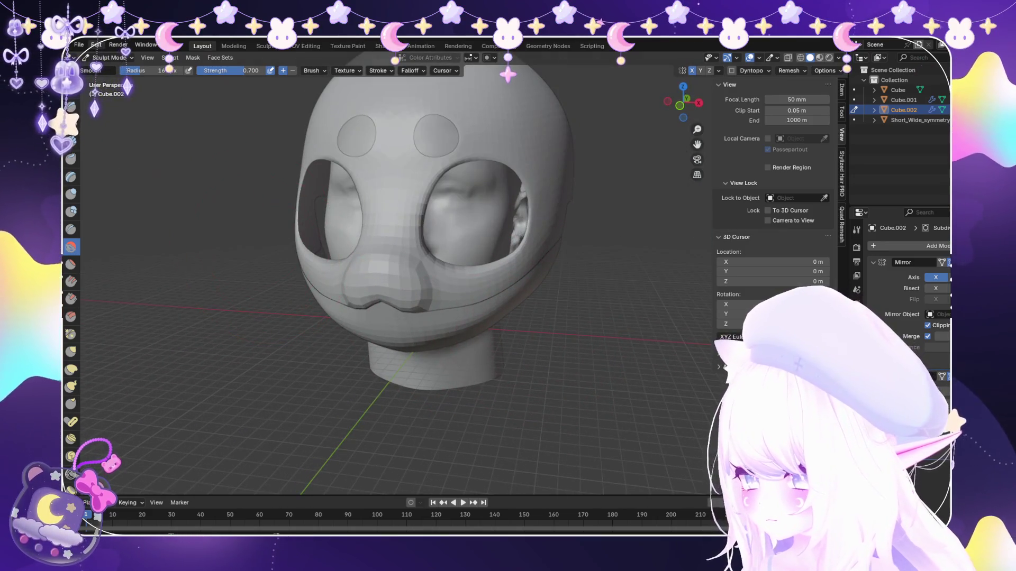
{"action": "left_click", "coordinate": [111, 69]}
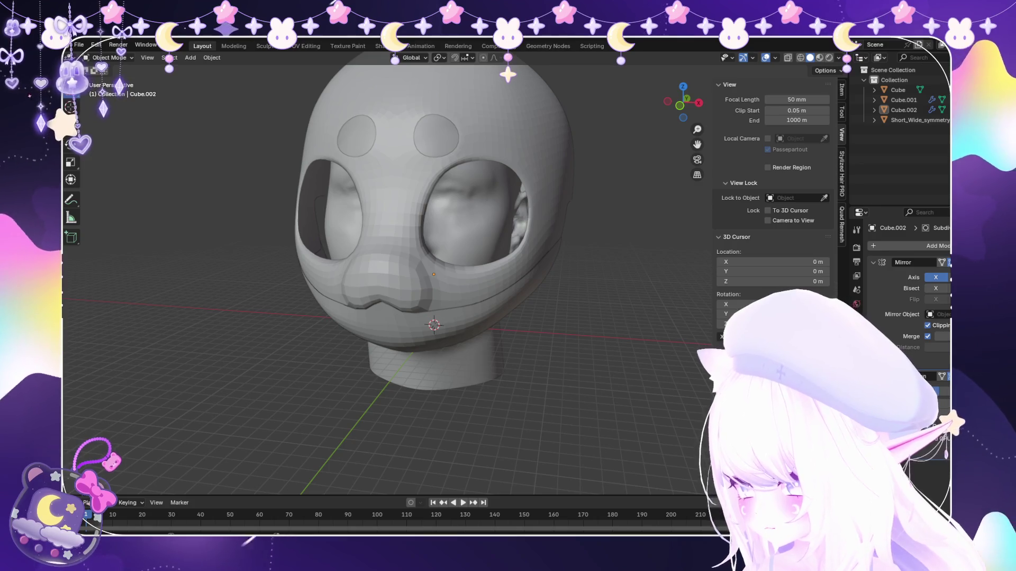
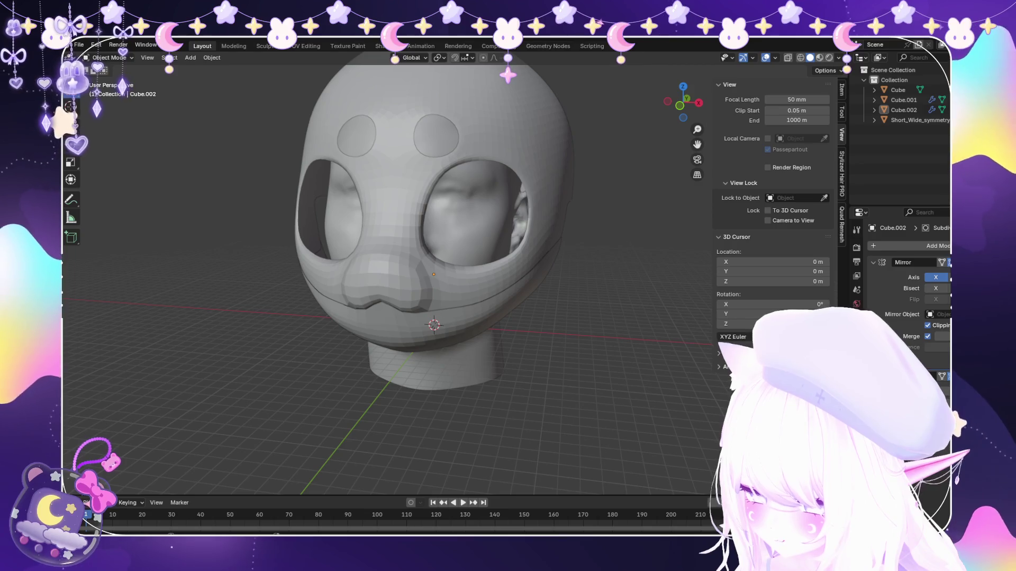
Test-move the jaw piece and leave it confirmed at zero offset.
{"action": "mouse_move", "coordinate": [389, 269]}
{"action": "middle_mouse_down"}
{"action": "mouse_move", "coordinate": [468, 270]}
{"action": "mouse_move", "coordinate": [357, 255]}
{"action": "middle_mouse_up"}
{"action": "left_click", "coordinate": [444, 301]}
{"action": "middle_click_drag", "start_coordinate": [445, 302], "coordinate": [365, 298]}
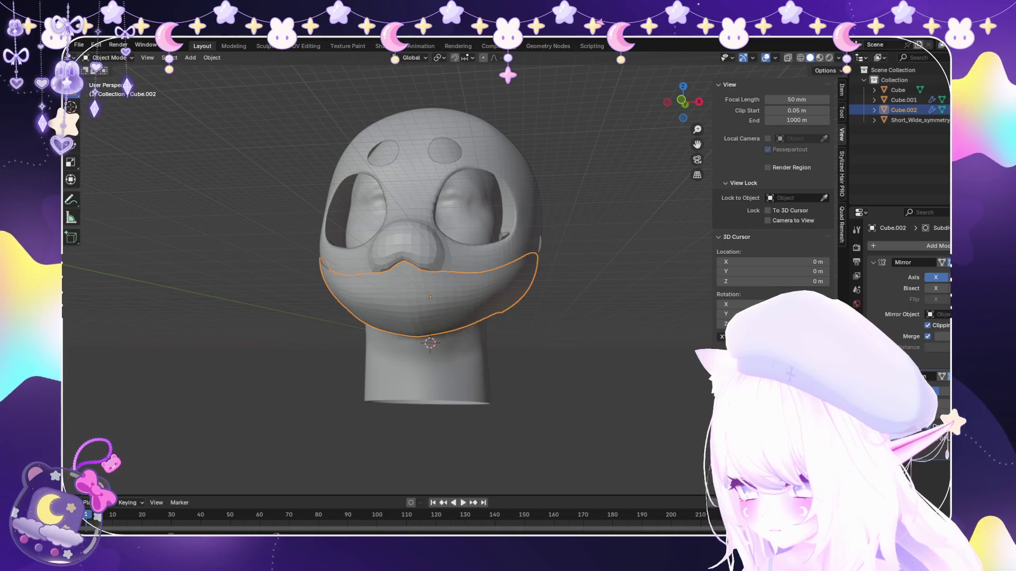
{"action": "scroll", "coordinate": [429, 278], "scroll_direction": "up", "scroll_amount": 2}
{"action": "middle_click_drag", "start_coordinate": [429, 278], "coordinate": [508, 278]}
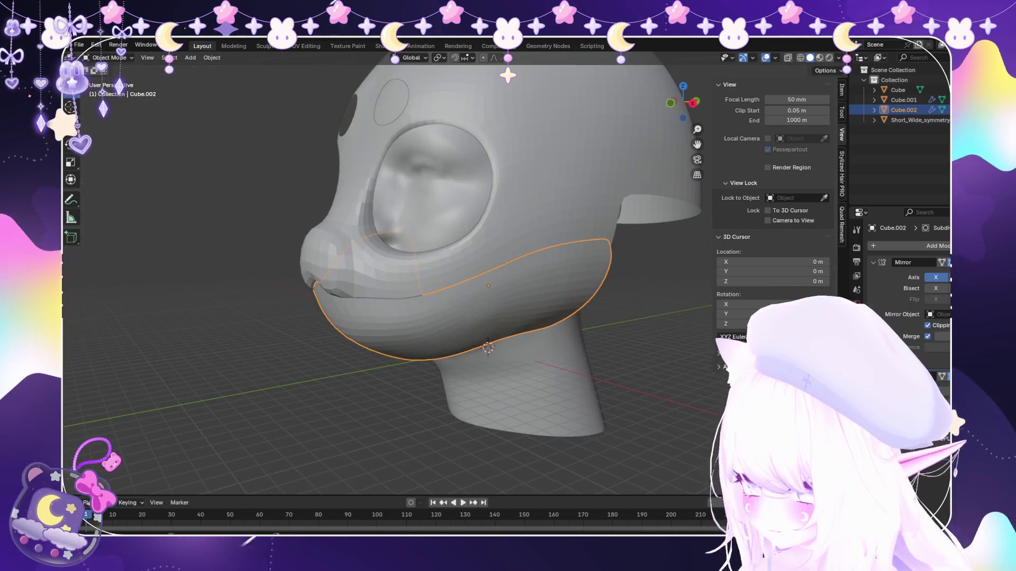
{"action": "key", "text": "g"}
{"action": "key", "text": "z"}
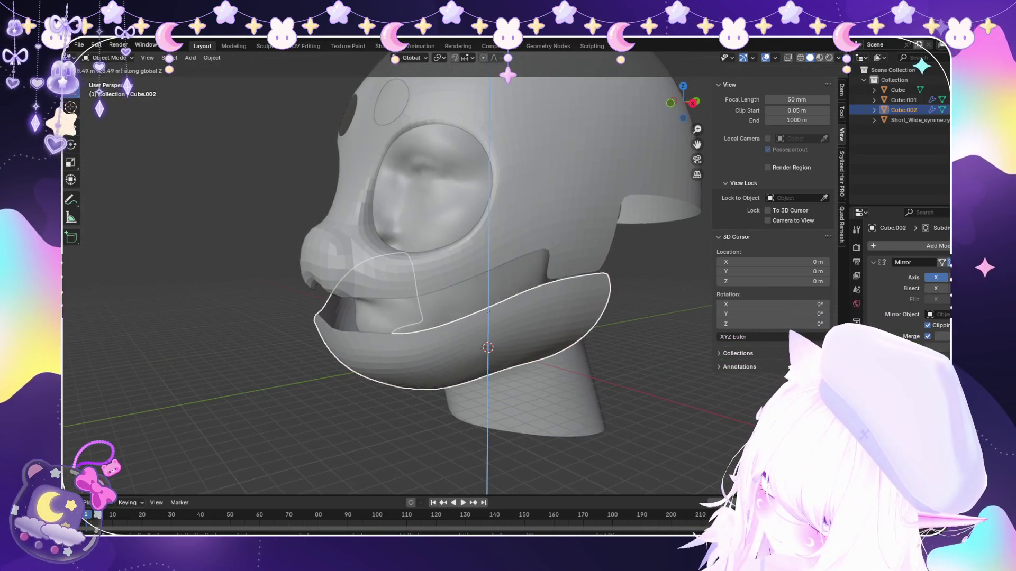
{"action": "key", "text": "Escape"}
{"action": "key", "text": "g"}
{"action": "key", "text": "shift+x"}
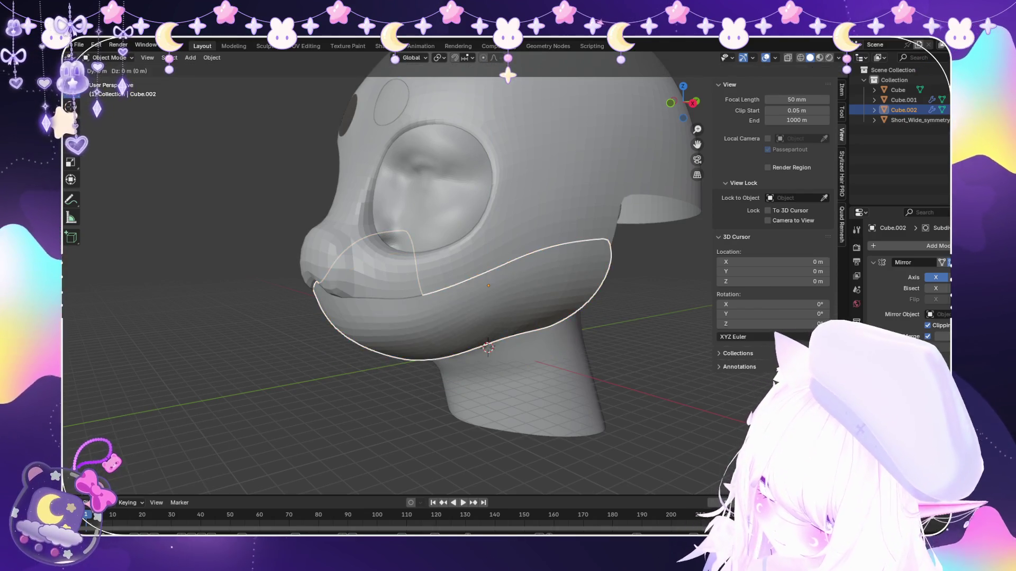
{"action": "key", "text": "Return"}
{"action": "key", "text": "alt+a"}
Edge-slide the helmet's horizontal rim loop to a new position along the surface.
{"action": "middle_click_drag", "start_coordinate": [428, 278], "coordinate": [508, 278]}
{"action": "scroll", "coordinate": [429, 277], "scroll_direction": "up", "scroll_amount": 2}
{"action": "middle_click_drag", "start_coordinate": [429, 278], "coordinate": [523, 278]}
{"action": "left_click", "coordinate": [79, 44]}
{"action": "key", "text": "Escape"}
{"action": "left_click", "coordinate": [493, 199]}
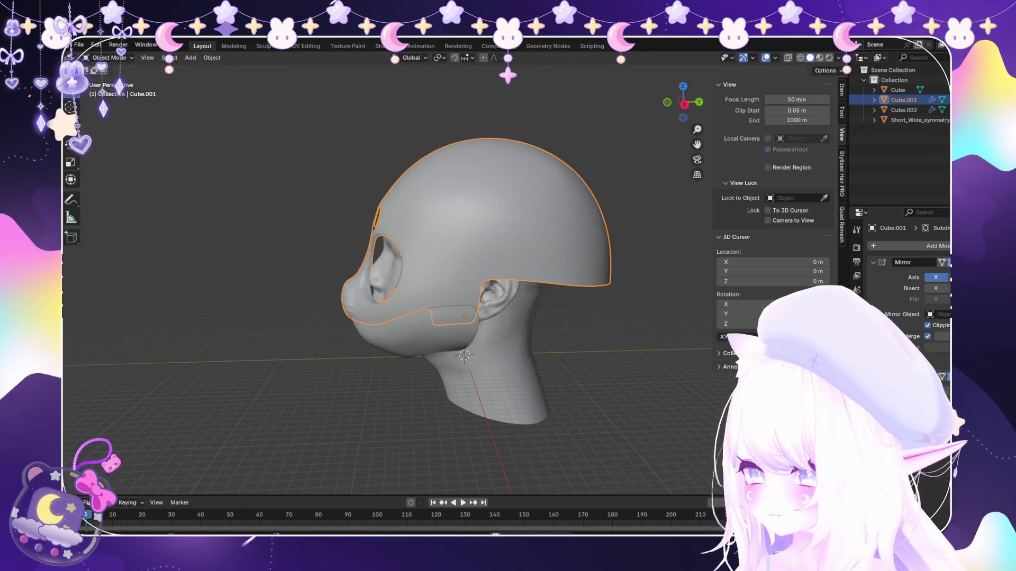
{"action": "key", "text": "Tab"}
{"action": "scroll", "coordinate": [453, 362], "scroll_direction": "up", "scroll_amount": 2}
{"action": "left_click", "coordinate": [582, 271], "text": "alt"}
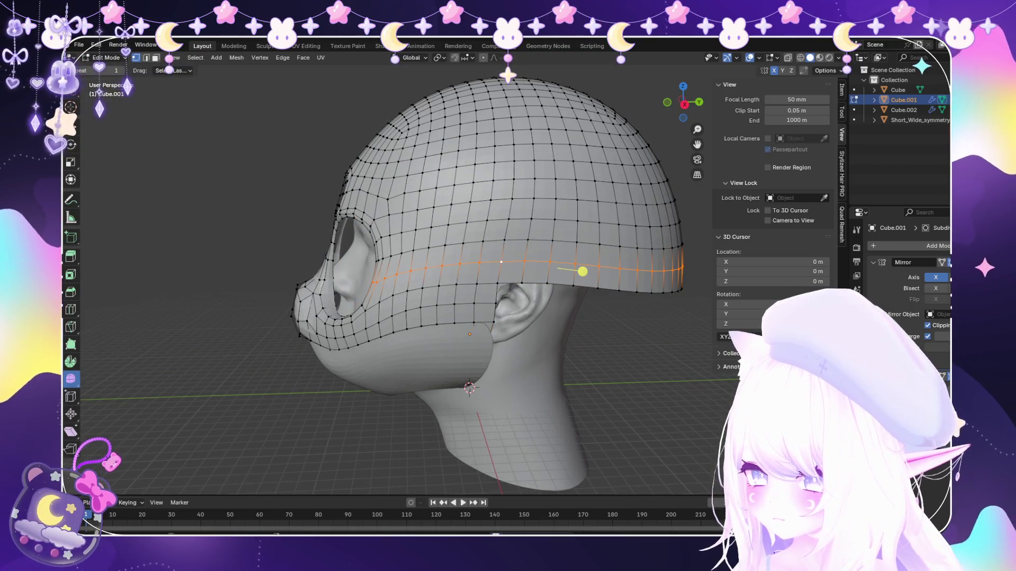
{"action": "scroll", "coordinate": [511, 294], "scroll_direction": "up", "scroll_amount": 2}
{"action": "scroll", "coordinate": [551, 302], "scroll_direction": "up", "scroll_amount": 2}
{"action": "key", "text": "g"}
{"action": "key", "text": "g"}
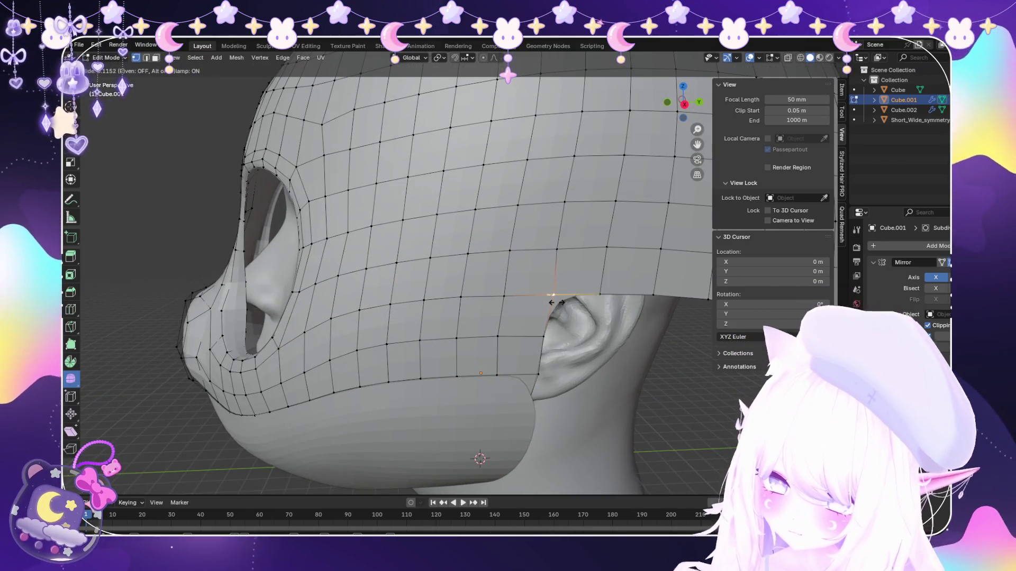
{"action": "left_click", "coordinate": [551, 301]}
Flatten the vertical loop across the helmet top straight along Y and shift it front-to-back.
{"action": "left_click", "coordinate": [551, 245], "text": "alt"}
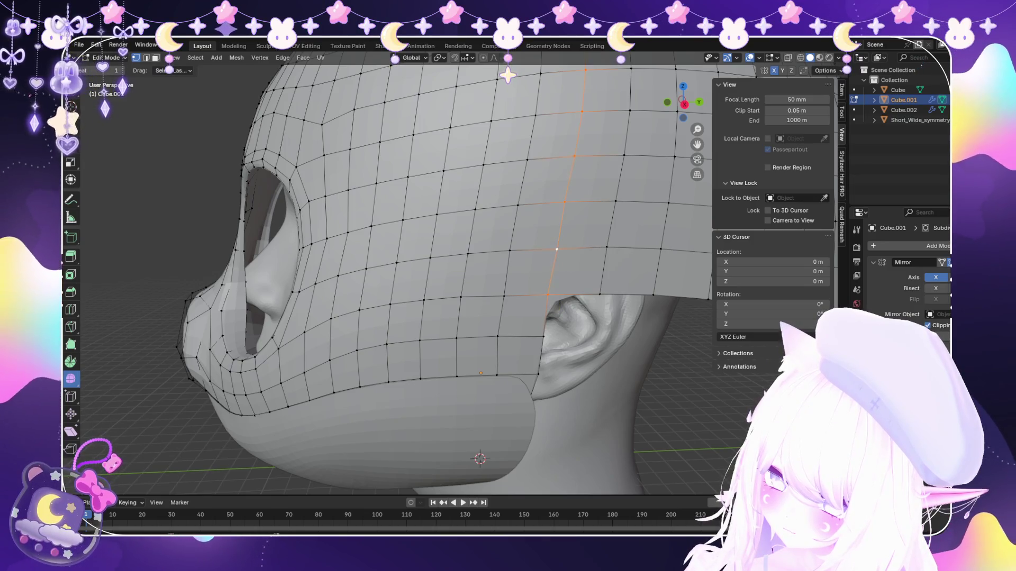
{"action": "scroll", "coordinate": [551, 245], "scroll_direction": "down", "scroll_amount": 3}
{"action": "key", "text": "Escape"}
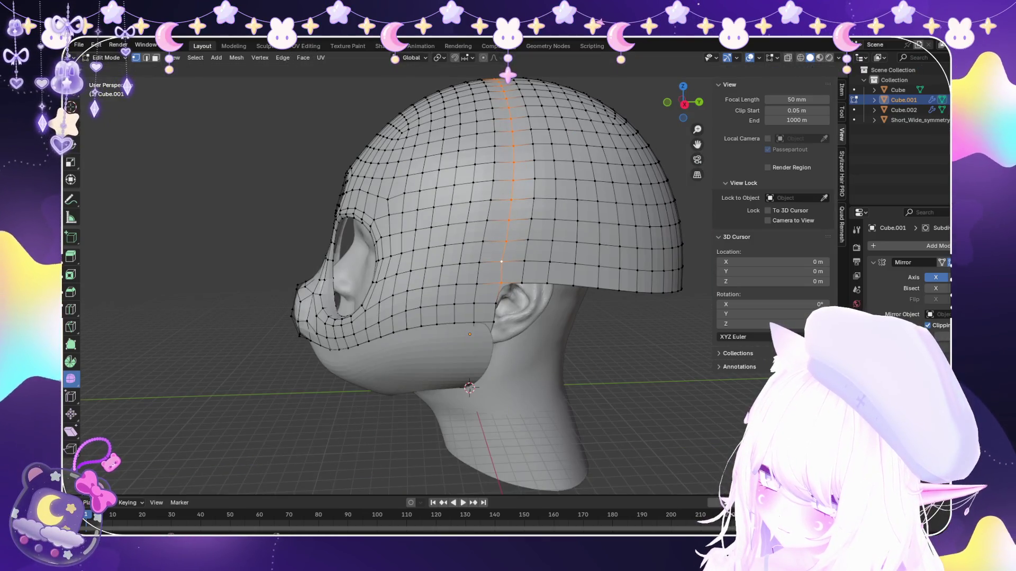
{"action": "key", "text": "s"}
{"action": "key", "text": "y"}
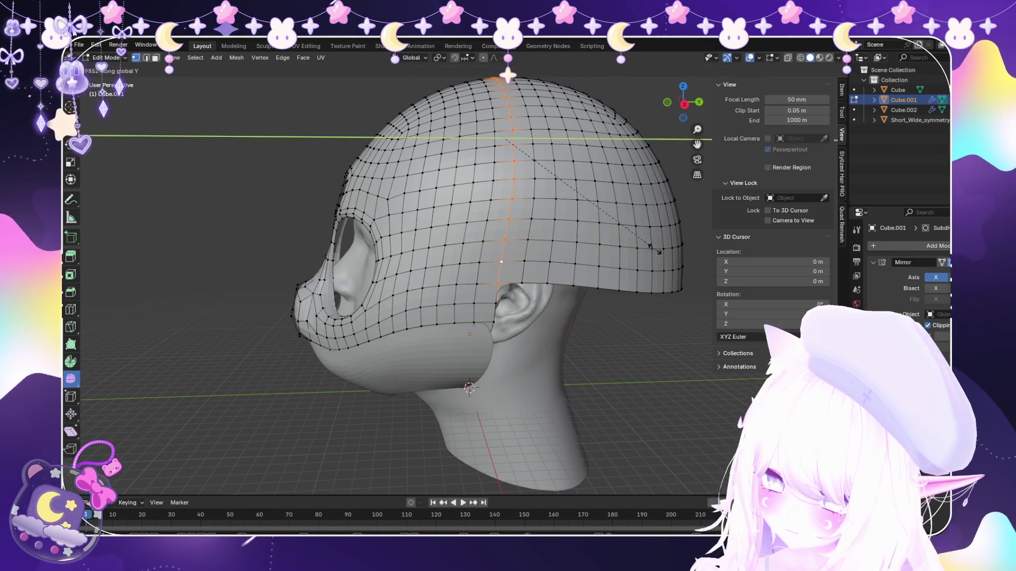
{"action": "left_click", "coordinate": [547, 228]}
{"action": "scroll", "coordinate": [548, 228], "scroll_direction": "up", "scroll_amount": 2}
{"action": "key", "text": "s"}
{"action": "key", "text": "y"}
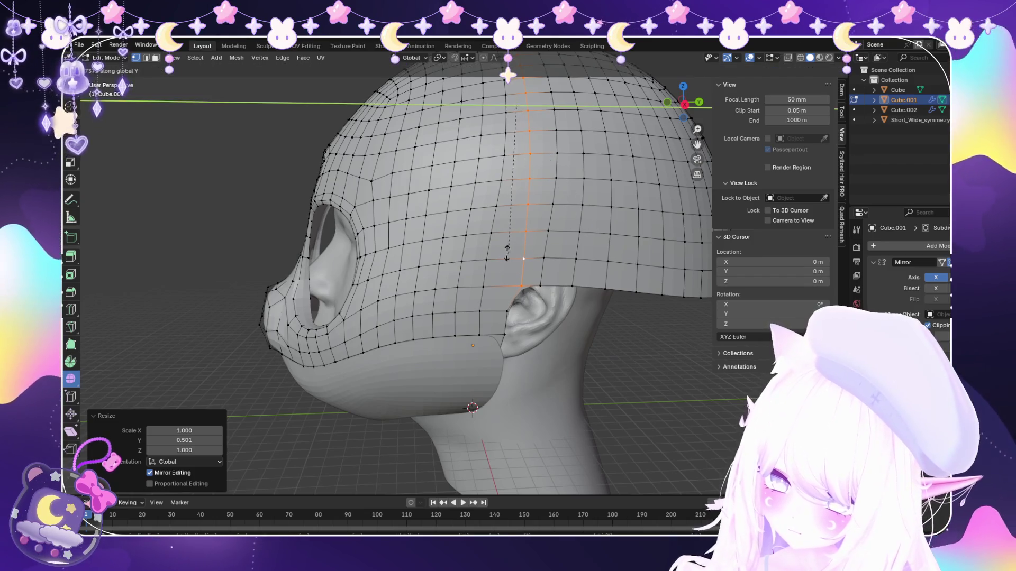
{"action": "key", "text": "Escape"}
{"action": "key", "text": "ctrl+z"}
{"action": "key", "text": "g"}
{"action": "key", "text": "y"}
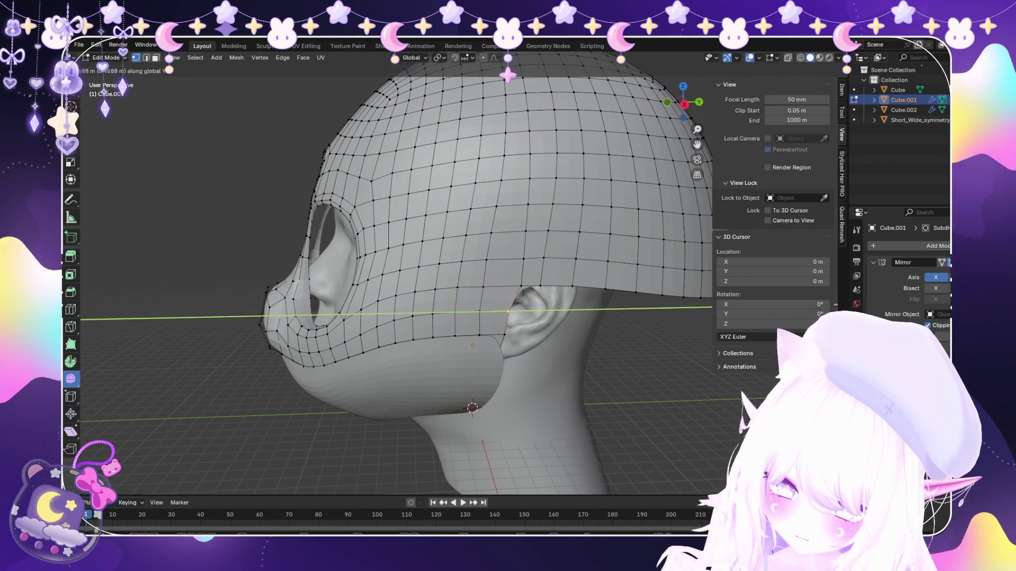
{"action": "key", "text": "Return"}
{"action": "scroll", "coordinate": [484, 277], "scroll_direction": "down", "scroll_amount": 1}
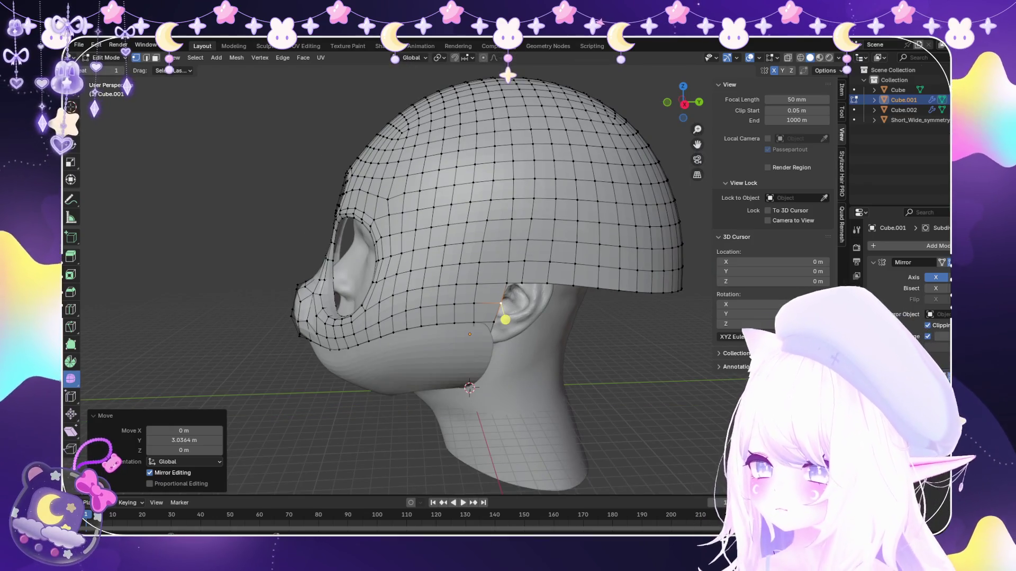
Separate the linked back half of the cap into its own back panel object.
{"action": "left_click", "coordinate": [510, 239], "text": "alt"}
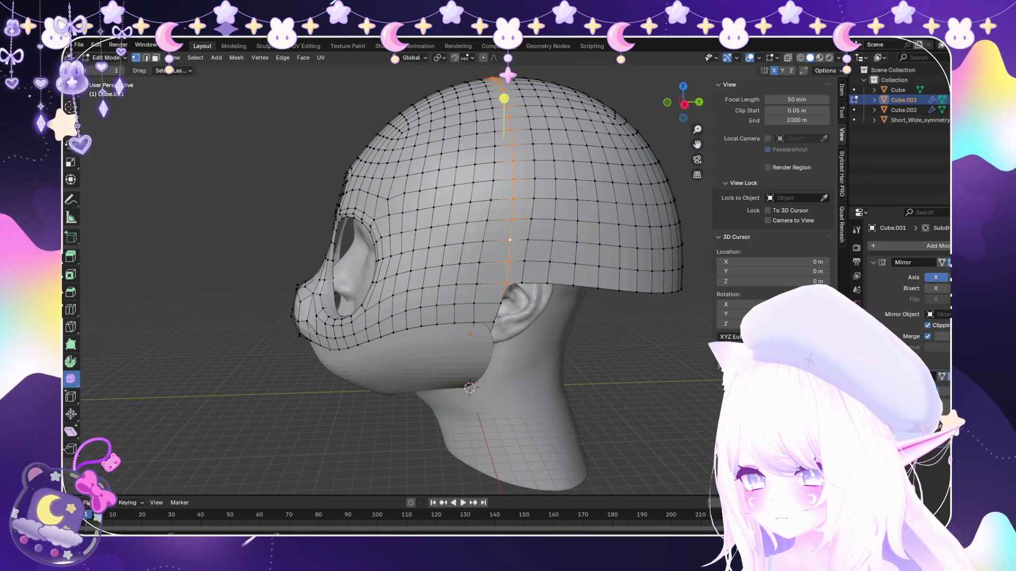
{"action": "key", "text": "alt+a"}
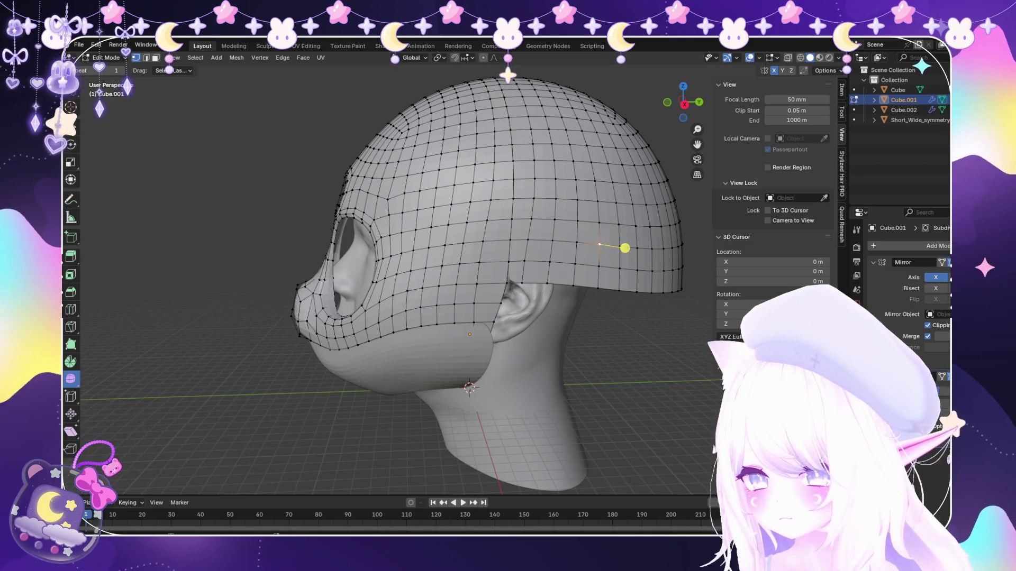
{"action": "key", "text": "l"}
{"action": "key", "text": "p"}
{"action": "left_click", "coordinate": [599, 245]}
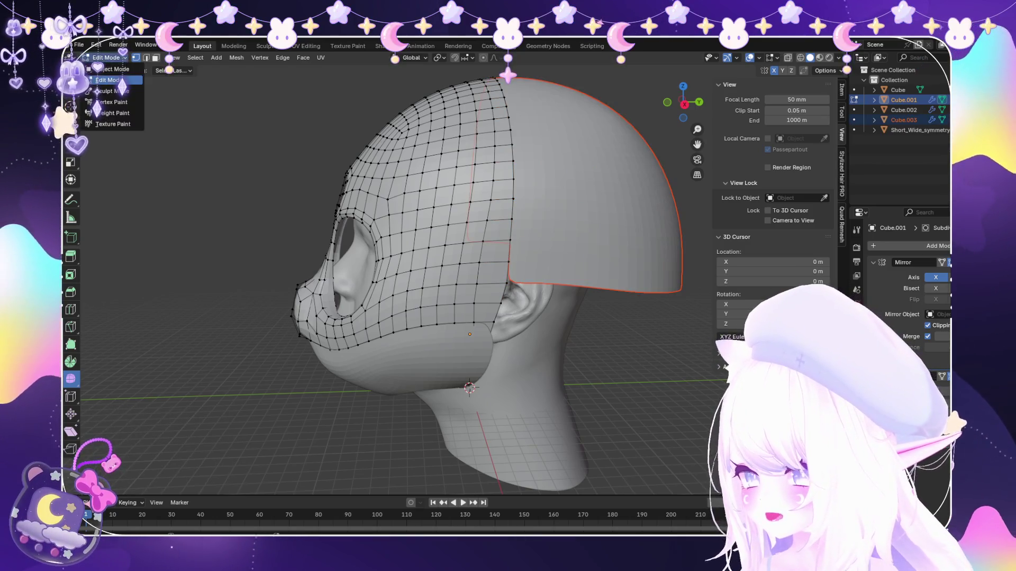
{"action": "key", "text": "Tab"}
{"action": "scroll", "coordinate": [508, 286], "scroll_direction": "down", "scroll_amount": 2}
{"action": "left_click", "coordinate": [556, 230]}
{"action": "middle_click_drag", "start_coordinate": [556, 230], "coordinate": [603, 238]}
{"action": "middle_click_drag", "start_coordinate": [508, 286], "coordinate": [381, 294]}
{"action": "key", "text": "alt+a"}
{"action": "scroll", "coordinate": [421, 302], "scroll_direction": "up", "scroll_amount": 2}
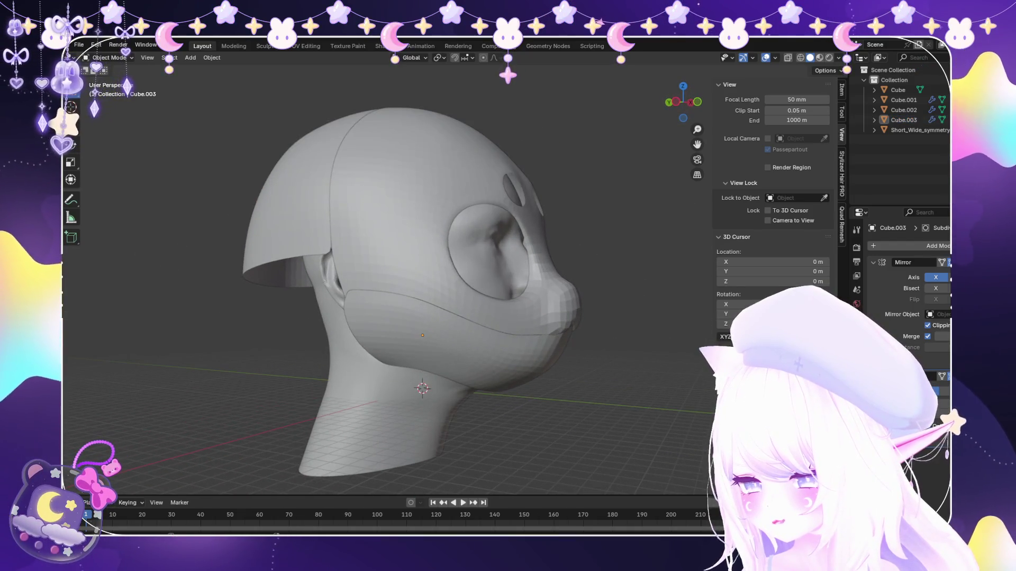
{"action": "left_click", "coordinate": [318, 183]}
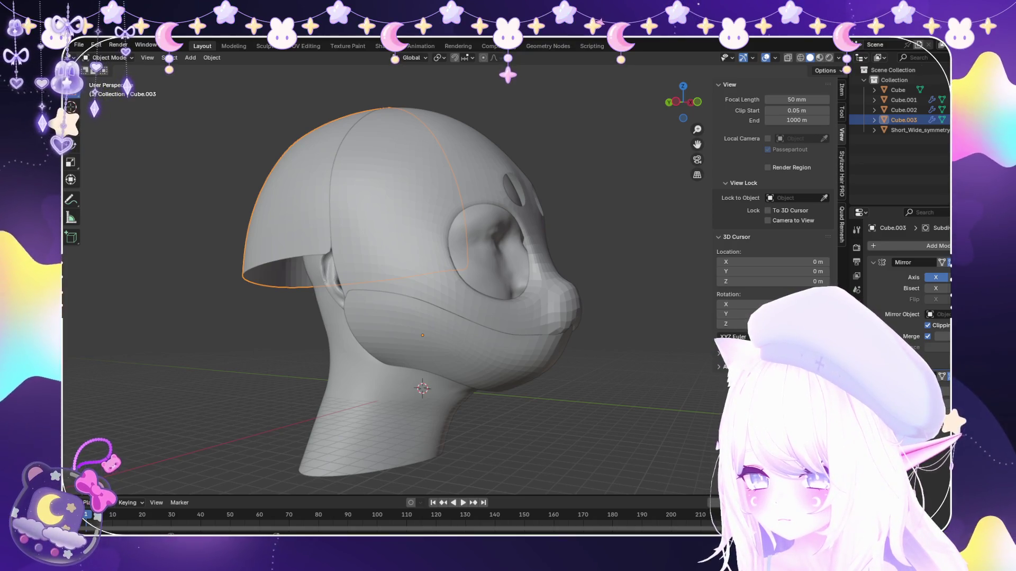
{"action": "middle_click_drag", "start_coordinate": [389, 278], "coordinate": [476, 270]}
{"action": "left_click", "coordinate": [396, 333], "text": "shift"}
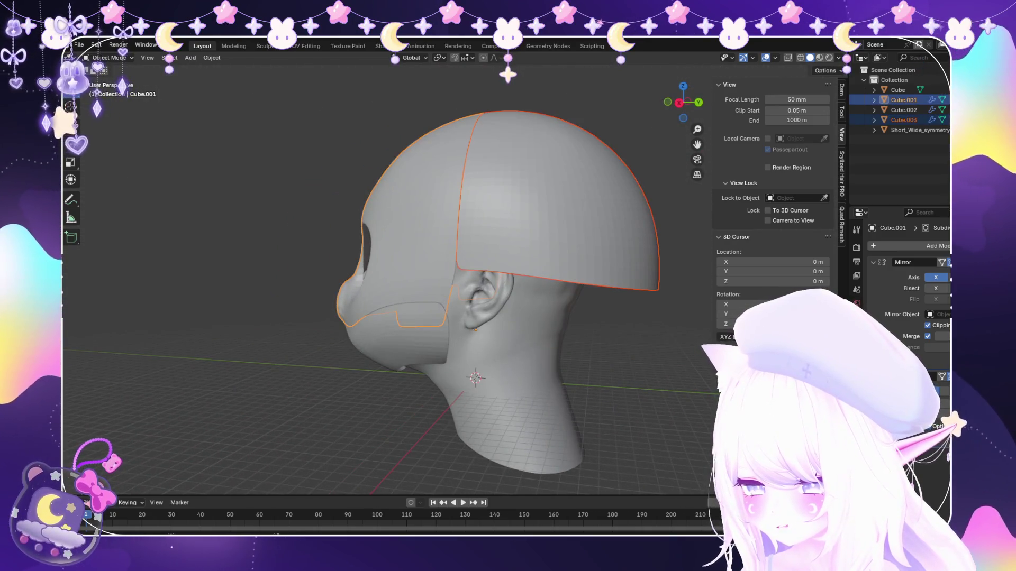
Add a loop cut around the helmet and rip it open along the vertical loop above the ear.
{"action": "key", "text": "Tab"}
{"action": "left_click", "coordinate": [454, 117], "text": "alt"}
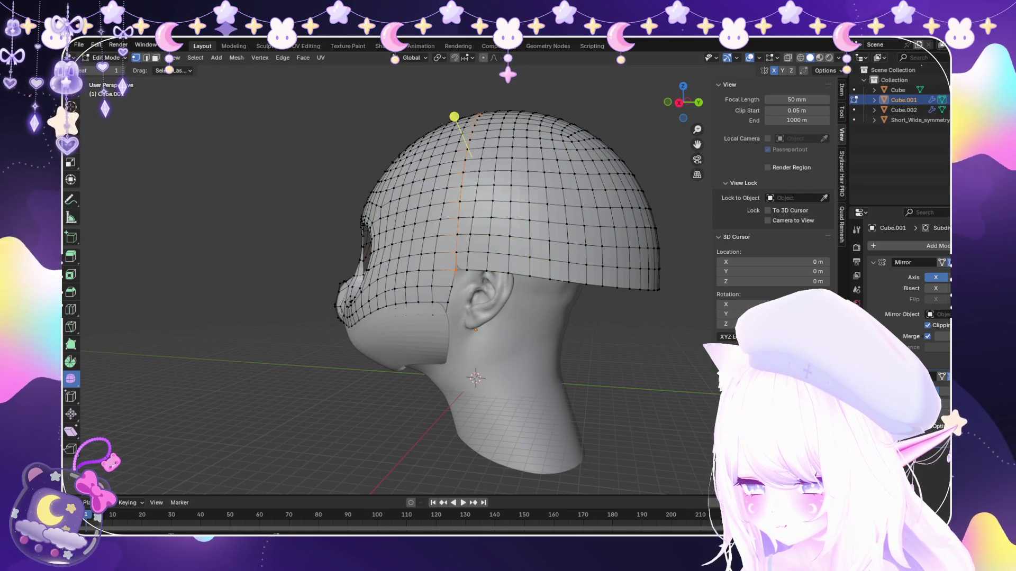
{"action": "scroll", "coordinate": [389, 278], "scroll_direction": "up", "scroll_amount": 1}
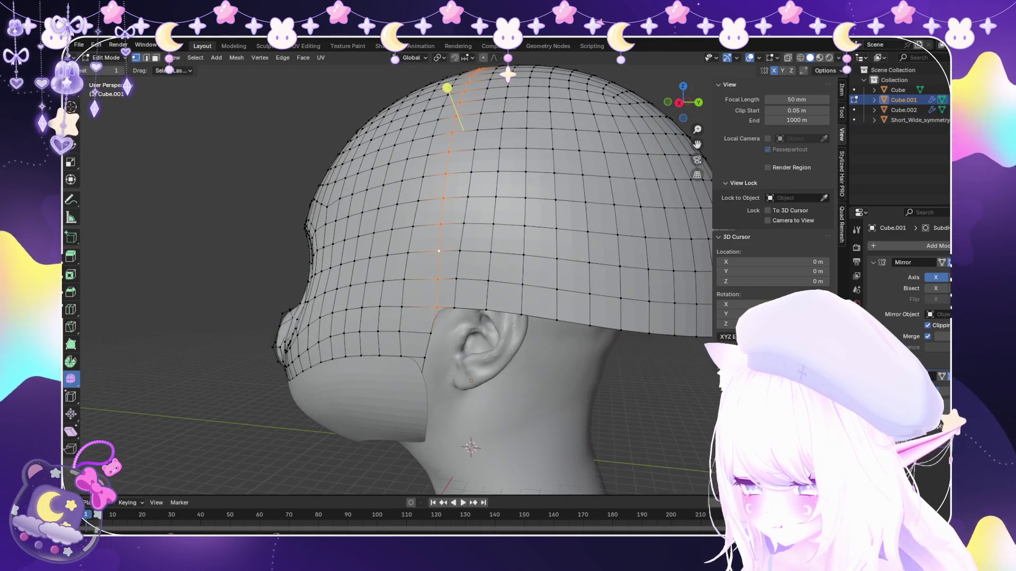
{"action": "scroll", "coordinate": [389, 278], "scroll_direction": "up", "scroll_amount": 1}
{"action": "key", "text": "ctrl+r"}
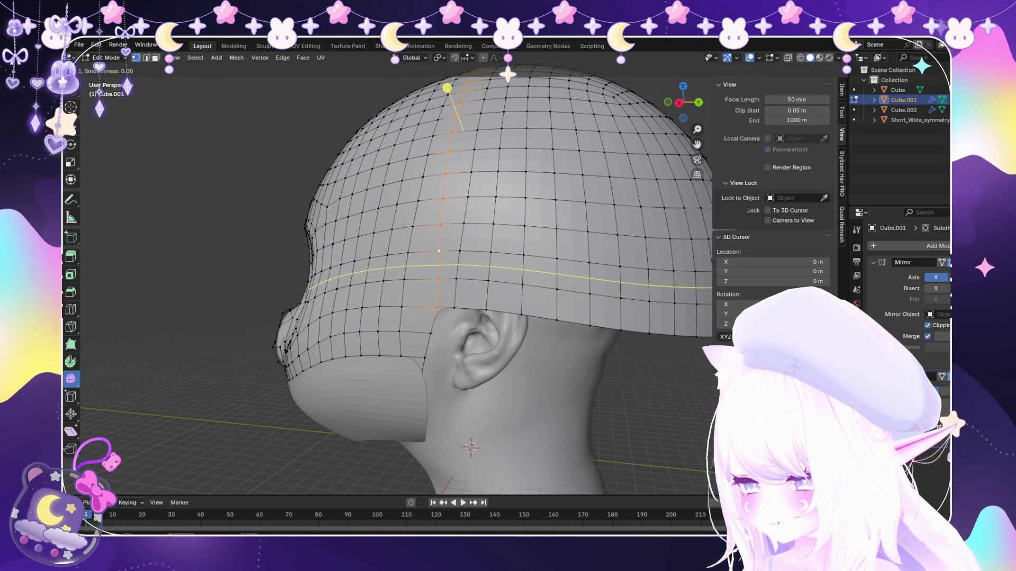
{"action": "left_click", "coordinate": [438, 252]}
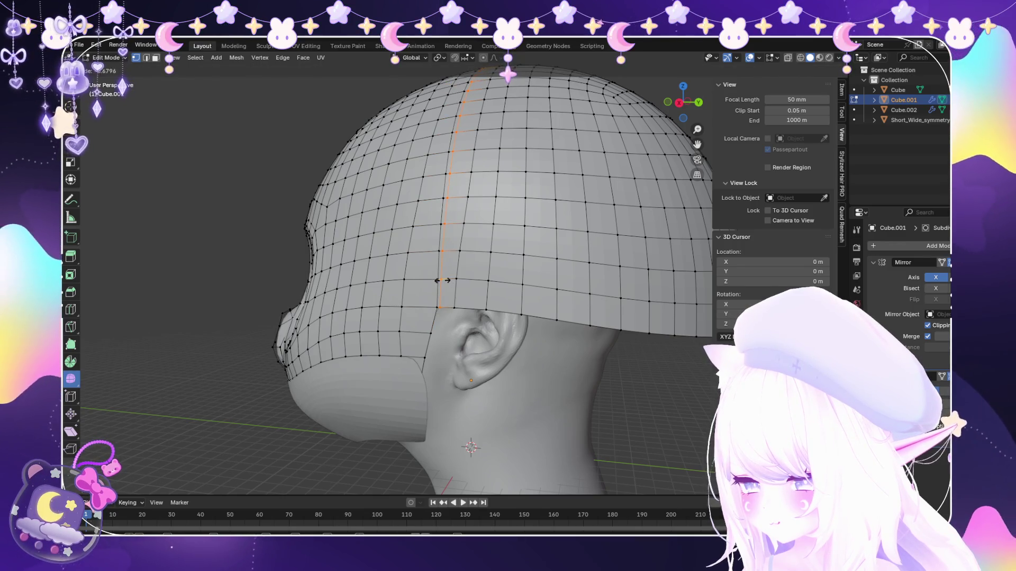
{"action": "left_click", "coordinate": [438, 251]}
{"action": "key", "text": "alt+a"}
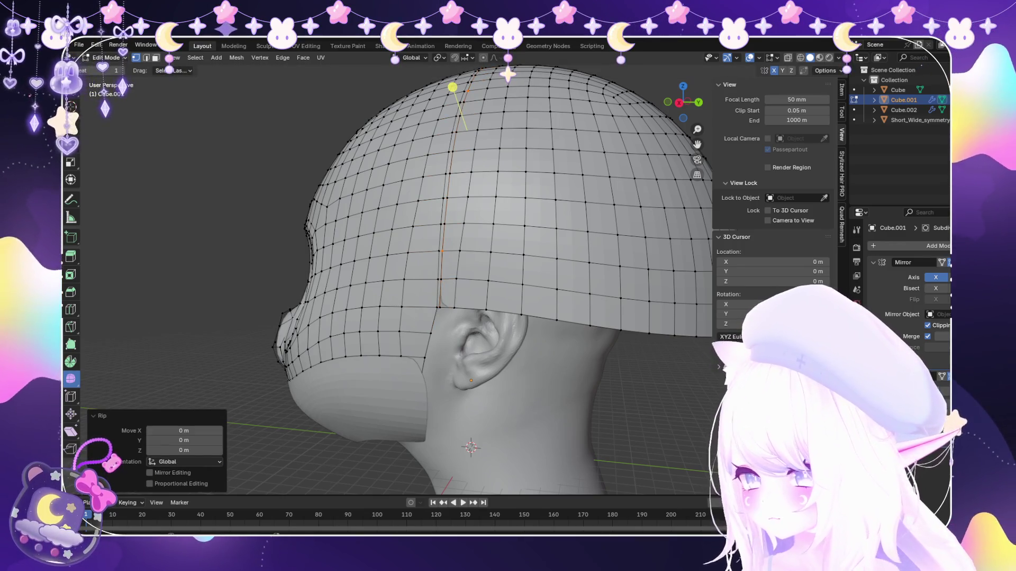
{"action": "key", "text": "Tab"}
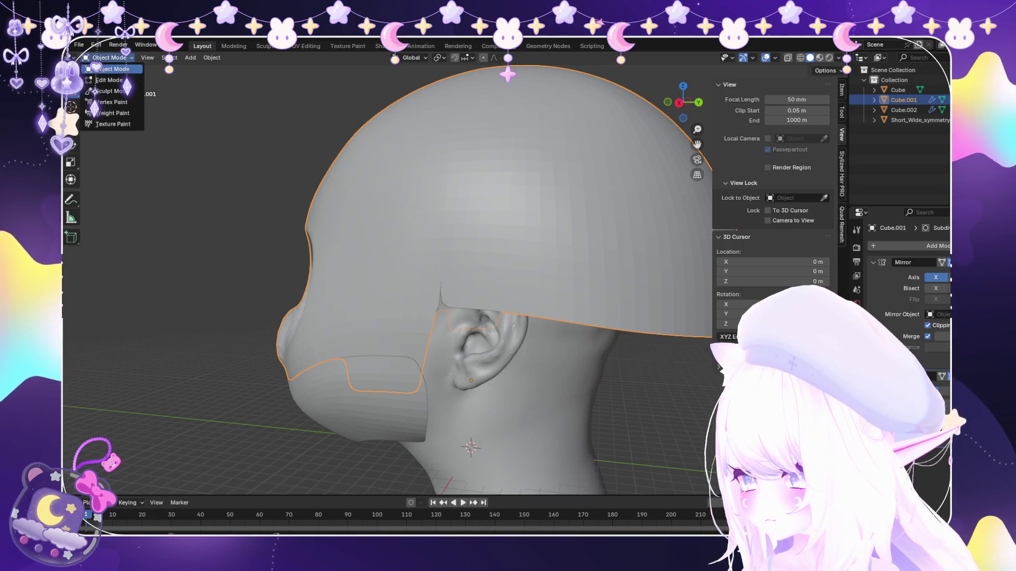
Separate the linked back half of the cap as its own panel object.
{"action": "key", "text": "Tab"}
{"action": "key", "text": "l"}
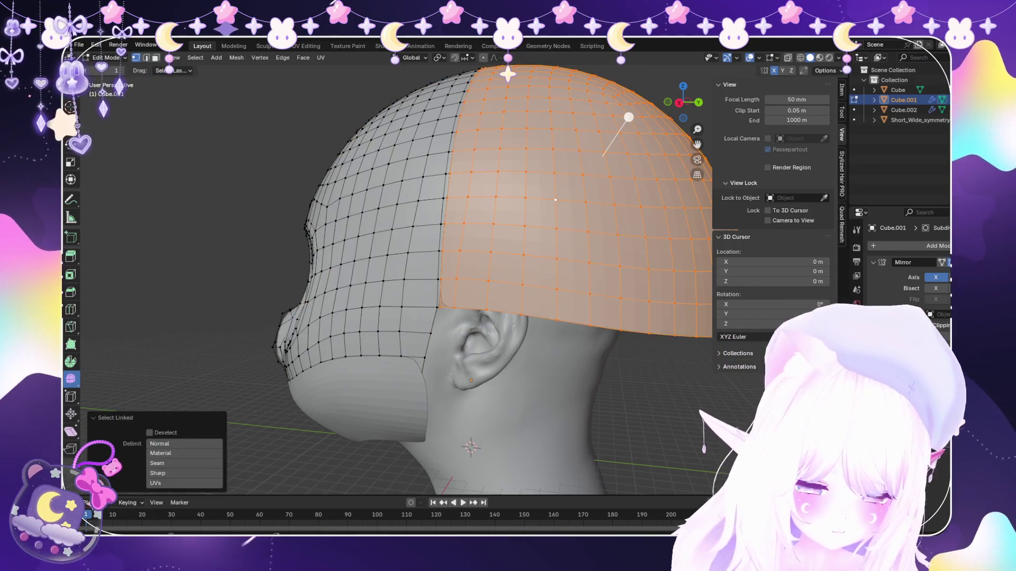
{"action": "key", "text": "p"}
{"action": "left_click", "coordinate": [547, 190]}
{"action": "scroll", "coordinate": [397, 278], "scroll_direction": "down", "scroll_amount": 4}
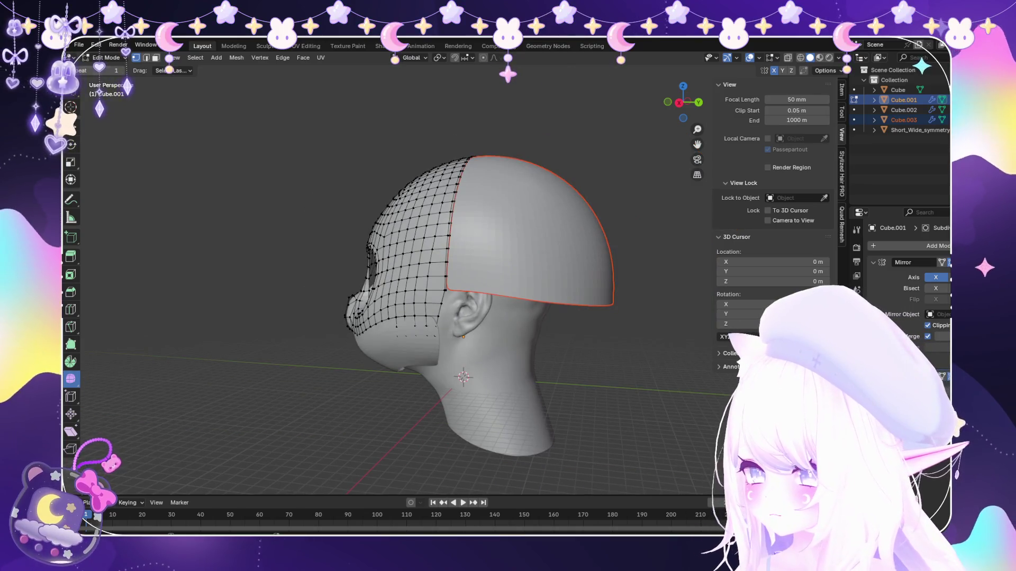
{"action": "left_click", "coordinate": [108, 57]}
{"action": "scroll", "coordinate": [398, 278], "scroll_direction": "up", "scroll_amount": 2}
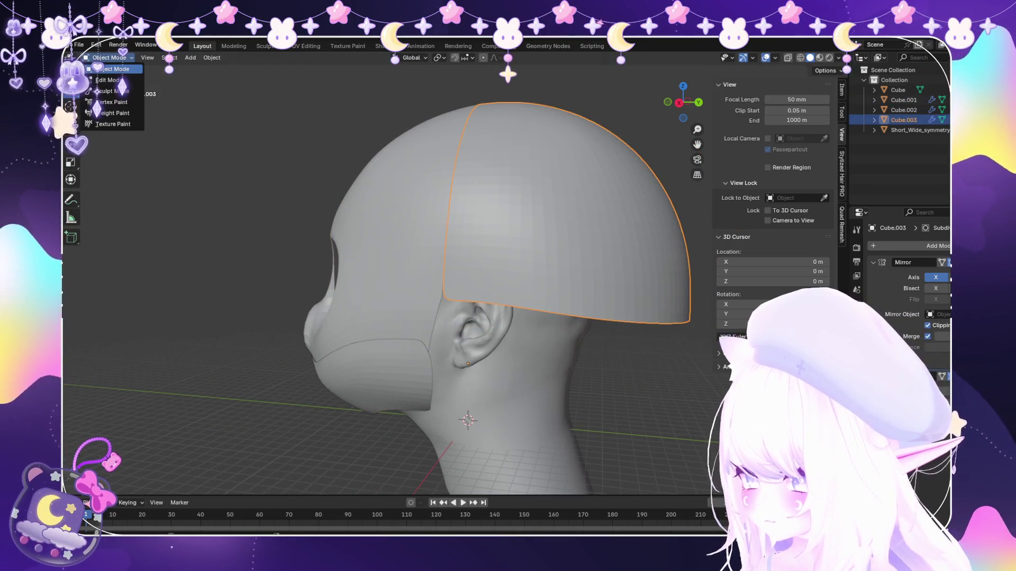
{"action": "left_click", "coordinate": [109, 80]}
{"action": "scroll", "coordinate": [397, 278], "scroll_direction": "up", "scroll_amount": 3}
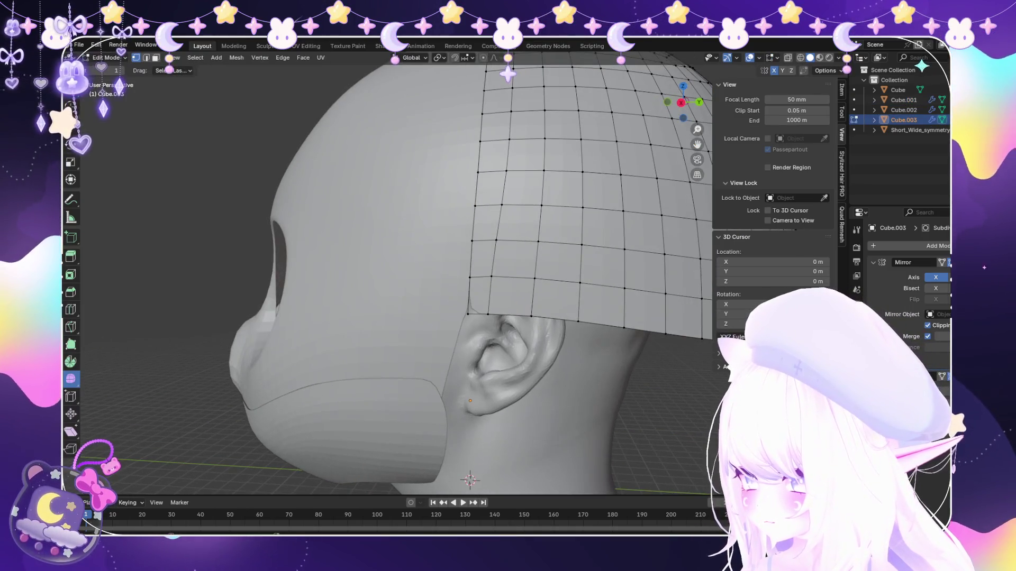
Reshape the panel's lower front corner above the ear with edge and vertex slides.
{"action": "left_click", "coordinate": [463, 314]}
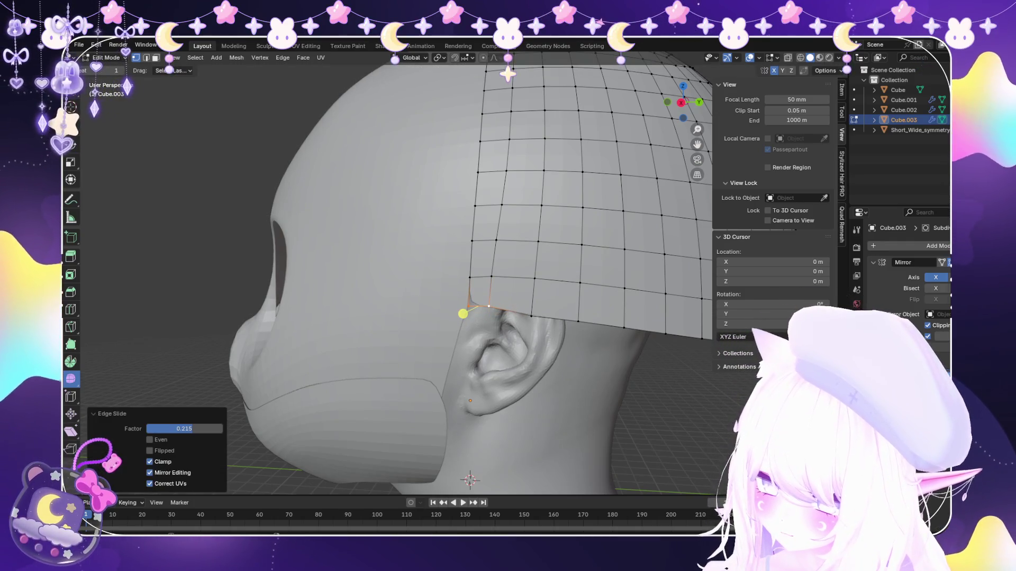
{"action": "key", "text": "g"}
{"action": "key", "text": "g"}
{"action": "key", "text": "g"}
{"action": "key", "text": "g"}
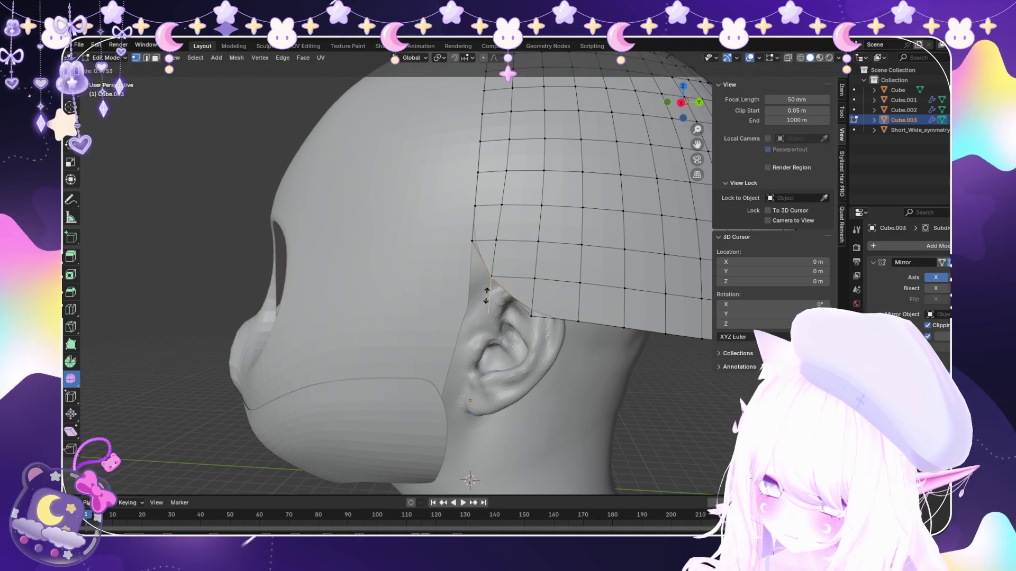
{"action": "left_click", "coordinate": [481, 297]}
{"action": "key", "text": "g"}
{"action": "key", "text": "g"}
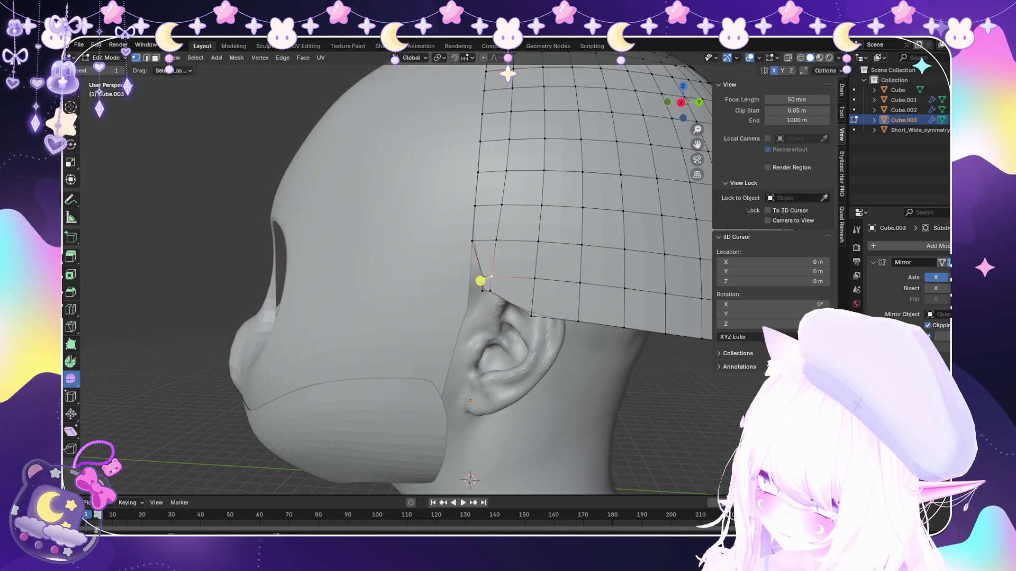
{"action": "left_click", "coordinate": [508, 278]}
{"action": "key", "text": "g"}
{"action": "key", "text": "g"}
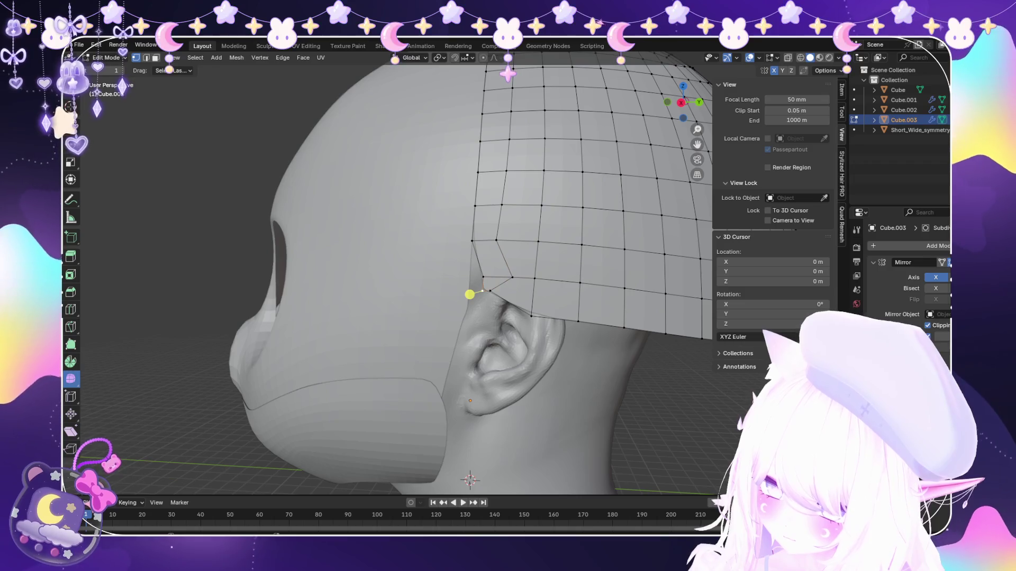
{"action": "left_click", "coordinate": [500, 309]}
{"action": "key", "text": "g"}
{"action": "key", "text": "g"}
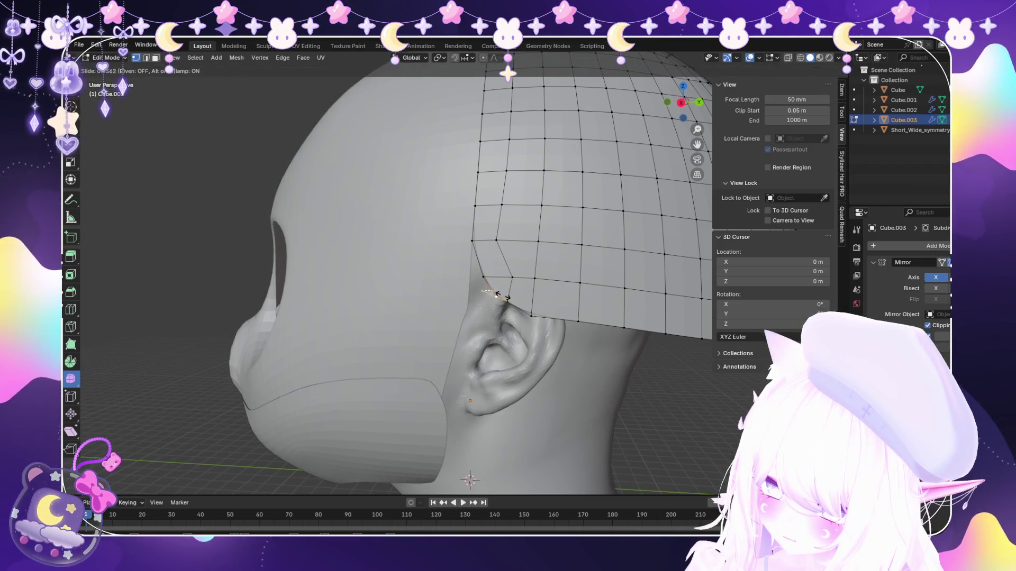
{"action": "left_click", "coordinate": [488, 300]}
{"action": "scroll", "coordinate": [464, 290], "scroll_direction": "down", "scroll_amount": 3}
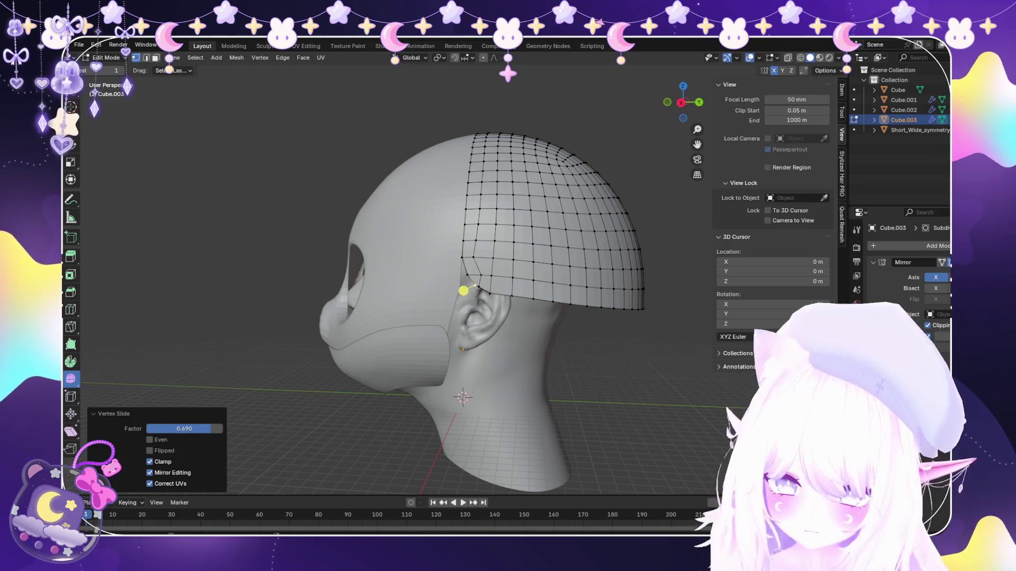
Slide the remaining corner vertices and nudge the panel edge vertically with soft falloff.
{"action": "key", "text": "g"}
{"action": "key", "text": "g"}
{"action": "scroll", "coordinate": [508, 298], "scroll_direction": "down", "scroll_amount": 2}
{"action": "mouse_move", "coordinate": [495, 293]}
{"action": "middle_mouse_down"}
{"action": "mouse_move", "coordinate": [451, 294]}
{"action": "mouse_move", "coordinate": [525, 288]}
{"action": "middle_mouse_up"}
{"action": "key", "text": "g"}
{"action": "key", "text": "g"}
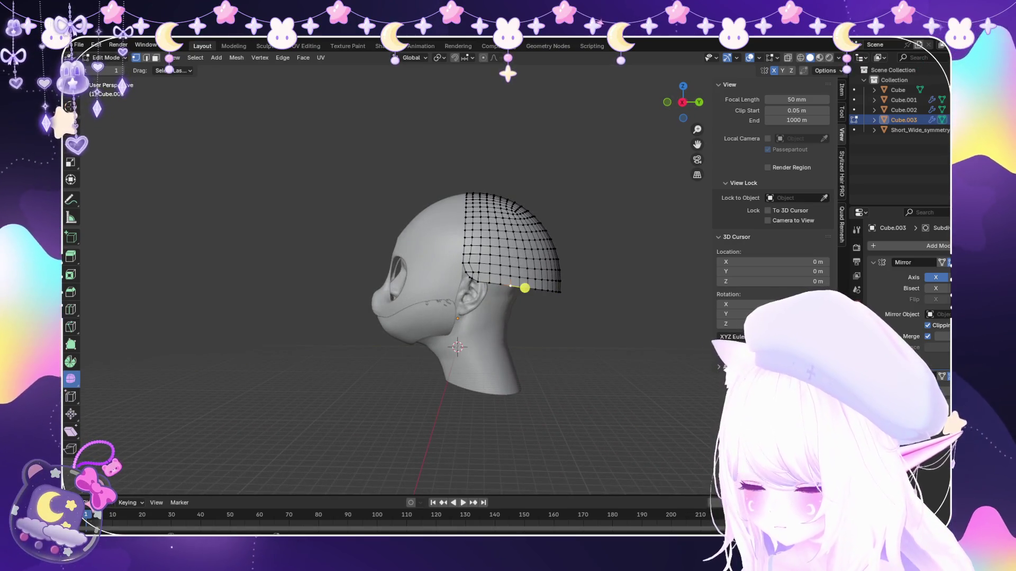
{"action": "left_click", "coordinate": [526, 315]}
{"action": "key", "text": "g"}
{"action": "key", "text": "g"}
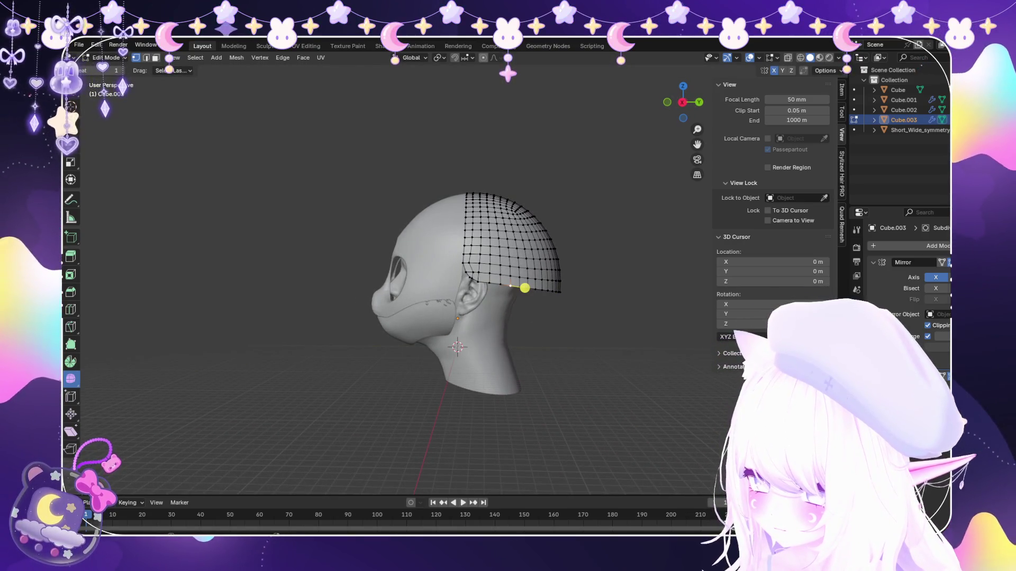
{"action": "key", "text": "g"}
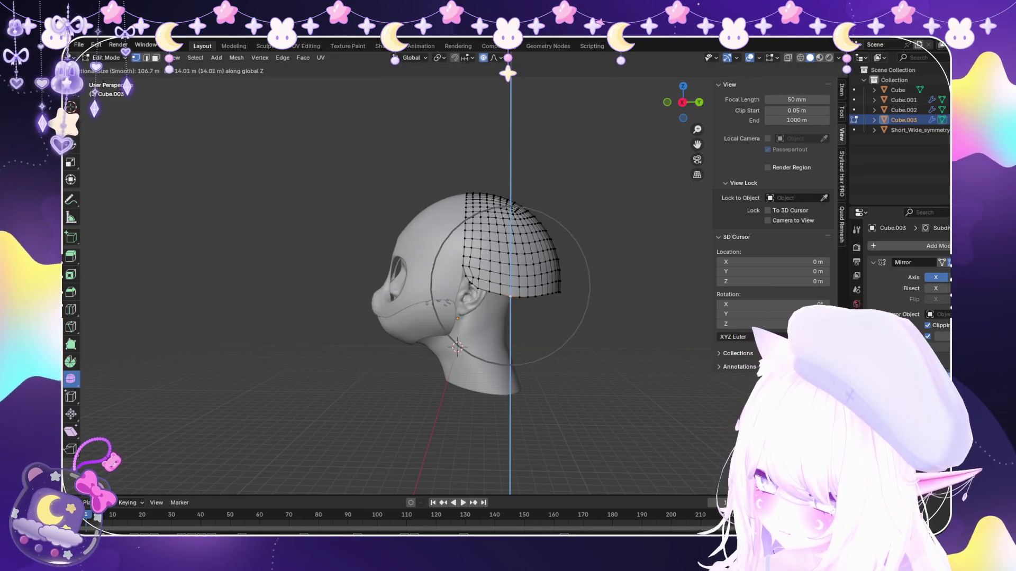
{"action": "left_click", "coordinate": [523, 295]}
{"action": "scroll", "coordinate": [524, 294], "scroll_direction": "up", "scroll_amount": 3}
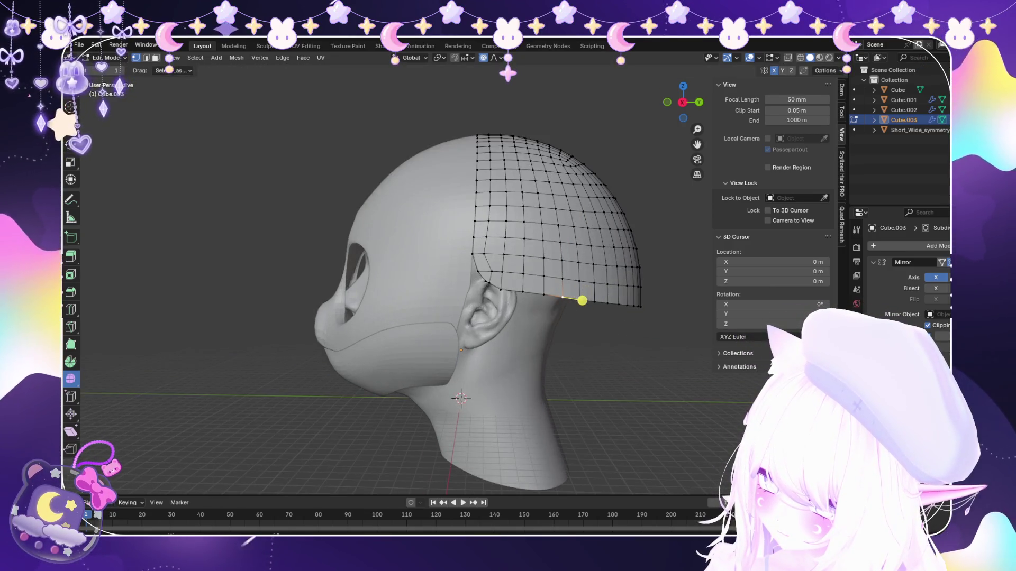
{"action": "key", "text": "Tab"}
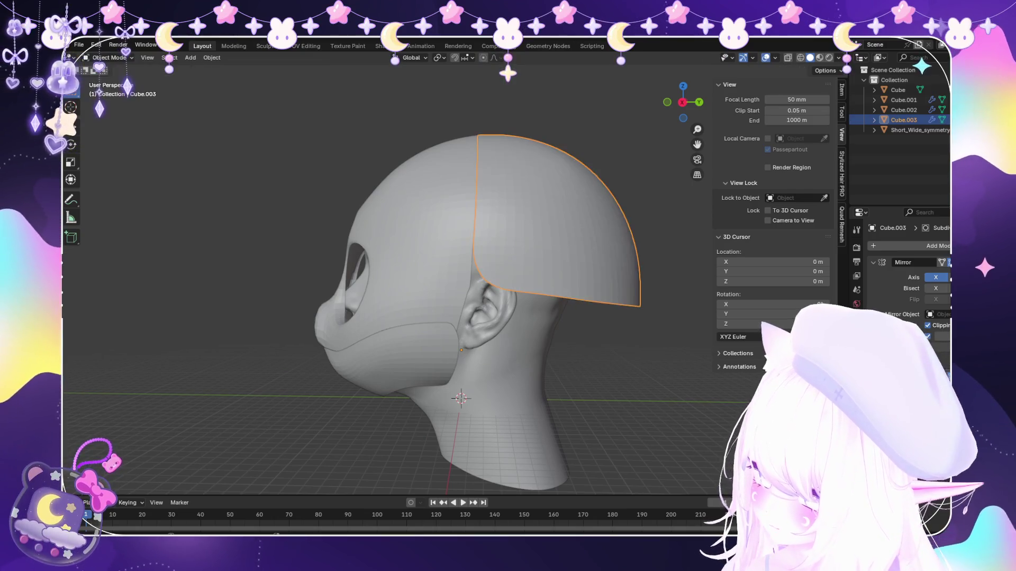
Lower the back panel's lower rear edge along Z with proportional falloff.
{"action": "key", "text": "alt+a"}
{"action": "mouse_move", "coordinate": [485, 287]}
{"action": "middle_mouse_down"}
{"action": "mouse_move", "coordinate": [556, 302]}
{"action": "mouse_move", "coordinate": [444, 302]}
{"action": "middle_mouse_up"}
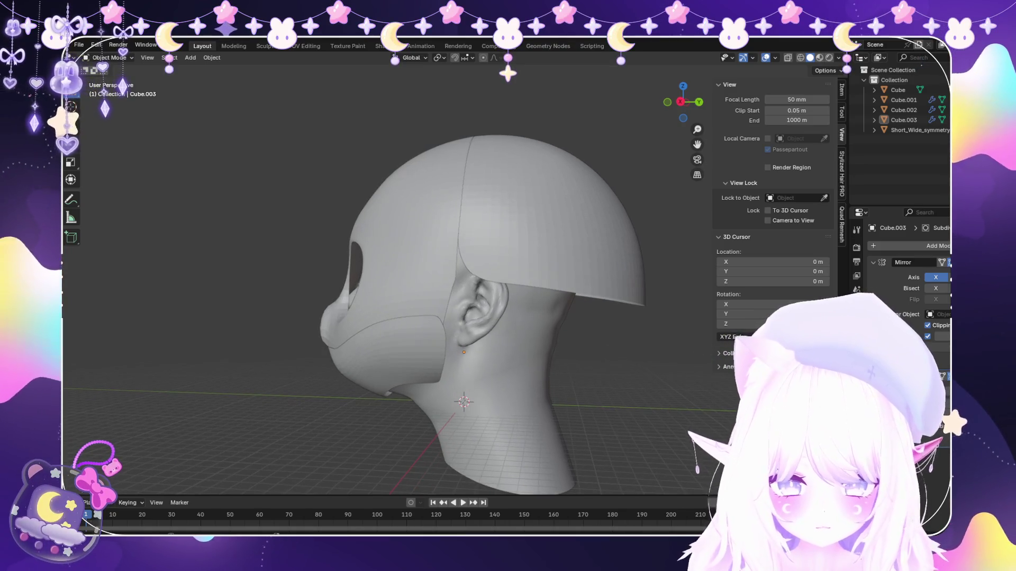
{"action": "left_click", "coordinate": [556, 223]}
{"action": "scroll", "coordinate": [507, 286], "scroll_direction": "down", "scroll_amount": 3}
{"action": "middle_click_drag", "start_coordinate": [460, 293], "coordinate": [591, 287]}
{"action": "scroll", "coordinate": [476, 294], "scroll_direction": "up", "scroll_amount": 2}
{"action": "left_click", "coordinate": [110, 57]}
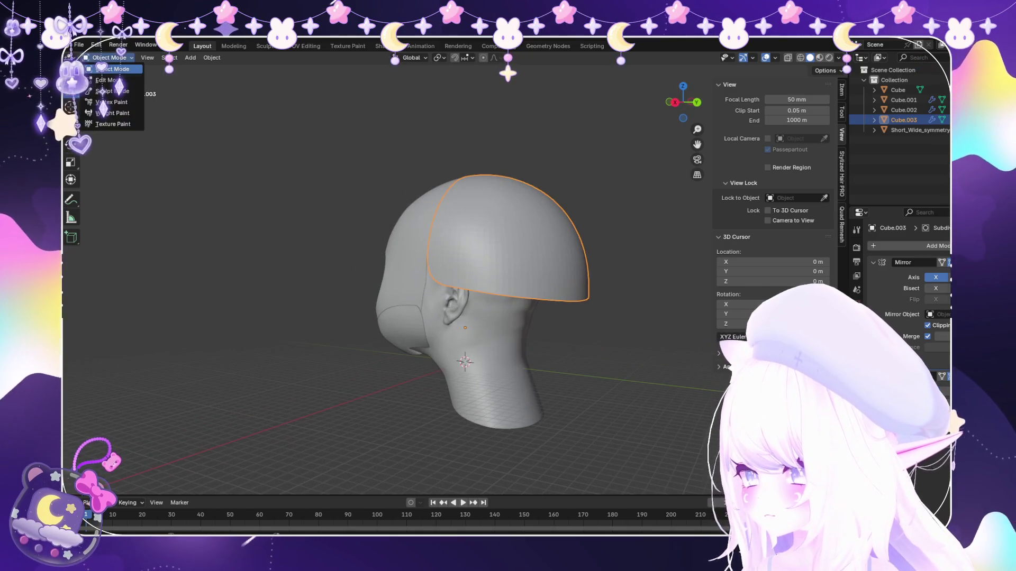
{"action": "left_click", "coordinate": [112, 79]}
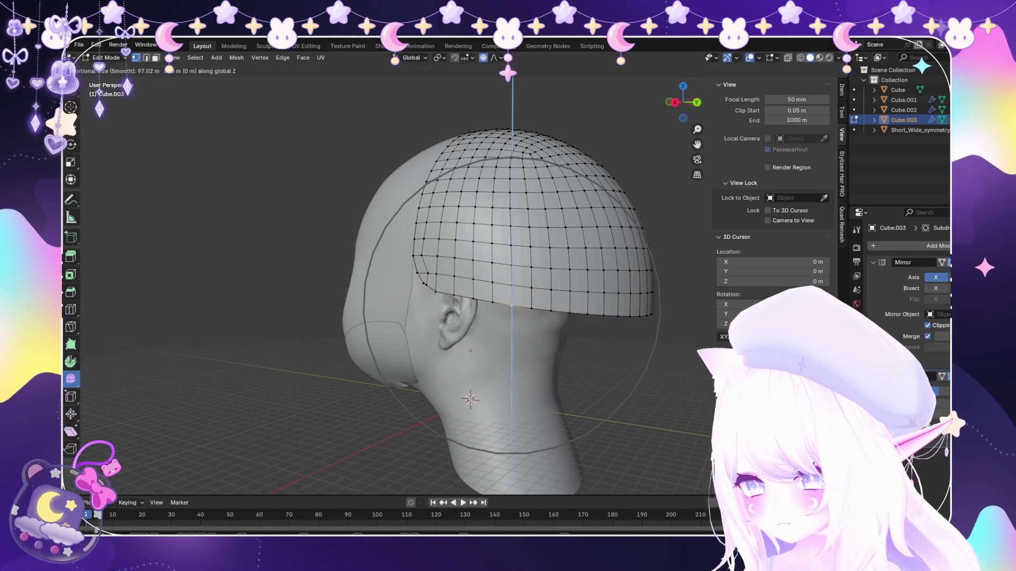
{"action": "key", "text": "g"}
{"action": "key", "text": "z"}
{"action": "left_click", "coordinate": [508, 362]}
Raise the panel's lower edge along Z with falloff and review it from around the head.
{"action": "mouse_move", "coordinate": [508, 361]}
{"action": "middle_mouse_down"}
{"action": "mouse_move", "coordinate": [382, 163]}
{"action": "mouse_move", "coordinate": [630, 284]}
{"action": "mouse_move", "coordinate": [644, 345]}
{"action": "mouse_move", "coordinate": [614, 335]}
{"action": "middle_mouse_up"}
{"action": "key", "text": "g"}
{"action": "key", "text": "z"}
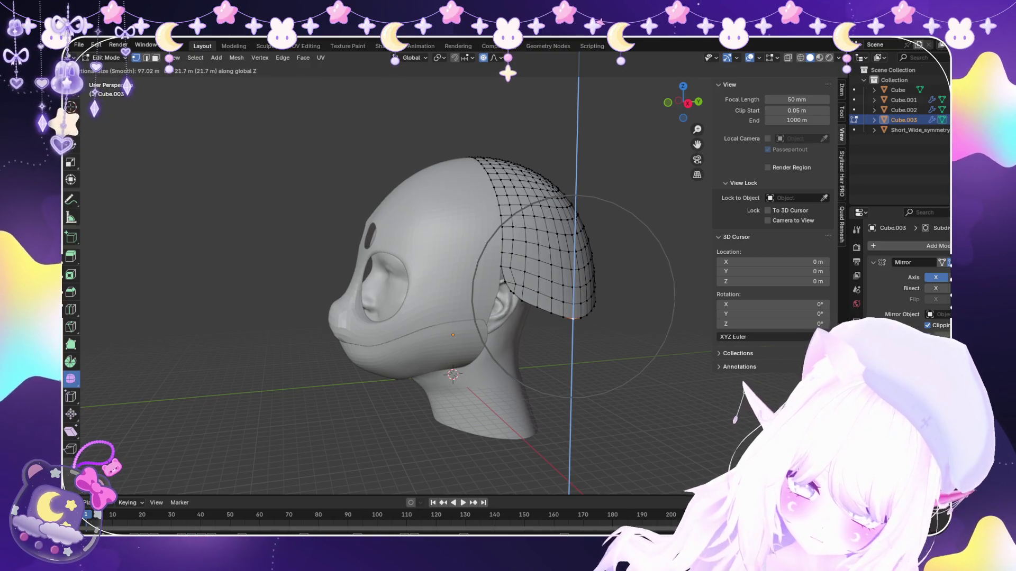
{"action": "left_click", "coordinate": [603, 321]}
{"action": "mouse_move", "coordinate": [608, 325]}
{"action": "middle_mouse_down"}
{"action": "mouse_move", "coordinate": [408, 227]}
{"action": "mouse_move", "coordinate": [397, 267]}
{"action": "mouse_move", "coordinate": [541, 356]}
{"action": "mouse_move", "coordinate": [605, 321]}
{"action": "middle_mouse_up"}
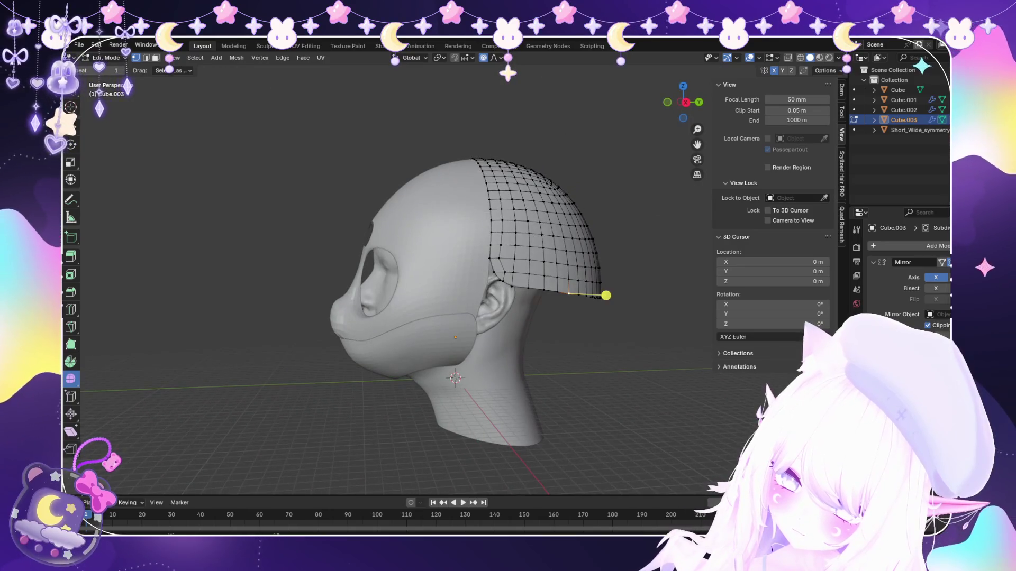
{"action": "scroll", "coordinate": [606, 320], "scroll_direction": "up", "scroll_amount": 1}
{"action": "scroll", "coordinate": [672, 307], "scroll_direction": "up", "scroll_amount": 2}
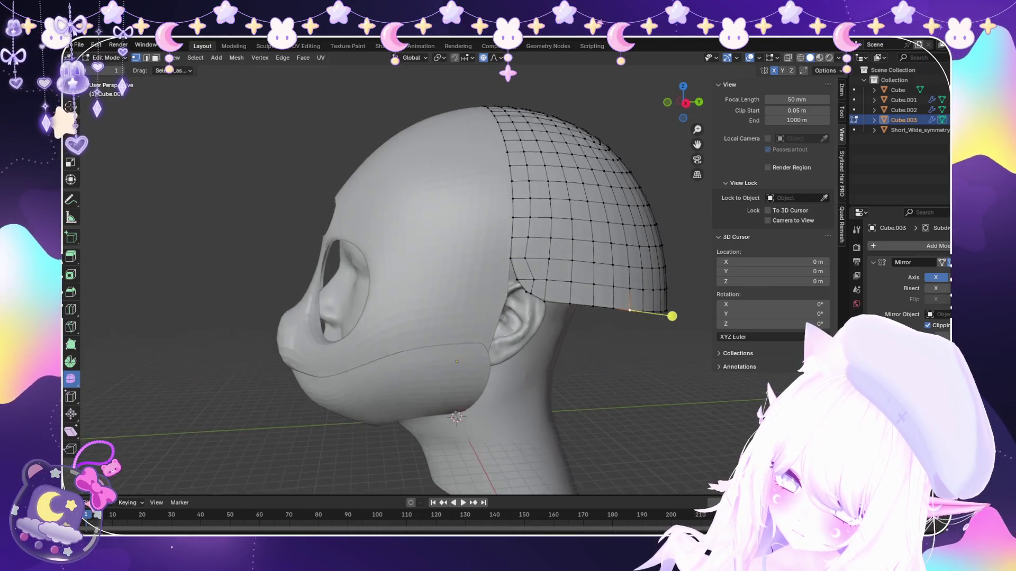
{"action": "middle_click_drag", "start_coordinate": [671, 309], "coordinate": [620, 433]}
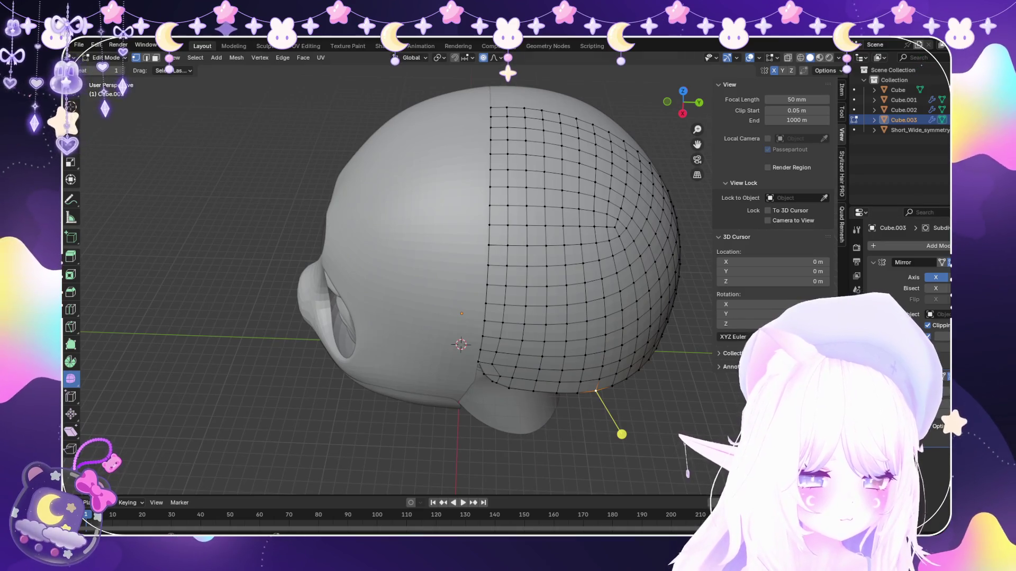
{"action": "mouse_move", "coordinate": [622, 434]}
{"action": "middle_mouse_down"}
{"action": "mouse_move", "coordinate": [671, 346]}
{"action": "mouse_move", "coordinate": [395, 252]}
{"action": "middle_mouse_up"}
{"action": "scroll", "coordinate": [399, 265], "scroll_direction": "up", "scroll_amount": 3}
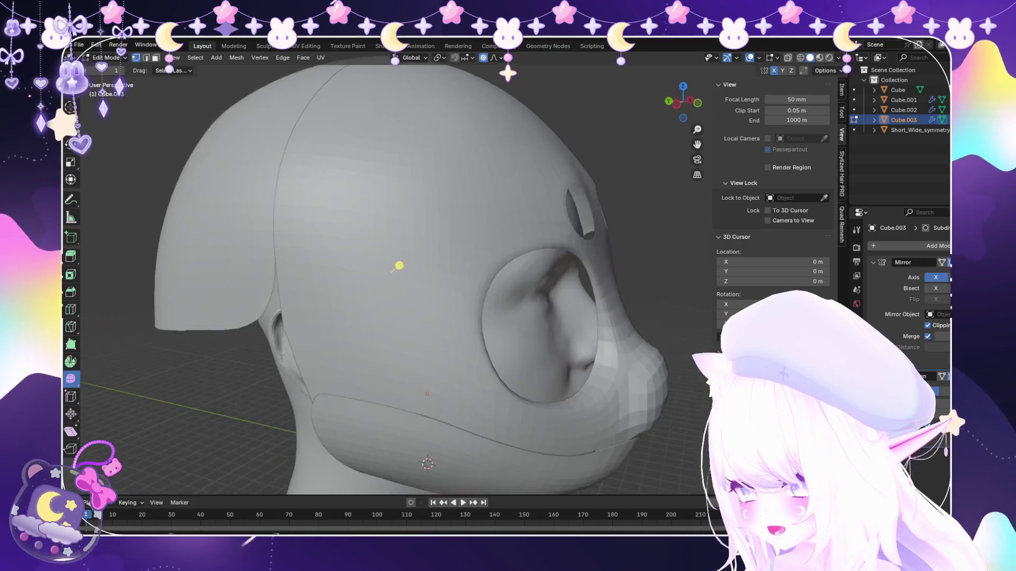
Finish mesh editing and review the panel in object mode from back and front.
{"action": "left_click", "coordinate": [107, 57]}
{"action": "left_click", "coordinate": [112, 69]}
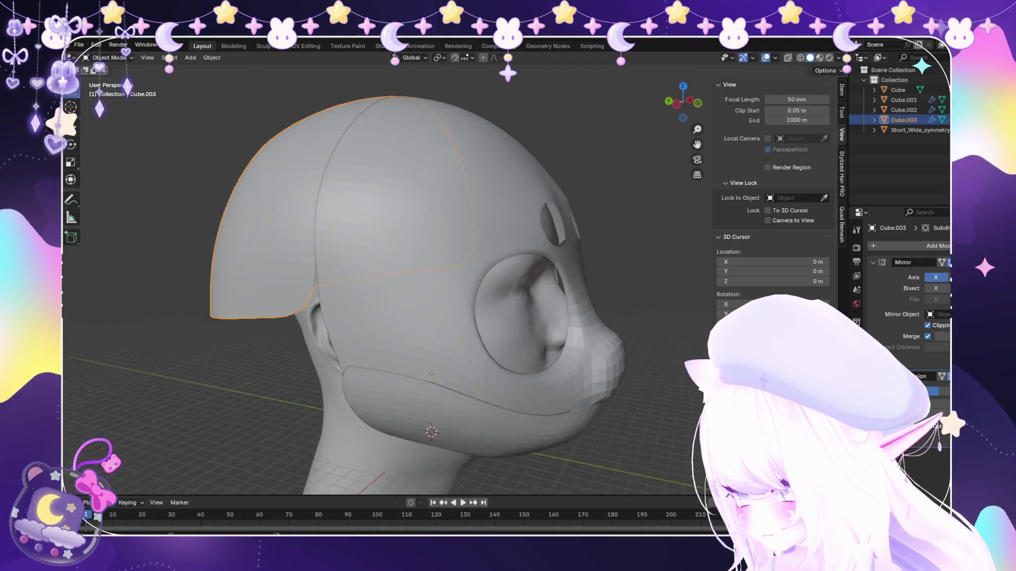
{"action": "scroll", "coordinate": [400, 266], "scroll_direction": "down", "scroll_amount": 3}
{"action": "middle_click_drag", "start_coordinate": [400, 266], "coordinate": [476, 262]}
{"action": "scroll", "coordinate": [476, 262], "scroll_direction": "up", "scroll_amount": 3}
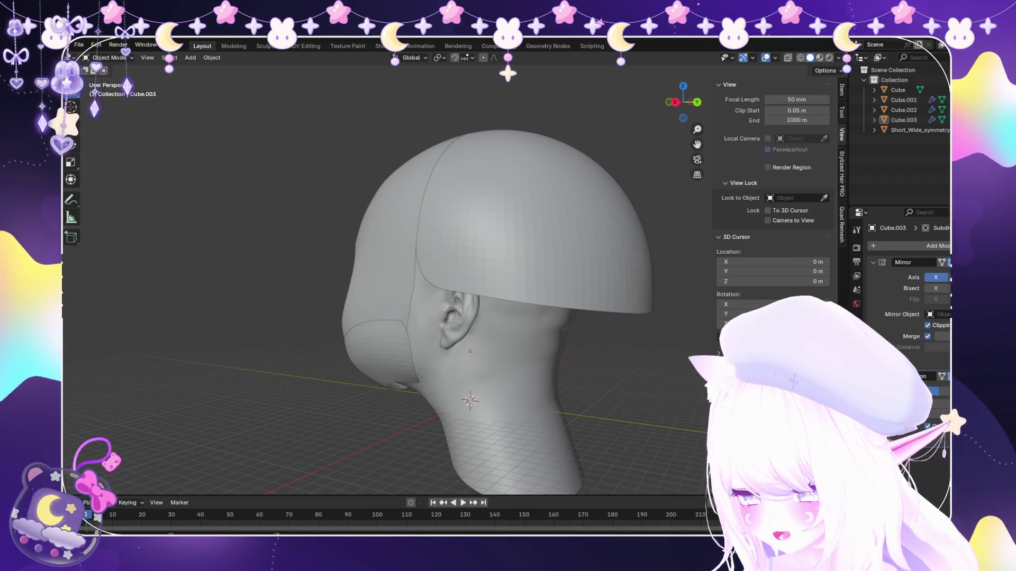
{"action": "mouse_move", "coordinate": [380, 317]}
{"action": "middle_mouse_down"}
{"action": "mouse_move", "coordinate": [476, 318]}
{"action": "mouse_move", "coordinate": [334, 317]}
{"action": "middle_mouse_up"}
{"action": "scroll", "coordinate": [445, 301], "scroll_direction": "down", "scroll_amount": 3}
{"action": "scroll", "coordinate": [460, 318], "scroll_direction": "up", "scroll_amount": 2}
{"action": "left_click", "coordinate": [540, 230]}
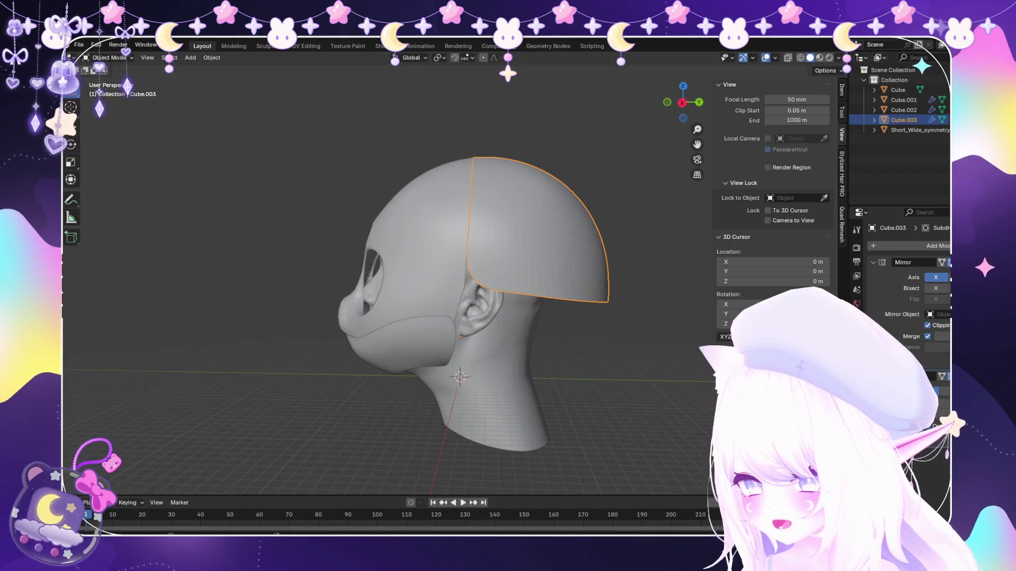
Try sliding the panel's lower front corner vertex and cancel the adjustment.
{"action": "left_click", "coordinate": [110, 57]}
{"action": "left_click", "coordinate": [111, 80]}
{"action": "scroll", "coordinate": [570, 302], "scroll_direction": "up", "scroll_amount": 4}
{"action": "scroll", "coordinate": [569, 302], "scroll_direction": "up", "scroll_amount": 2}
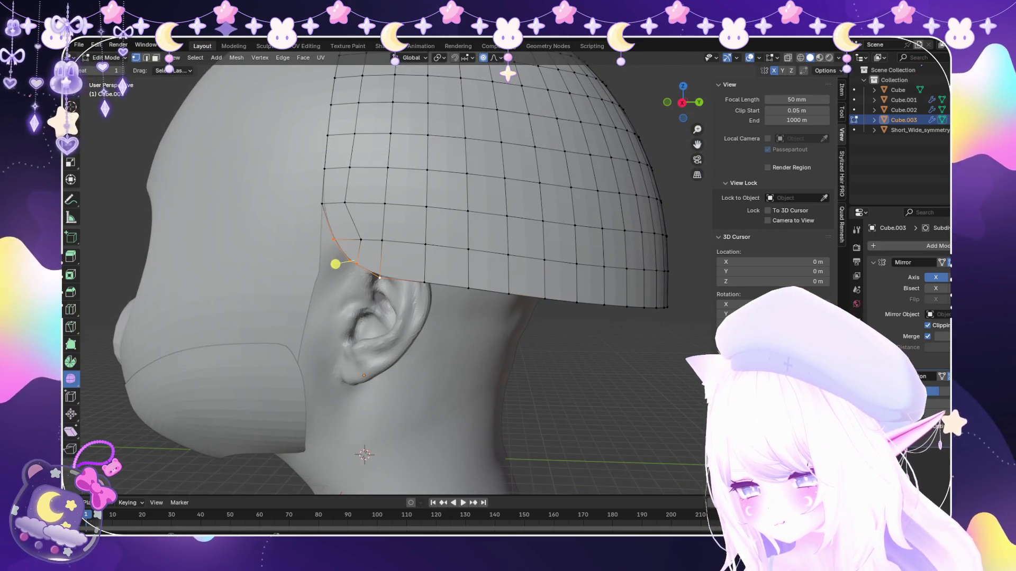
{"action": "left_click", "coordinate": [350, 256]}
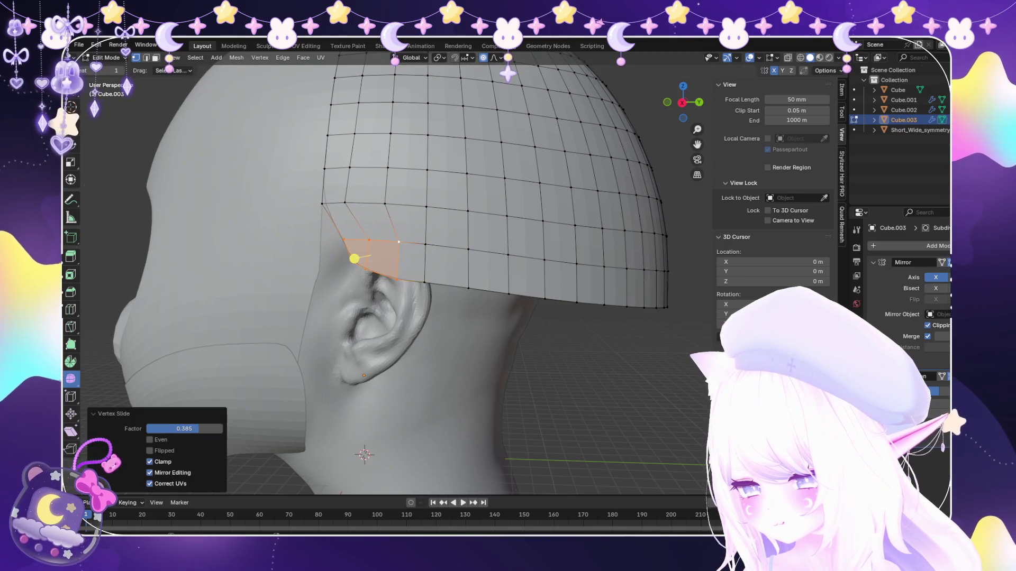
{"action": "left_click", "coordinate": [363, 238]}
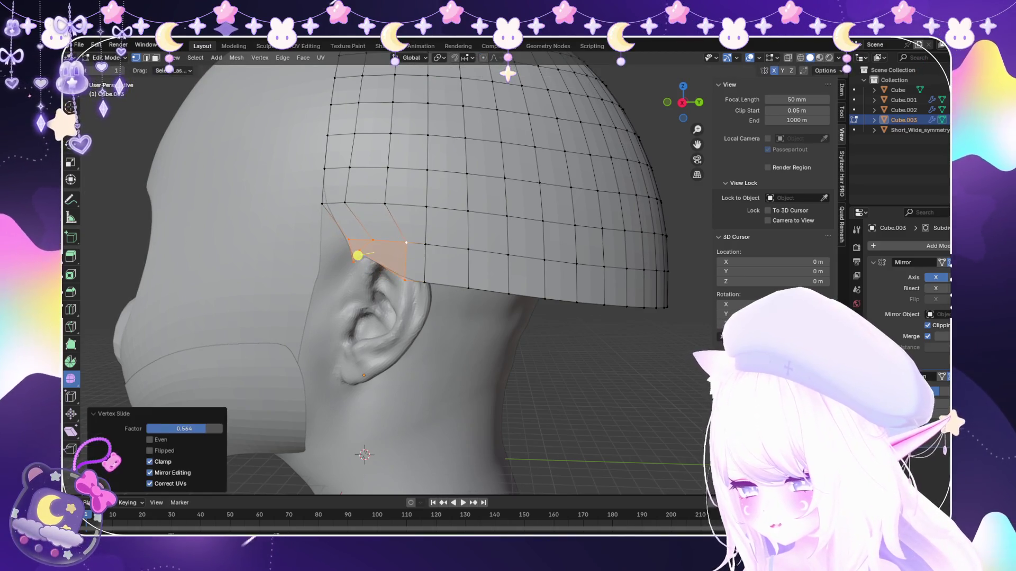
{"action": "right_click", "coordinate": [329, 263]}
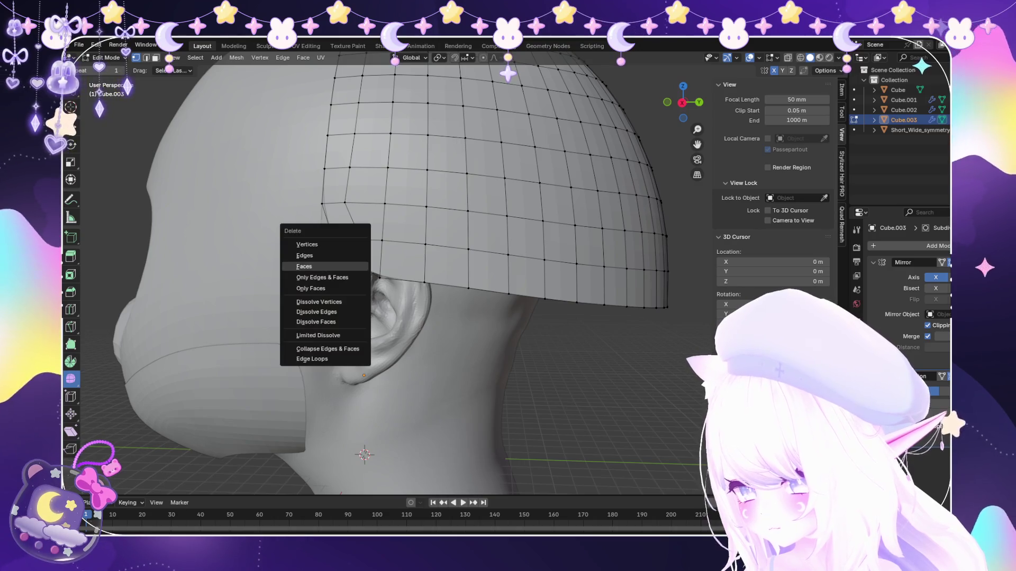
{"action": "key", "text": "Escape"}
{"action": "right_click", "coordinate": [328, 264]}
{"action": "left_click", "coordinate": [329, 264]}
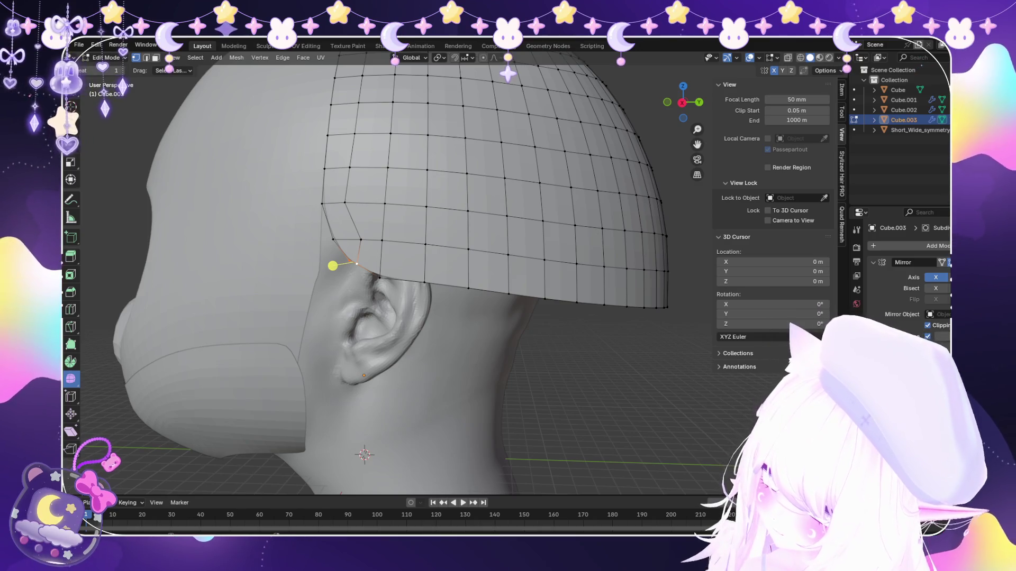
Move the helmet's lower corner vertex near the ear into position.
{"action": "left_click", "coordinate": [342, 241]}
{"action": "scroll", "coordinate": [341, 241], "scroll_direction": "down", "scroll_amount": 3}
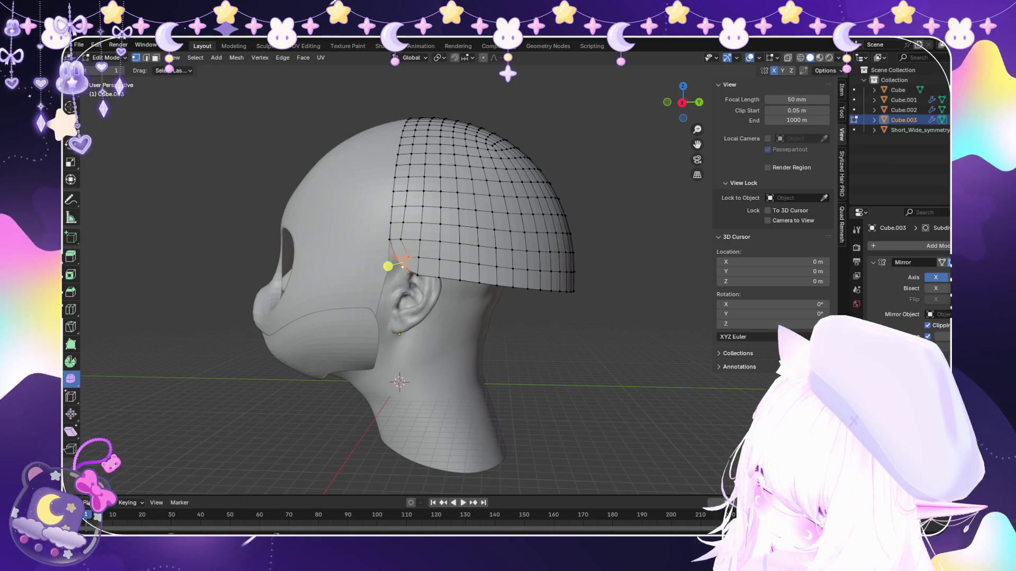
{"action": "left_click", "coordinate": [391, 270]}
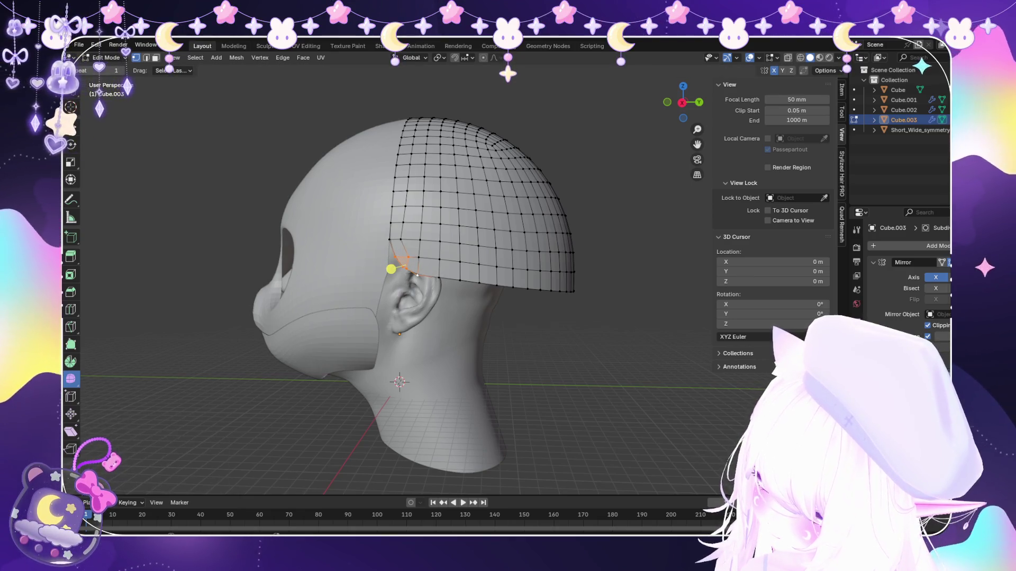
{"action": "left_click_drag", "start_coordinate": [390, 268], "coordinate": [397, 265]}
{"action": "mouse_move", "coordinate": [397, 265]}
{"action": "middle_mouse_down"}
{"action": "mouse_move", "coordinate": [509, 279]}
{"action": "mouse_move", "coordinate": [397, 277]}
{"action": "middle_mouse_up"}
Review the head from both sides in object mode and select the helmet piece.
{"action": "key", "text": "Tab"}
{"action": "key", "text": "alt+a"}
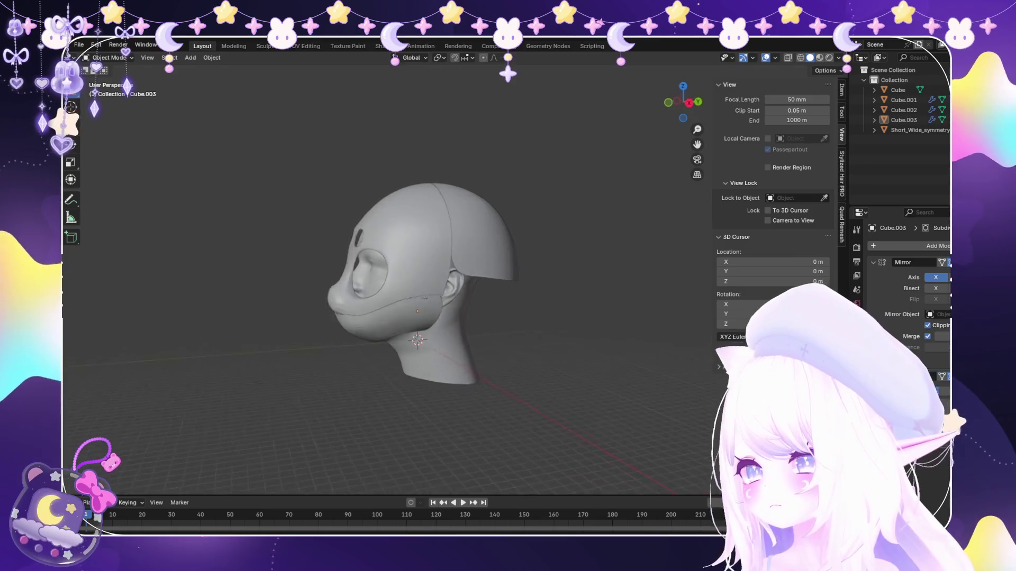
{"action": "mouse_move", "coordinate": [397, 278]}
{"action": "middle_mouse_down"}
{"action": "mouse_move", "coordinate": [492, 278]}
{"action": "mouse_move", "coordinate": [492, 262]}
{"action": "middle_mouse_up"}
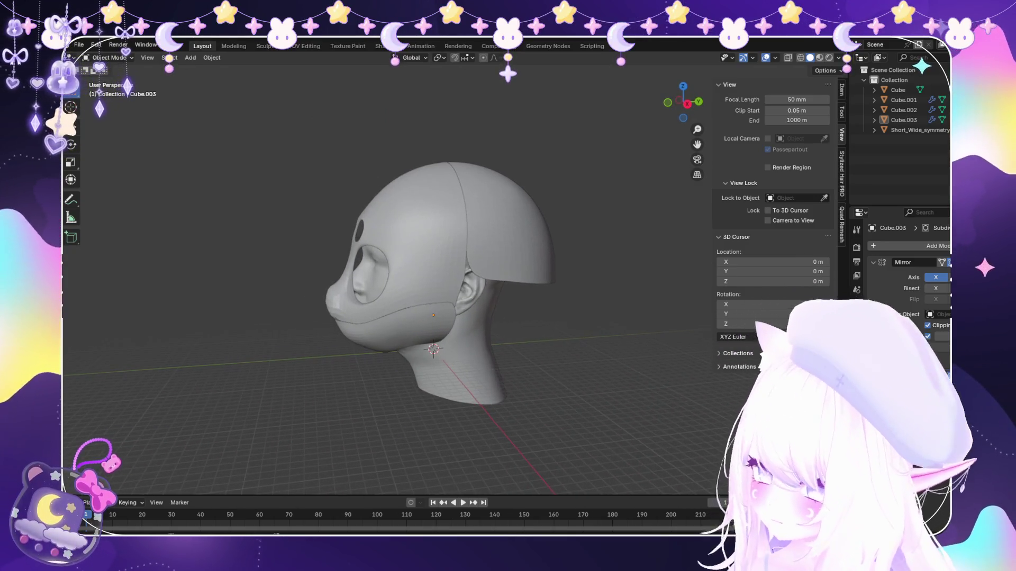
{"action": "left_click", "coordinate": [500, 231]}
{"action": "left_click", "coordinate": [110, 57]}
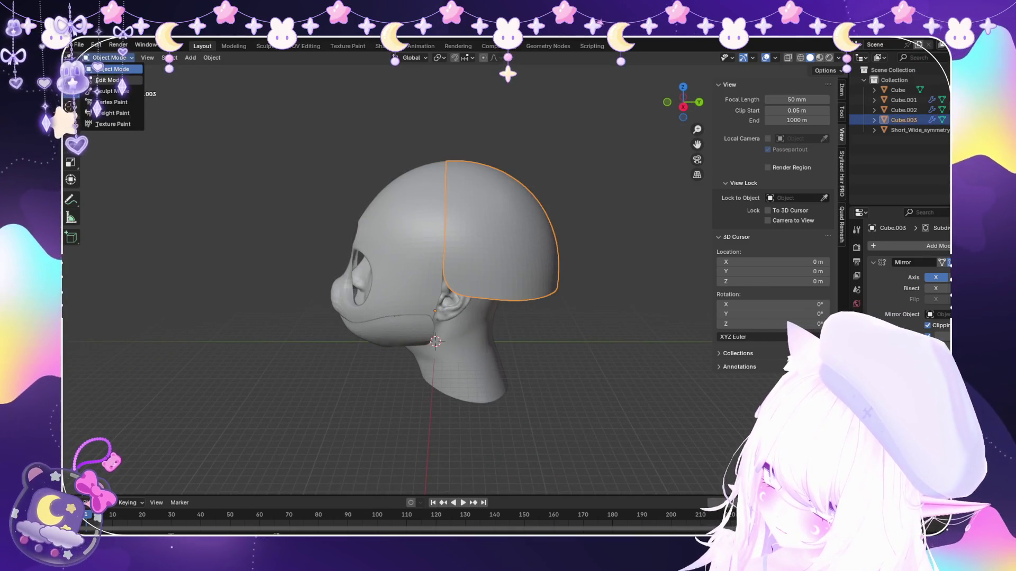
Delete the helmet faces above the ear and smooth the vertices of the new cut edge.
{"action": "left_click", "coordinate": [111, 79]}
{"action": "scroll", "coordinate": [389, 279], "scroll_direction": "up", "scroll_amount": 3}
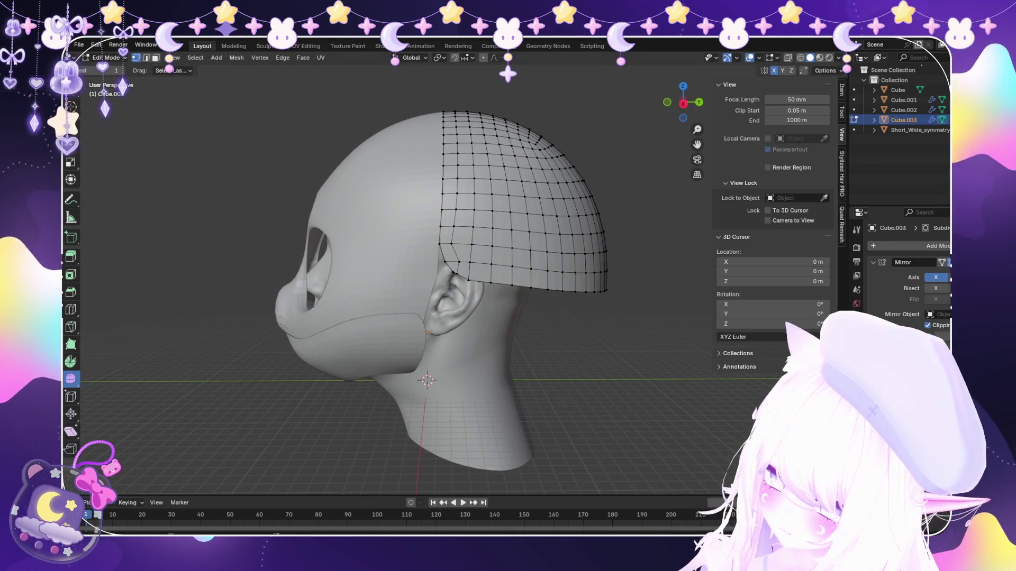
{"action": "left_click_drag", "start_coordinate": [428, 236], "coordinate": [505, 337]}
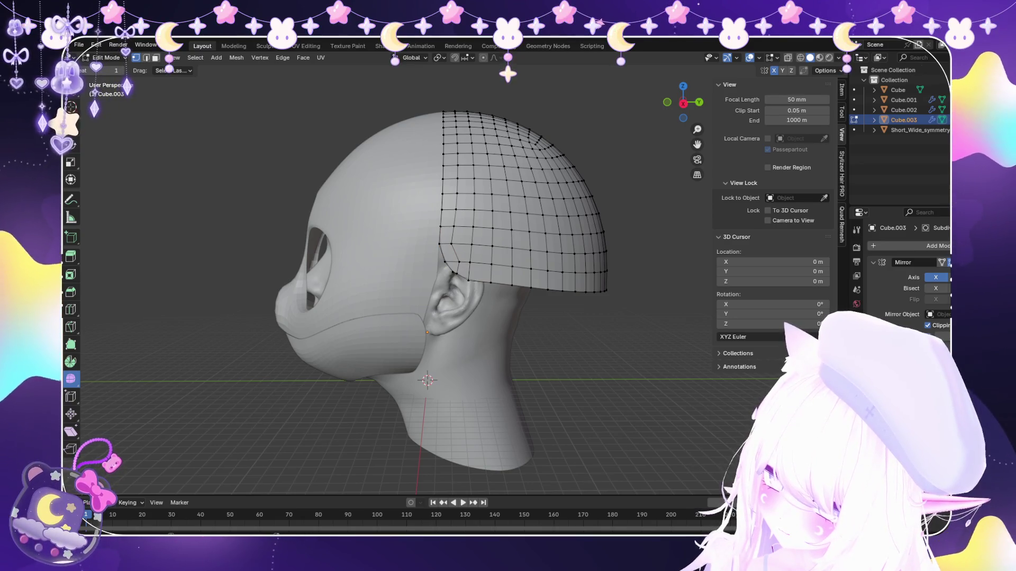
{"action": "left_click_drag", "start_coordinate": [478, 273], "coordinate": [459, 238]}
{"action": "key", "text": "x"}
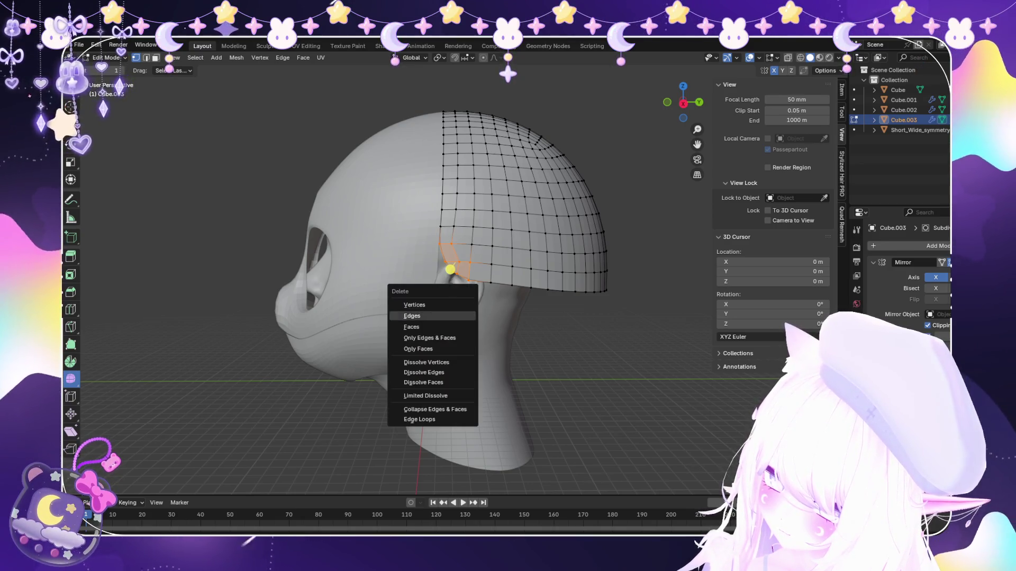
{"action": "left_click", "coordinate": [428, 327]}
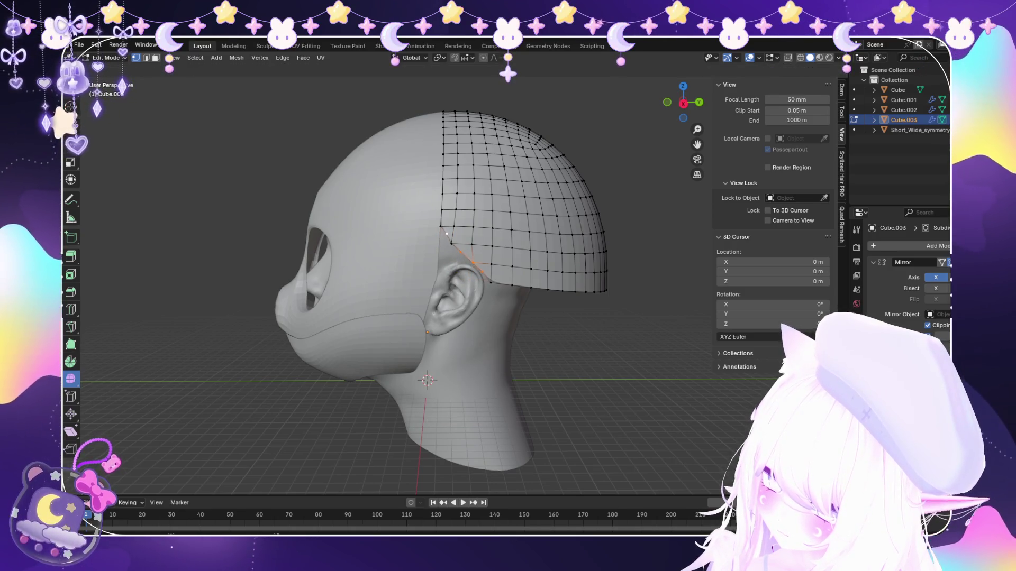
{"action": "left_click", "coordinate": [456, 268]}
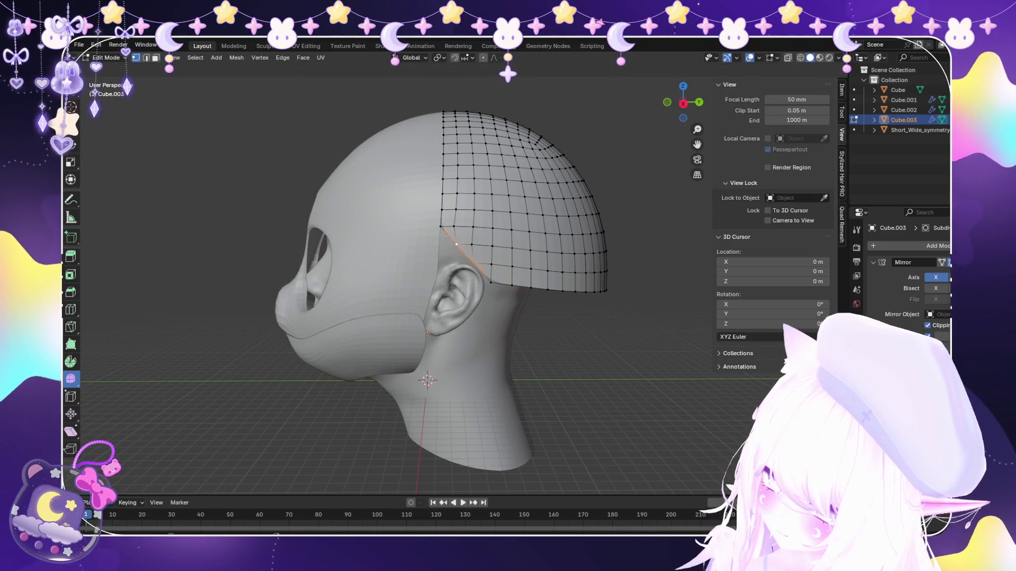
{"action": "key", "text": "shift+r"}
{"action": "scroll", "coordinate": [457, 253], "scroll_direction": "up", "scroll_amount": 3}
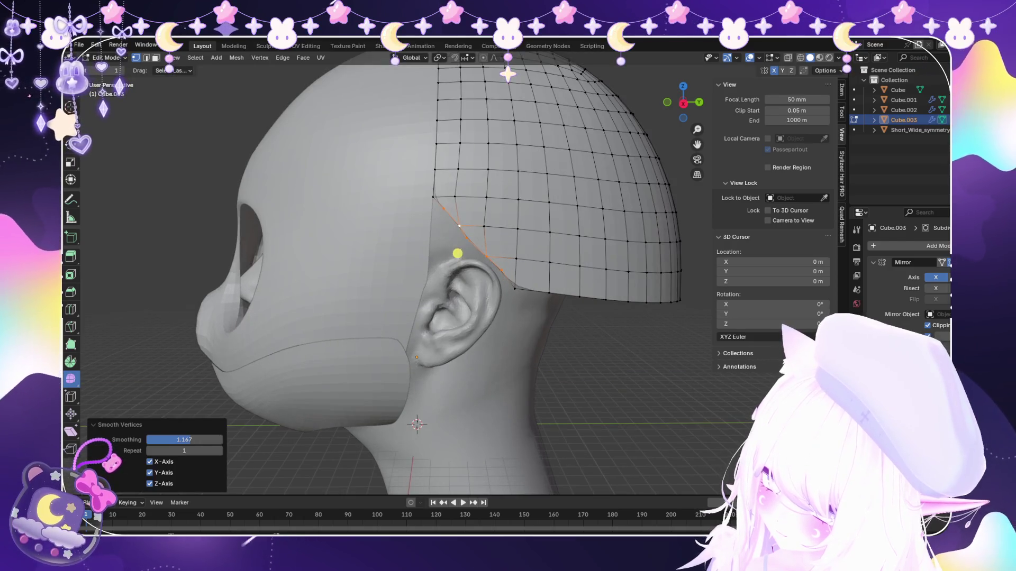
Pull the cut's corner vertex along Y into a tighter position.
{"action": "left_click", "coordinate": [433, 195]}
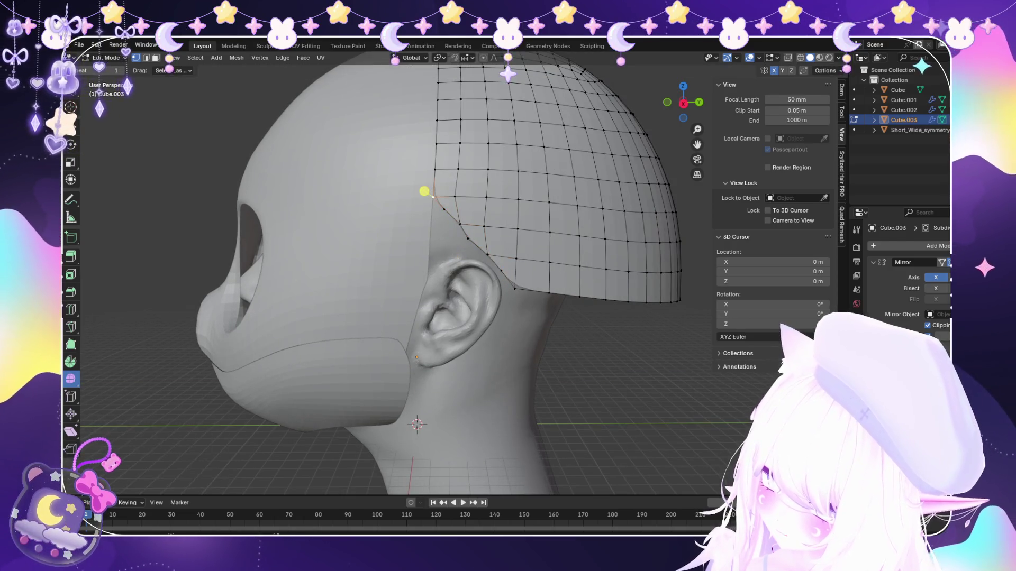
{"action": "middle_click_drag", "start_coordinate": [424, 190], "coordinate": [418, 257]}
{"action": "scroll", "coordinate": [417, 259], "scroll_direction": "up", "scroll_amount": 5}
{"action": "key", "text": "g"}
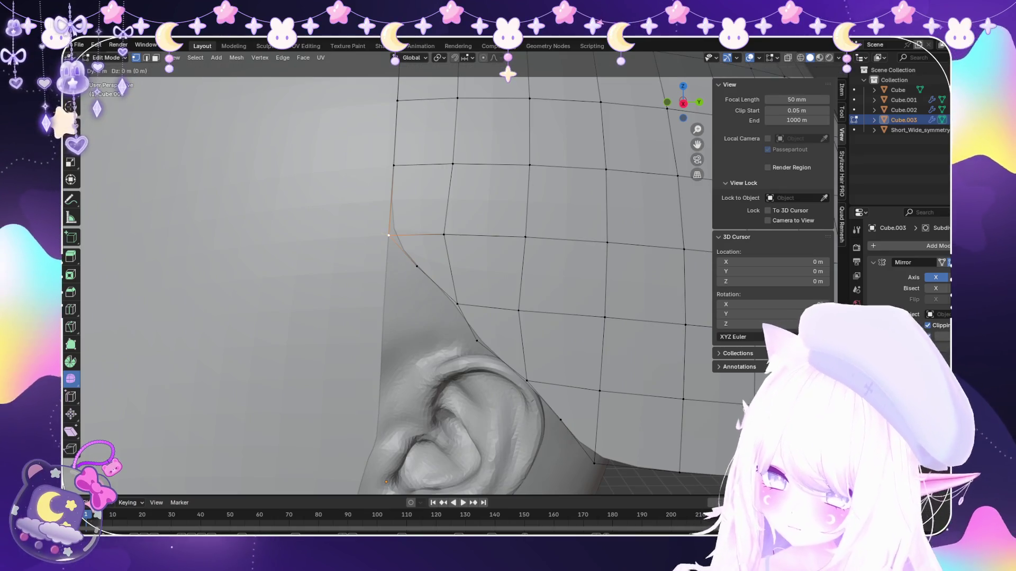
{"action": "key", "text": "y"}
{"action": "left_click", "coordinate": [376, 231]}
{"action": "left_click", "coordinate": [381, 151]}
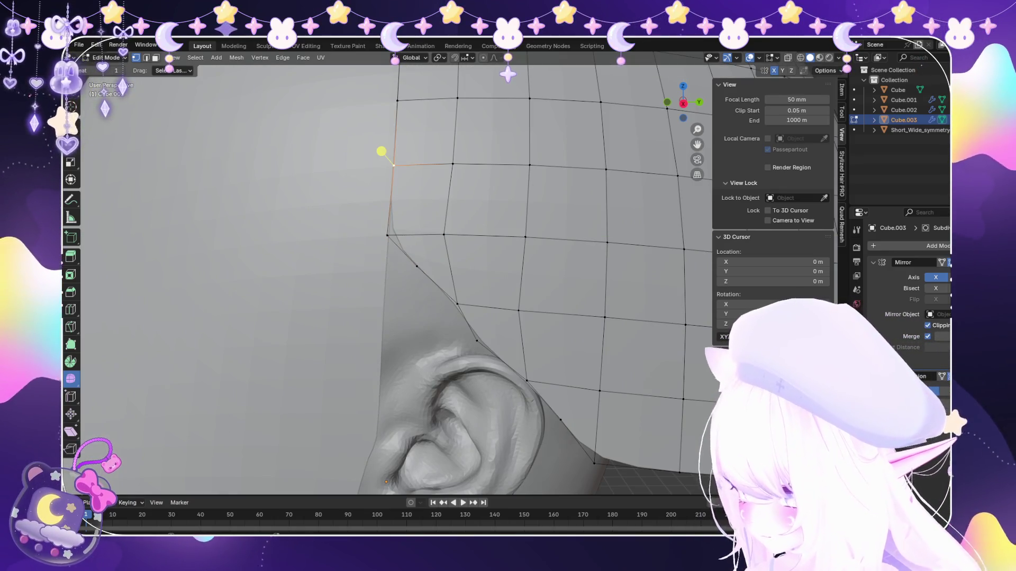
{"action": "key", "text": "g"}
{"action": "key", "text": "y"}
{"action": "key", "text": "Escape"}
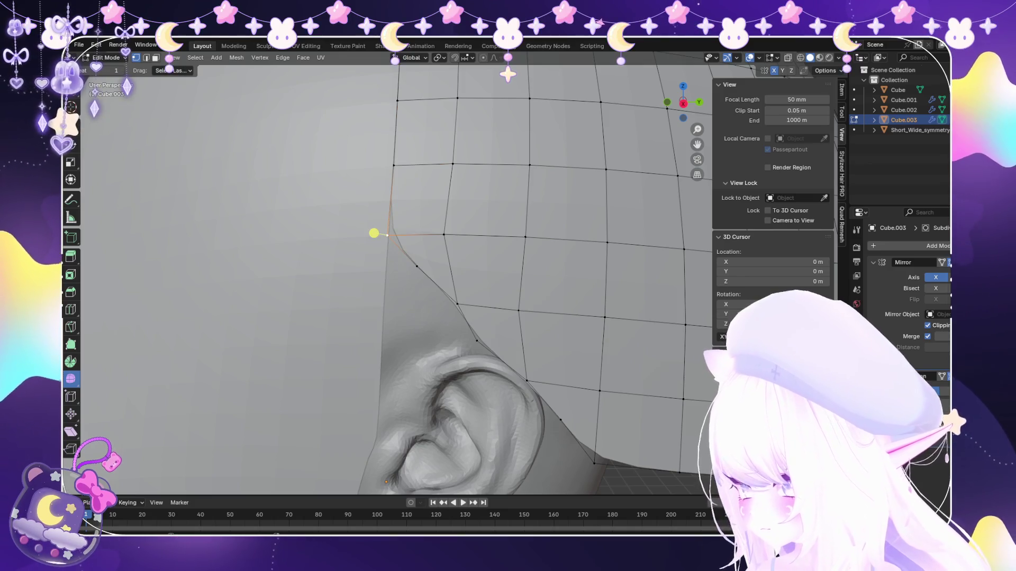
Add a supporting edge loop tight along the panel's front edge and finish editing.
{"action": "key", "text": "g"}
{"action": "key", "text": "y"}
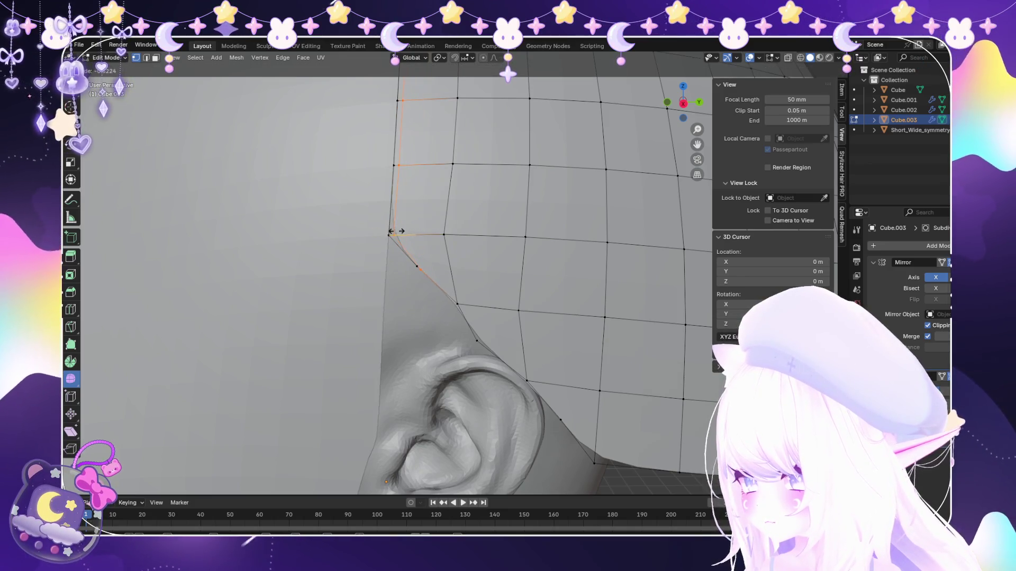
{"action": "left_click", "coordinate": [392, 233]}
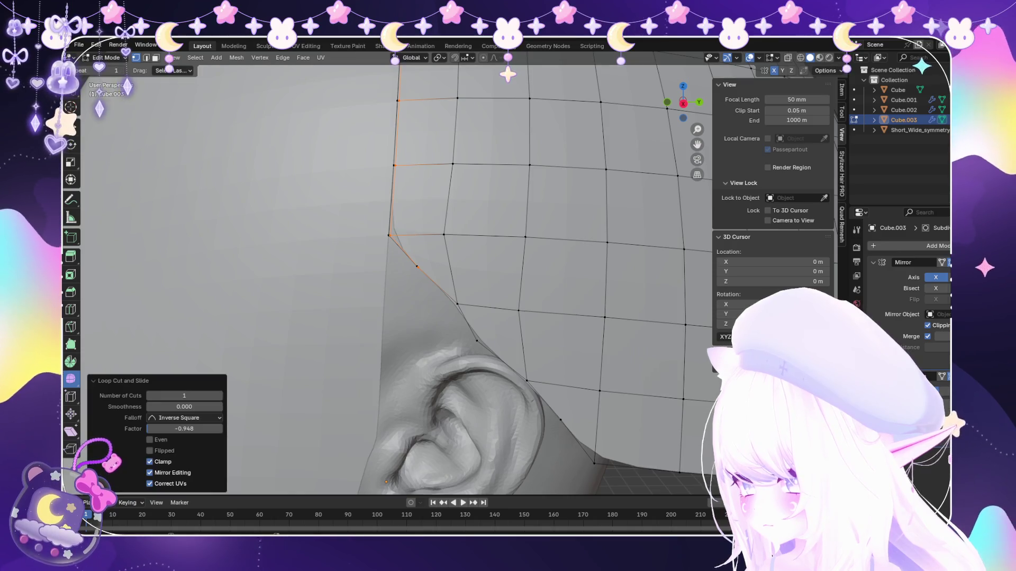
{"action": "scroll", "coordinate": [392, 232], "scroll_direction": "down", "scroll_amount": 4}
{"action": "key", "text": "Tab"}
{"action": "scroll", "coordinate": [428, 277], "scroll_direction": "up", "scroll_amount": 5}
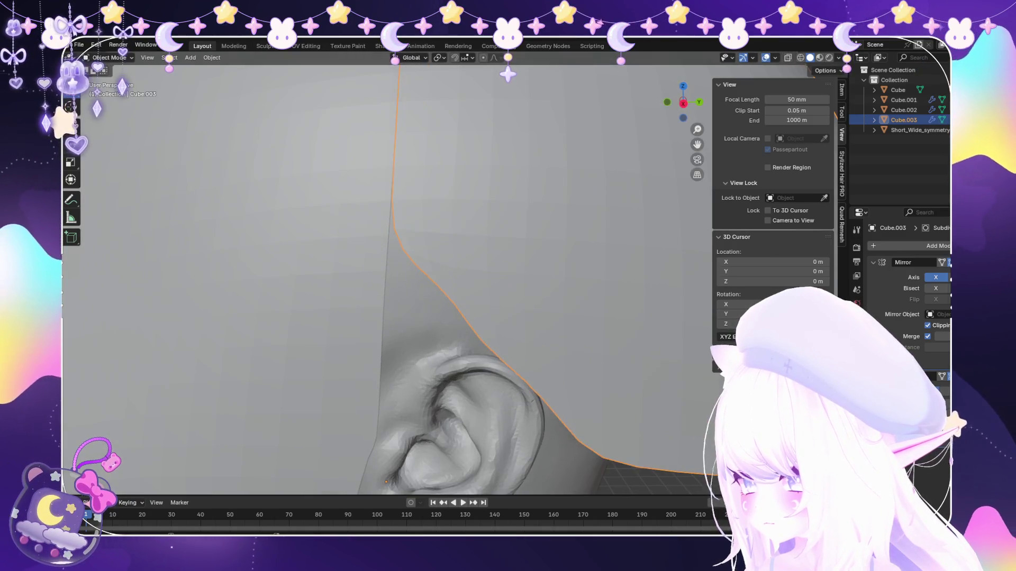
{"action": "scroll", "coordinate": [429, 277], "scroll_direction": "down", "scroll_amount": 5}
{"action": "key", "text": "alt+a"}
{"action": "scroll", "coordinate": [428, 317], "scroll_direction": "down", "scroll_amount": 3}
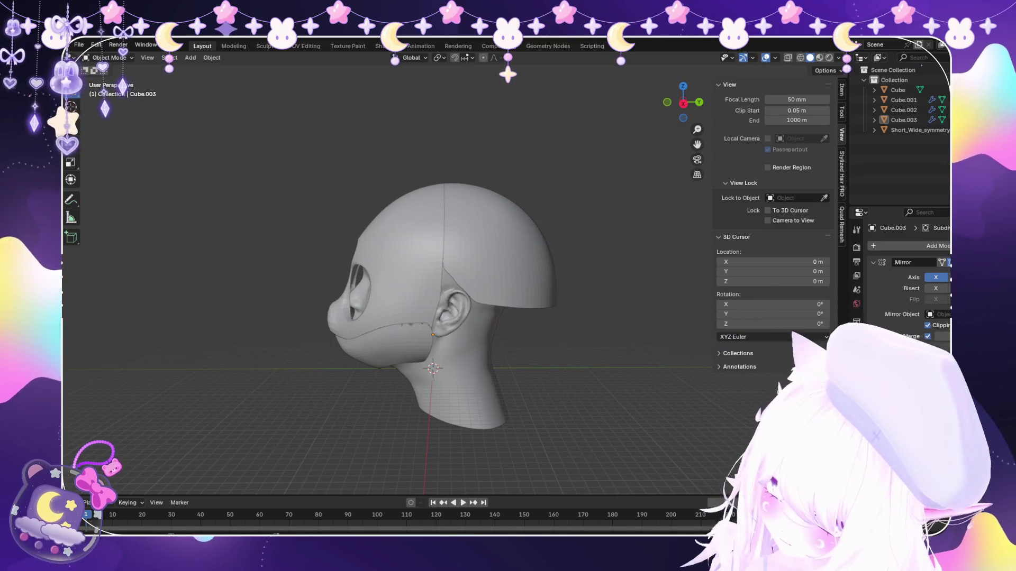
Hide the Short_Wide_symmetry base head so only the helmet pieces remain visible.
{"action": "mouse_move", "coordinate": [429, 317]}
{"action": "middle_mouse_down"}
{"action": "mouse_move", "coordinate": [650, 309]}
{"action": "mouse_move", "coordinate": [627, 314]}
{"action": "middle_mouse_up"}
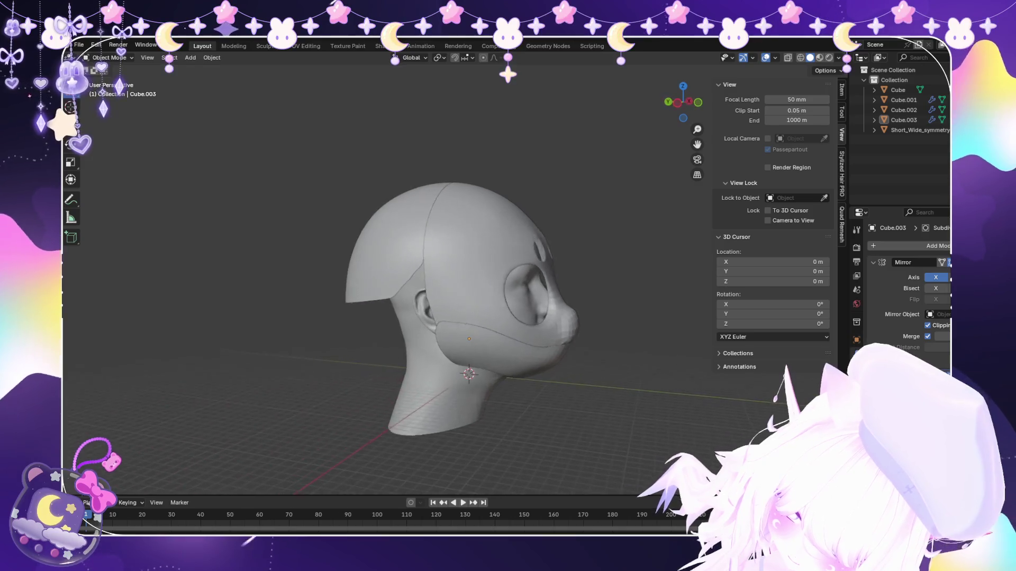
{"action": "mouse_move", "coordinate": [445, 318]}
{"action": "middle_mouse_down"}
{"action": "mouse_move", "coordinate": [477, 317]}
{"action": "mouse_move", "coordinate": [413, 318]}
{"action": "mouse_move", "coordinate": [318, 349]}
{"action": "mouse_move", "coordinate": [500, 310]}
{"action": "middle_mouse_up"}
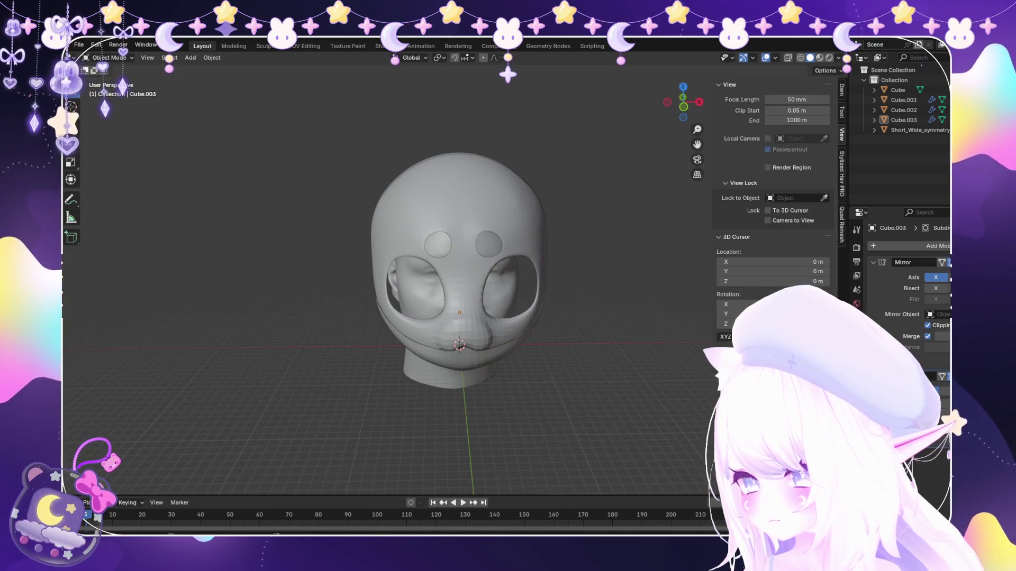
{"action": "left_click", "coordinate": [80, 45]}
{"action": "left_click", "coordinate": [95, 85]}
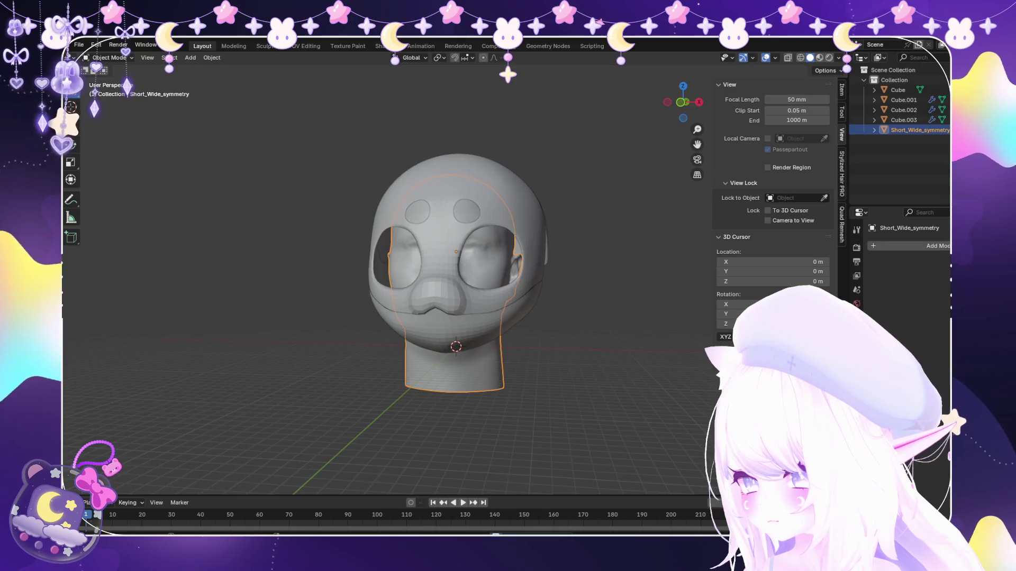
{"action": "key", "text": "h"}
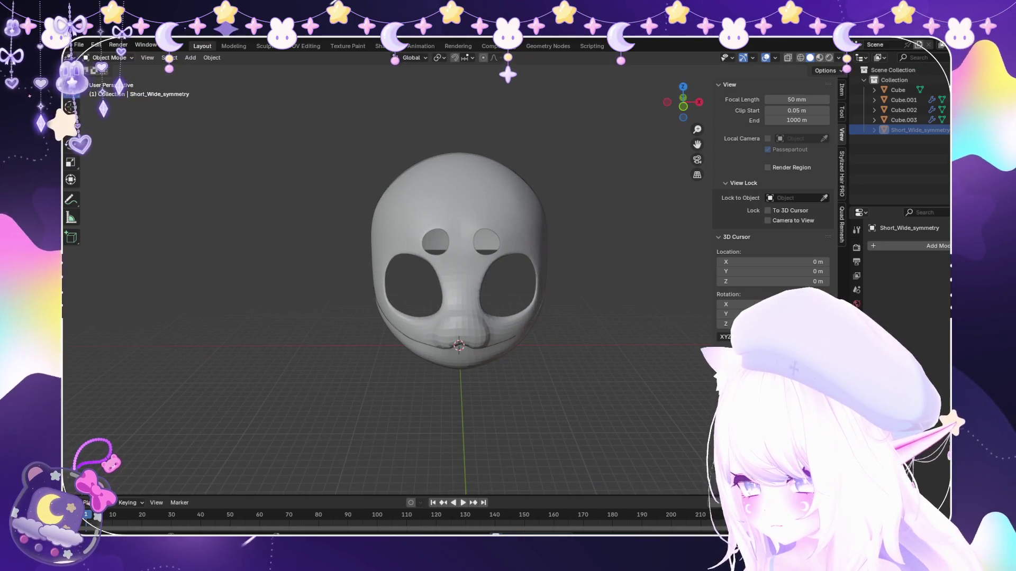
Review the remaining helmet parts from the side and around, then bring up the File menu.
{"action": "left_click", "coordinate": [79, 45]}
{"action": "left_click", "coordinate": [95, 109]}
{"action": "mouse_move", "coordinate": [444, 317]}
{"action": "middle_mouse_down"}
{"action": "mouse_move", "coordinate": [492, 301]}
{"action": "mouse_move", "coordinate": [476, 318]}
{"action": "mouse_move", "coordinate": [508, 317]}
{"action": "mouse_move", "coordinate": [429, 317]}
{"action": "mouse_move", "coordinate": [476, 318]}
{"action": "middle_mouse_up"}
{"action": "scroll", "coordinate": [465, 333], "scroll_direction": "up", "scroll_amount": 3}
{"action": "left_click", "coordinate": [476, 349]}
{"action": "scroll", "coordinate": [444, 278], "scroll_direction": "down", "scroll_amount": 4}
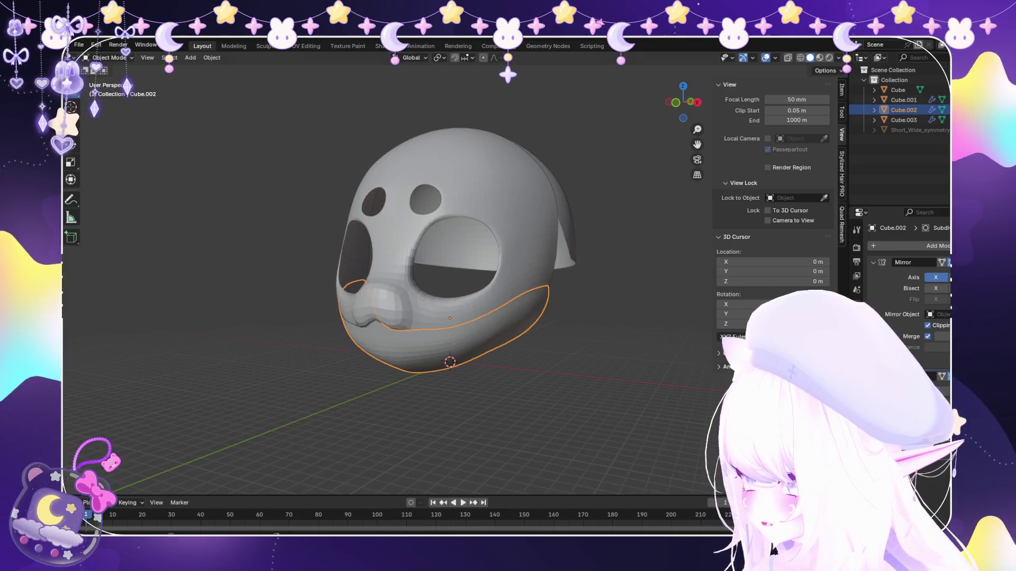
{"action": "left_click", "coordinate": [79, 45]}
{"action": "left_click", "coordinate": [89, 109]}
{"action": "mouse_move", "coordinate": [445, 279]}
{"action": "middle_mouse_down"}
{"action": "mouse_move", "coordinate": [492, 277]}
{"action": "mouse_move", "coordinate": [445, 277]}
{"action": "middle_mouse_up"}
{"action": "left_click", "coordinate": [79, 45]}
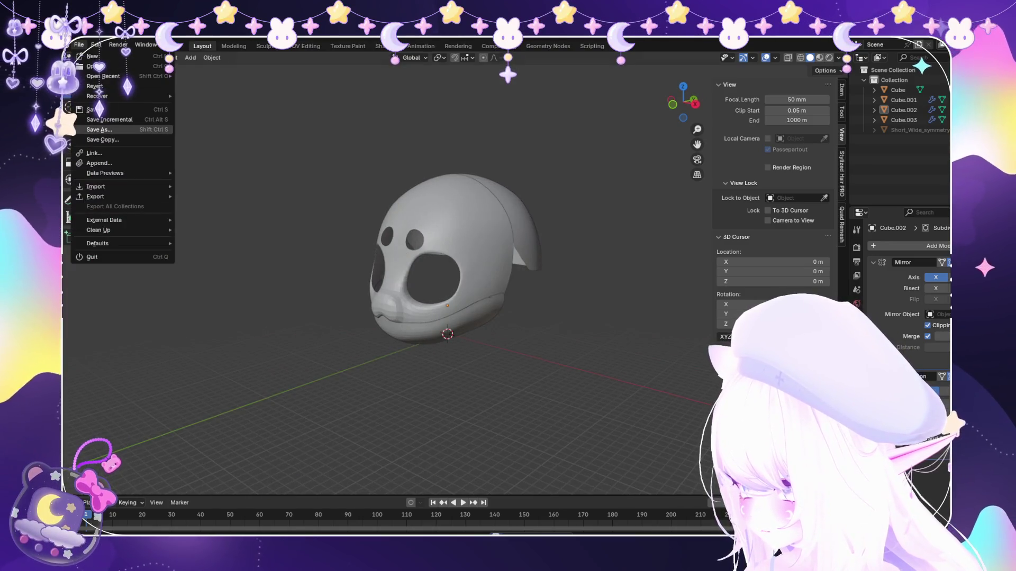
Apply both of the face mask's modifiers so it becomes a plain mesh.
{"action": "left_click", "coordinate": [444, 238]}
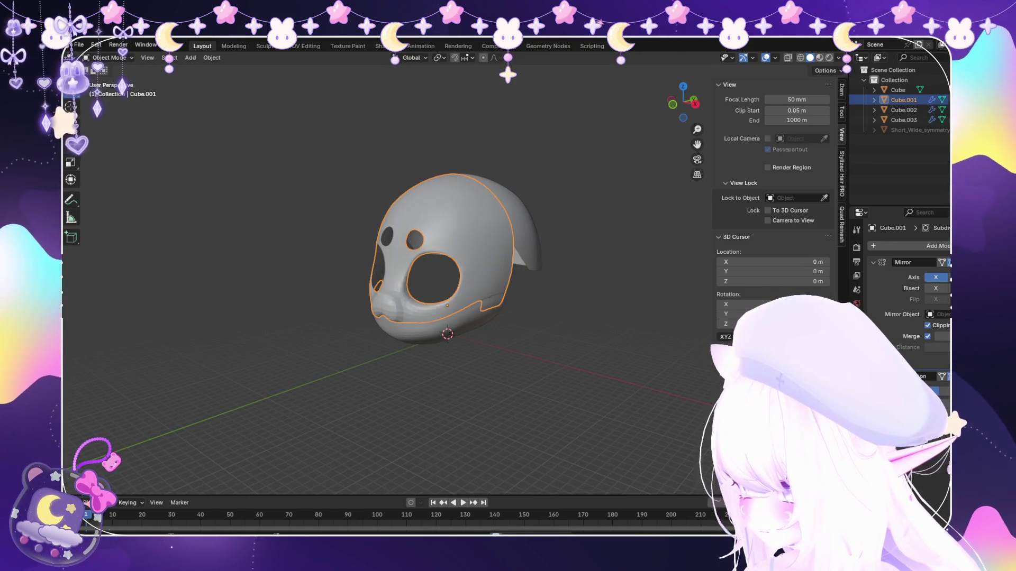
{"action": "key", "text": "ctrl+a"}
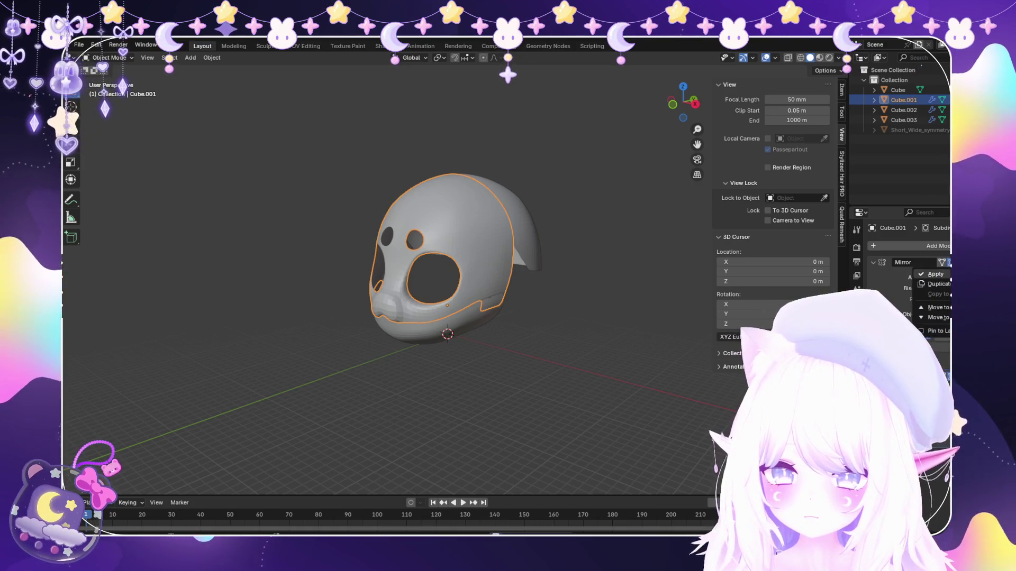
{"action": "key", "text": "ctrl+a"}
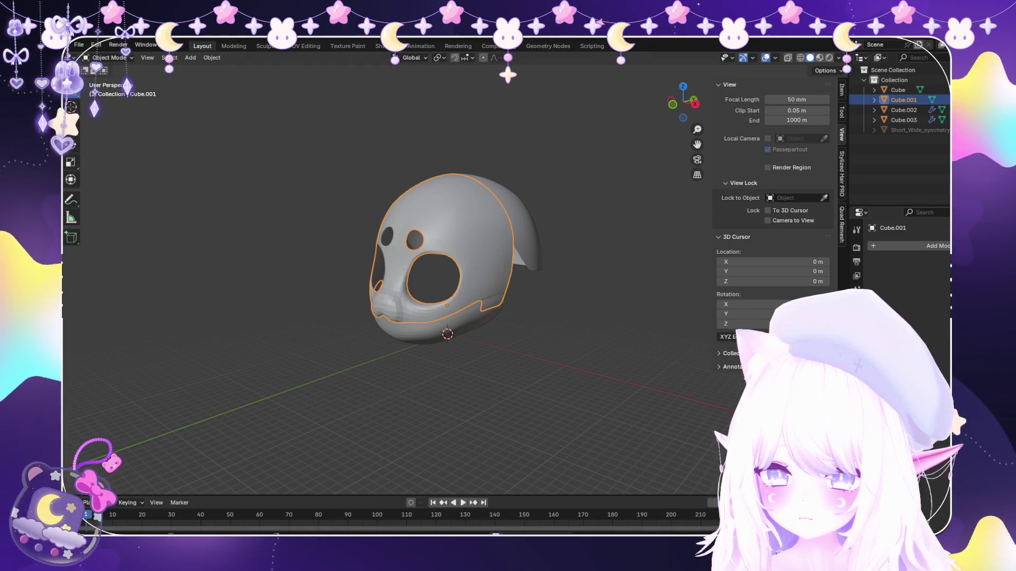
Apply the helmet piece's Mirror modifier and start adding a new modifier to the mask.
{"action": "left_click", "coordinate": [460, 322]}
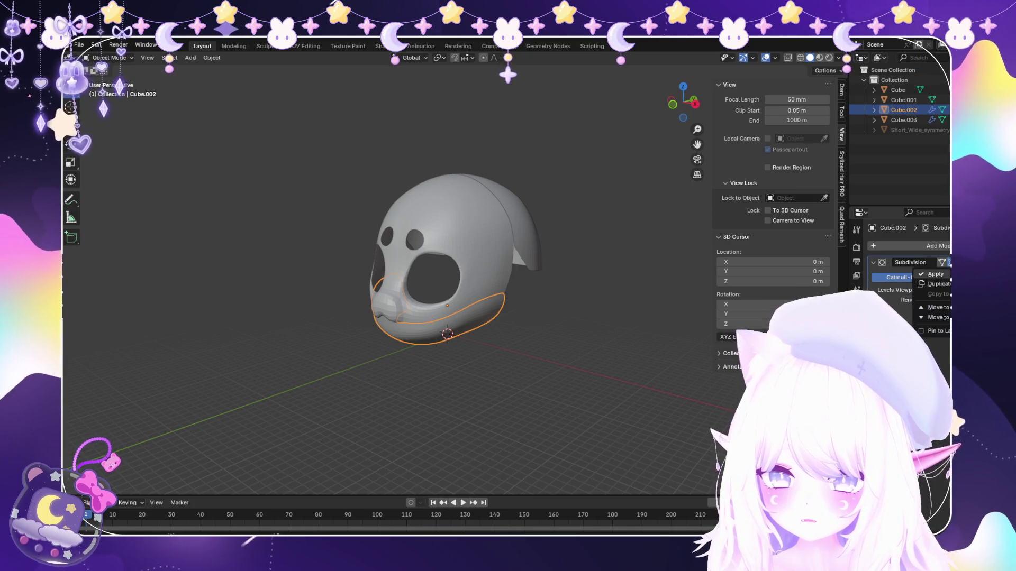
{"action": "left_click", "coordinate": [477, 214]}
{"action": "key", "text": "ctrl+a"}
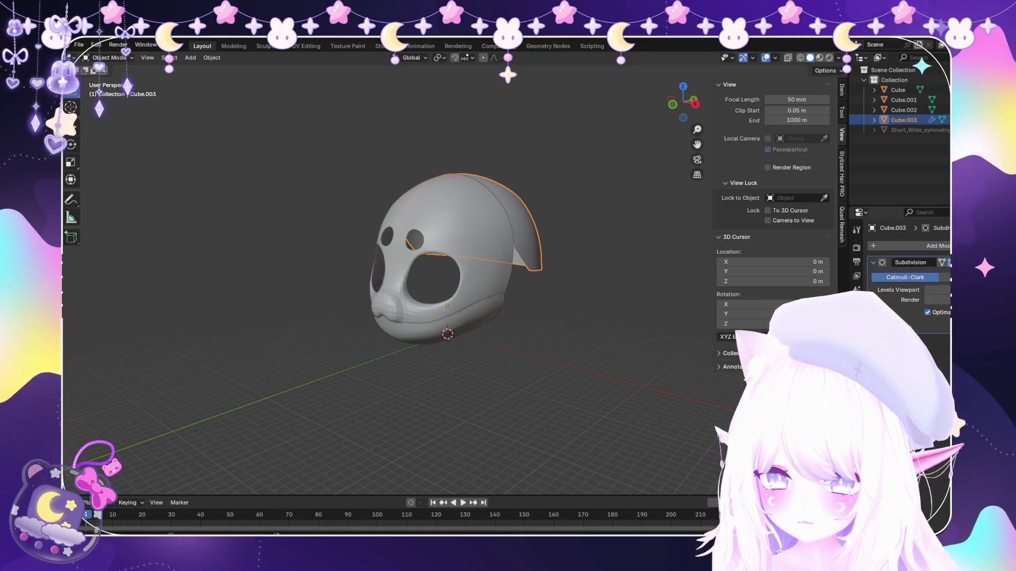
{"action": "left_click", "coordinate": [476, 302]}
{"action": "left_click", "coordinate": [908, 245]}
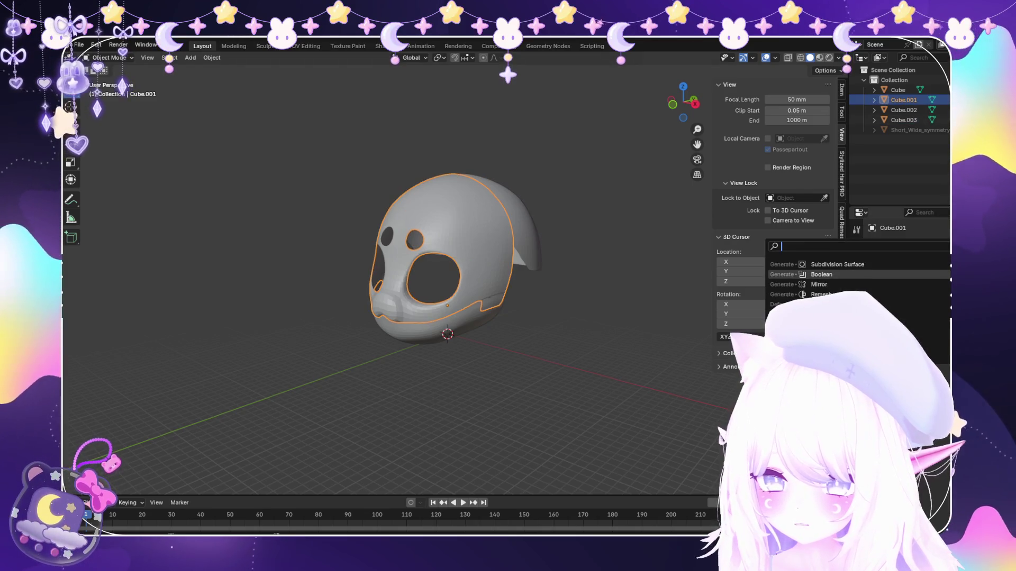
{"action": "type", "text": "solid"}
Add a Solidify modifier to the face mask (Cube.001) and set its shell Thickness.
{"action": "key", "text": "Return"}
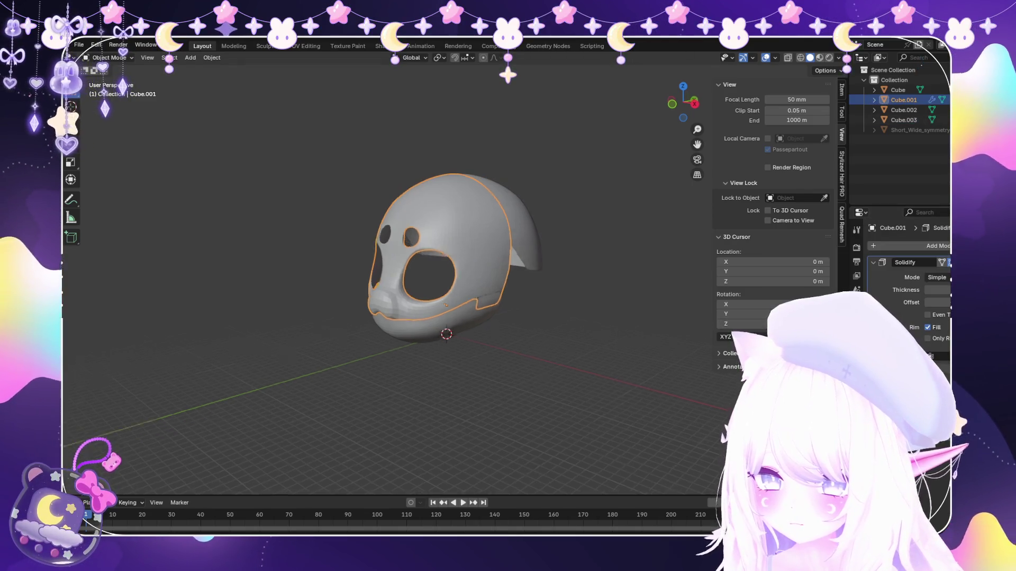
{"action": "middle_click_drag", "start_coordinate": [508, 317], "coordinate": [444, 349]}
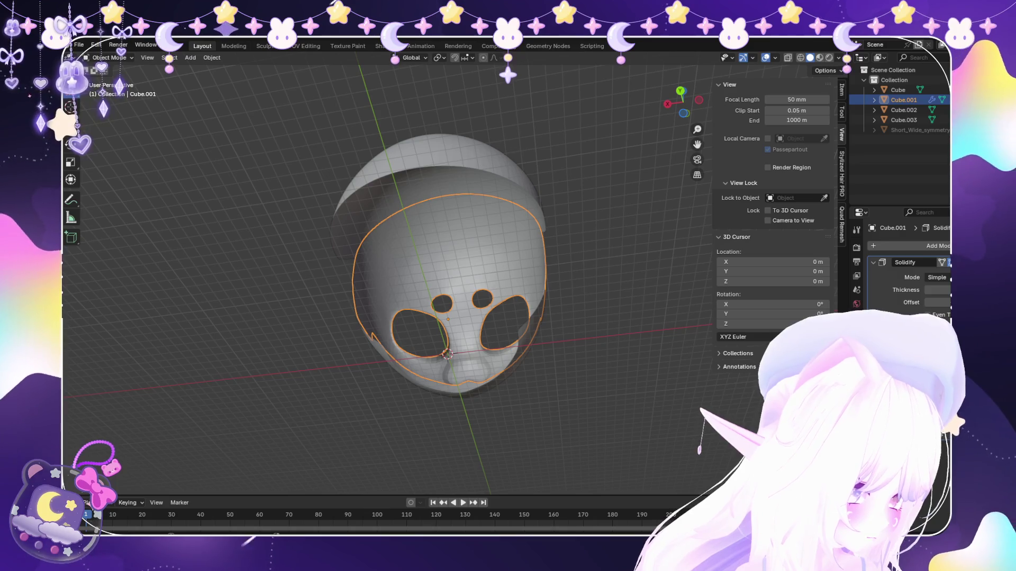
{"action": "middle_click_drag", "start_coordinate": [445, 278], "coordinate": [524, 270]}
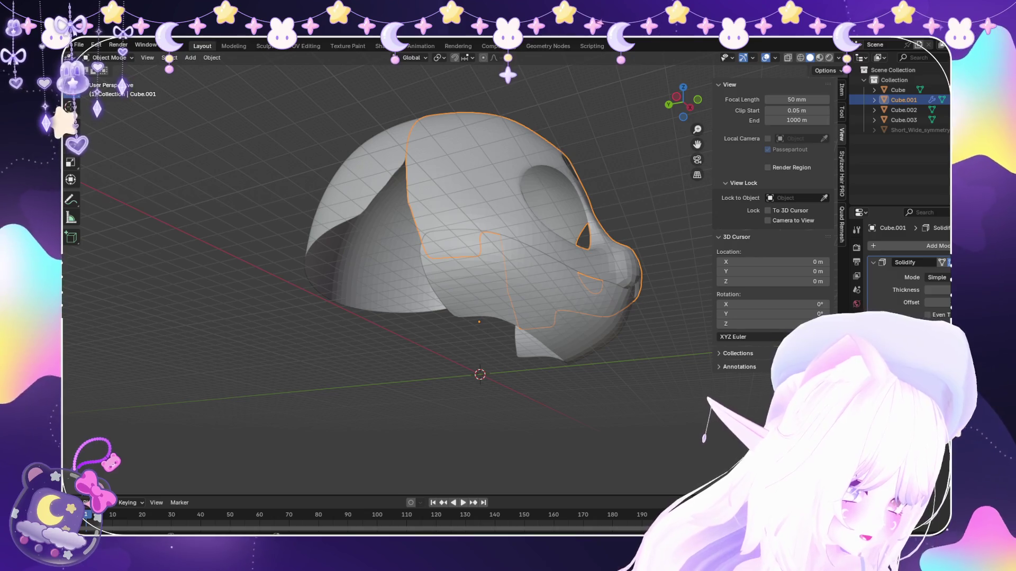
{"action": "mouse_move", "coordinate": [476, 277]}
{"action": "middle_mouse_down"}
{"action": "mouse_move", "coordinate": [396, 278]}
{"action": "mouse_move", "coordinate": [492, 278]}
{"action": "middle_mouse_up"}
{"action": "left_click", "coordinate": [936, 290]}
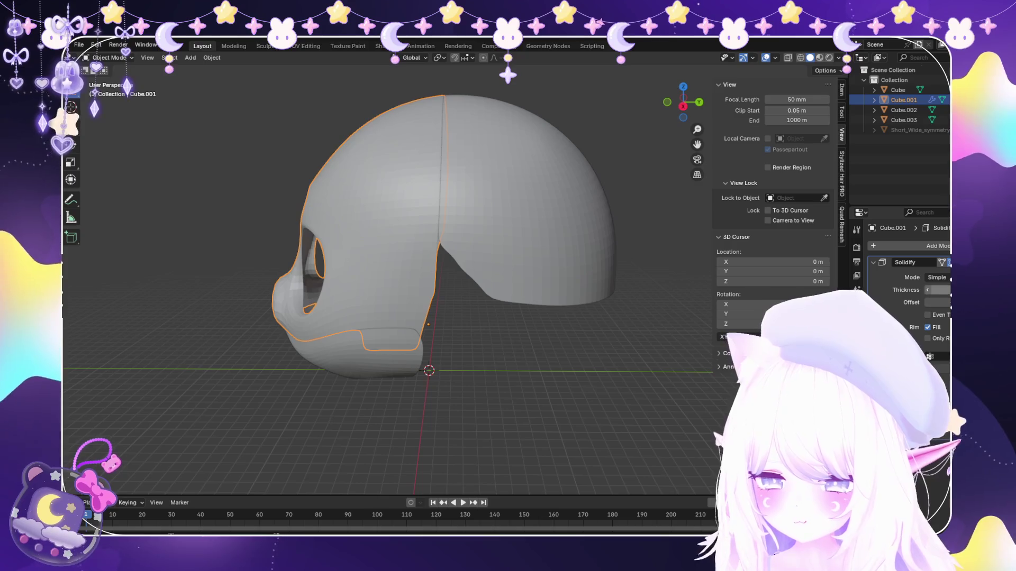
{"action": "key", "text": "Return"}
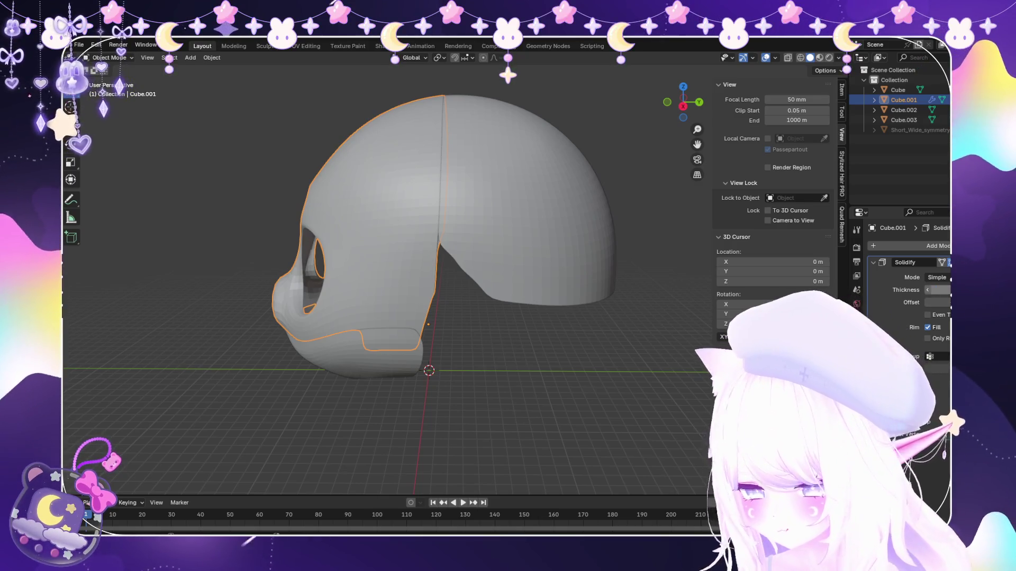
{"action": "middle_click_drag", "start_coordinate": [476, 278], "coordinate": [381, 309]}
{"action": "type", "text": "0"}
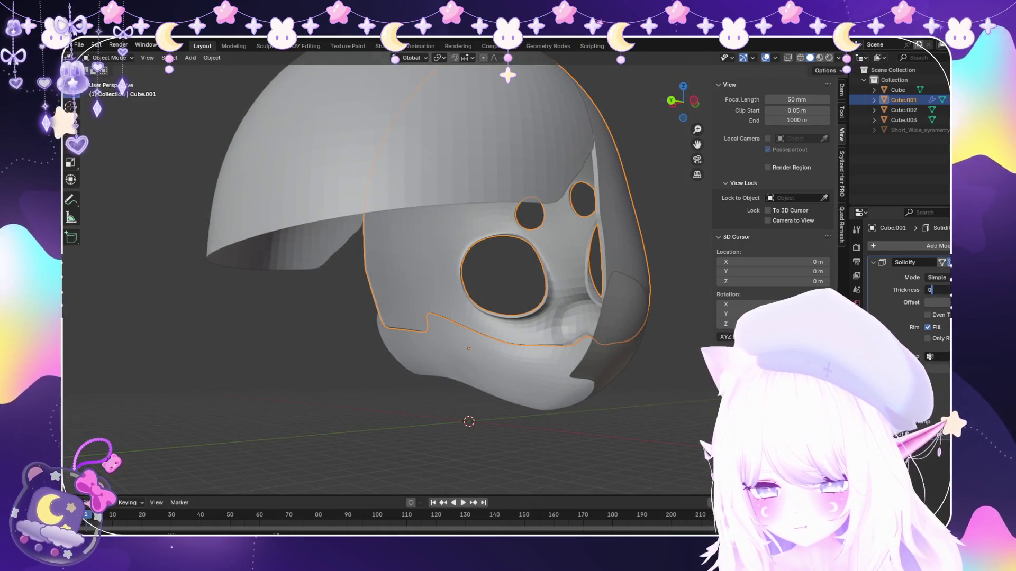
Orbit around the thickened mask to check it from front, three-quarter and side views.
{"action": "middle_click_drag", "start_coordinate": [468, 238], "coordinate": [428, 238]}
{"action": "middle_click_drag", "start_coordinate": [397, 278], "coordinate": [516, 270]}
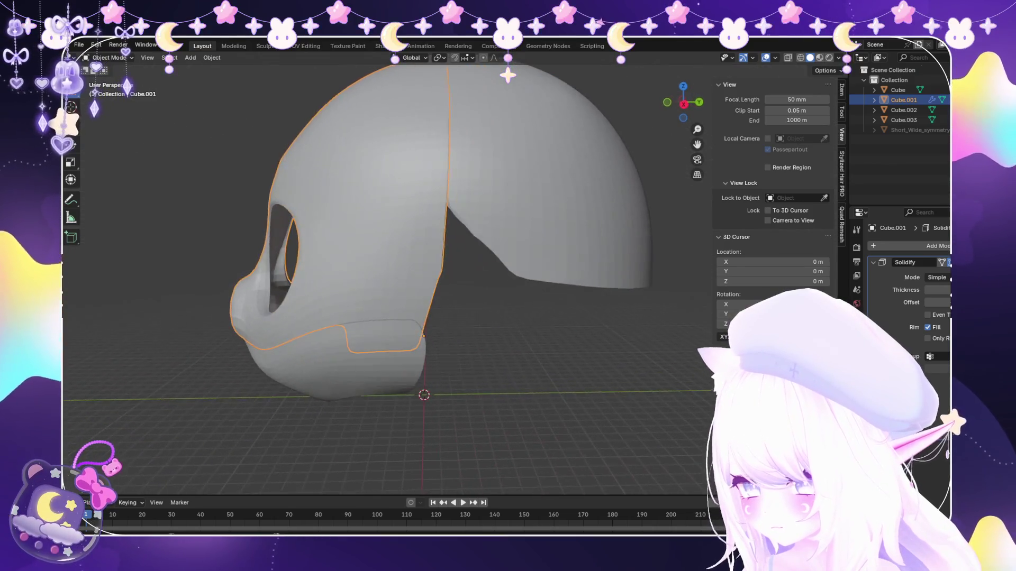
{"action": "middle_click_drag", "start_coordinate": [397, 277], "coordinate": [333, 286]}
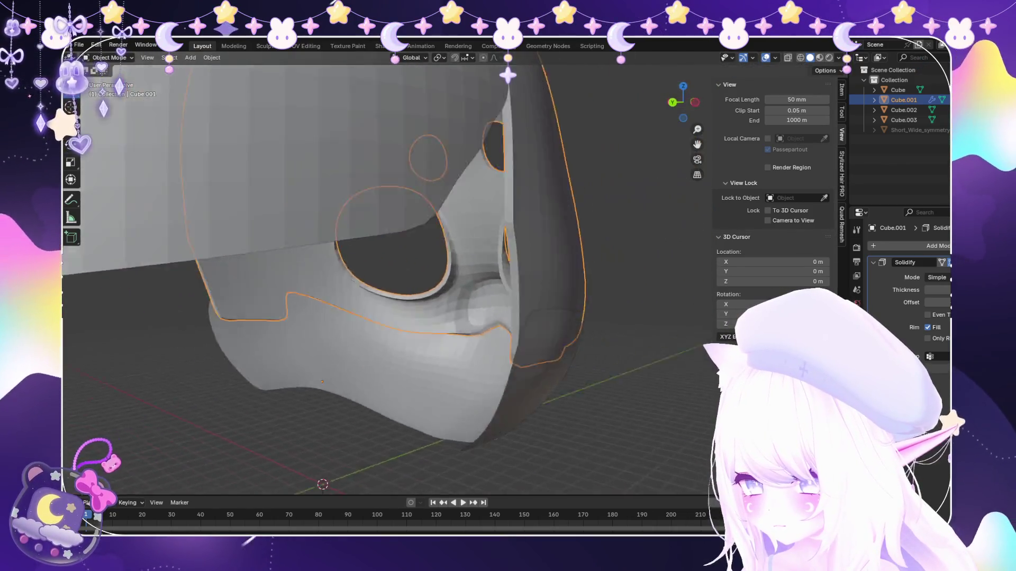
{"action": "middle_click_drag", "start_coordinate": [397, 278], "coordinate": [492, 286]}
{"action": "scroll", "coordinate": [476, 254], "scroll_direction": "up", "scroll_amount": 2}
Add a Solidify modifier to the lower jaw piece (Cube.002).
{"action": "left_click", "coordinate": [492, 326]}
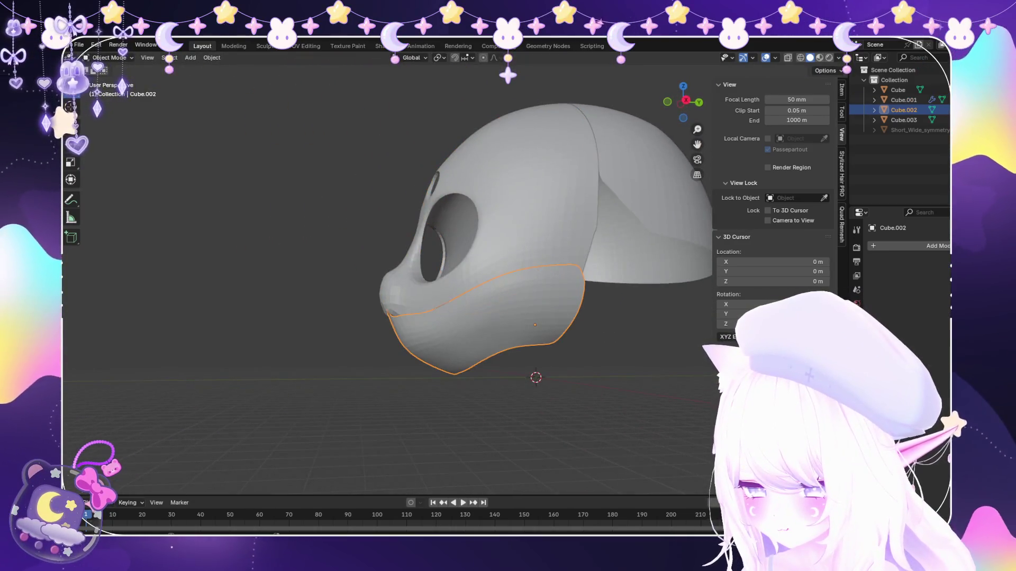
{"action": "key", "text": "ctrl+z"}
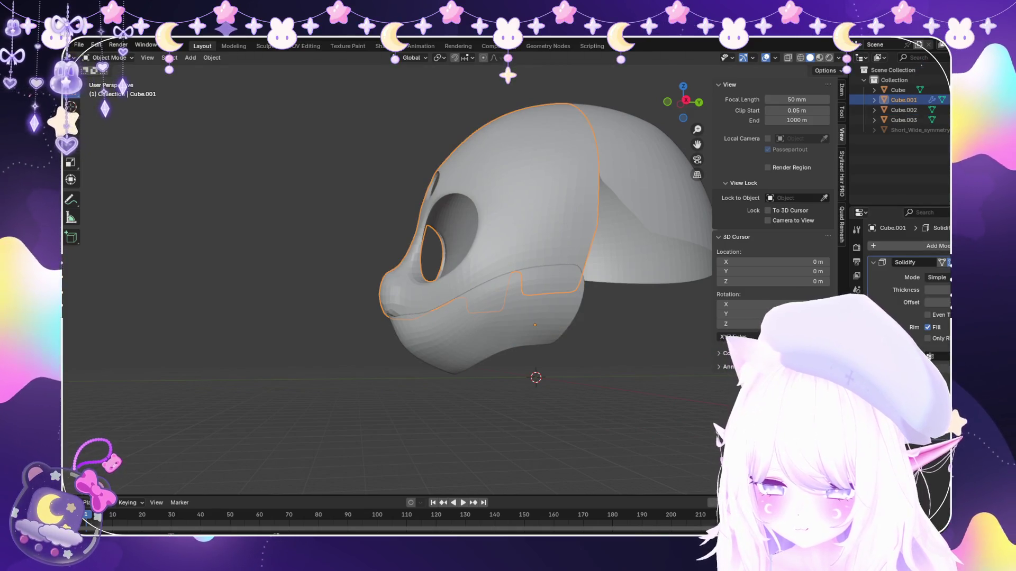
{"action": "key", "text": "ctrl+shift+z"}
{"action": "left_click", "coordinate": [936, 245]}
{"action": "left_click", "coordinate": [801, 302]}
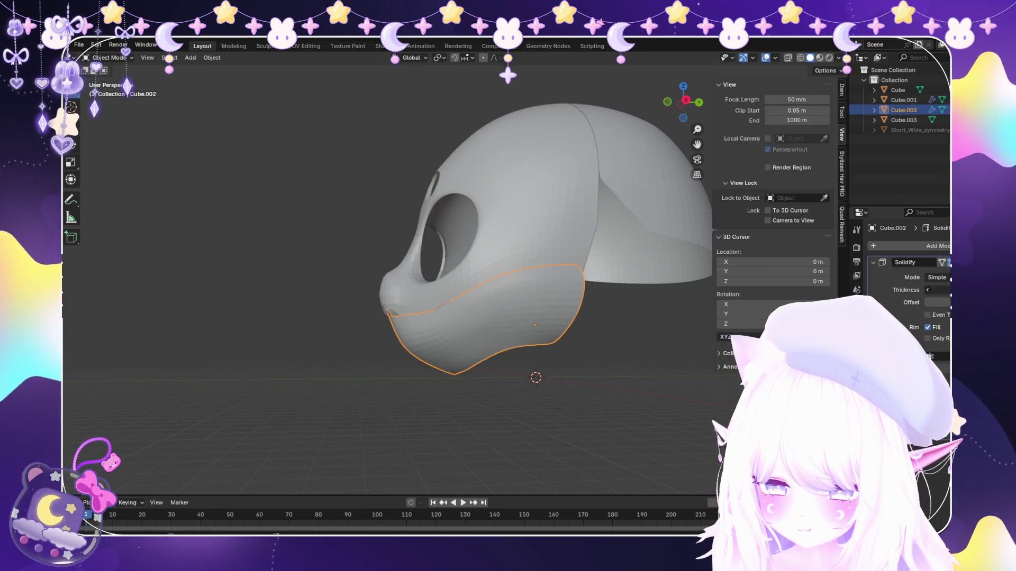
{"action": "type", "text": "0."}
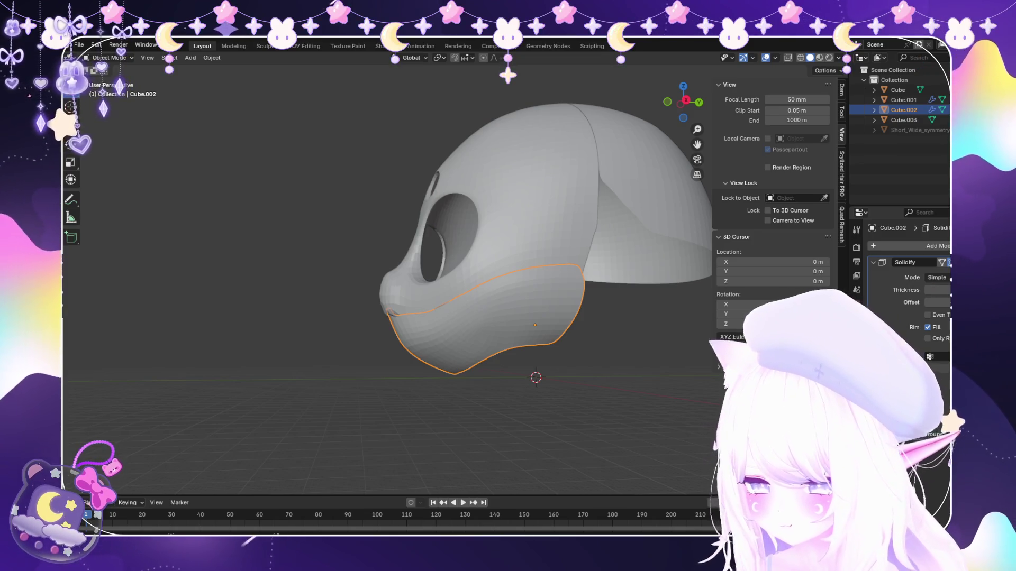
{"action": "mouse_move", "coordinate": [389, 278]}
{"action": "middle_mouse_down"}
{"action": "mouse_move", "coordinate": [428, 238]}
{"action": "mouse_move", "coordinate": [444, 286]}
{"action": "middle_mouse_up"}
{"action": "scroll", "coordinate": [444, 286], "scroll_direction": "up", "scroll_amount": 3}
{"action": "left_click", "coordinate": [432, 396]}
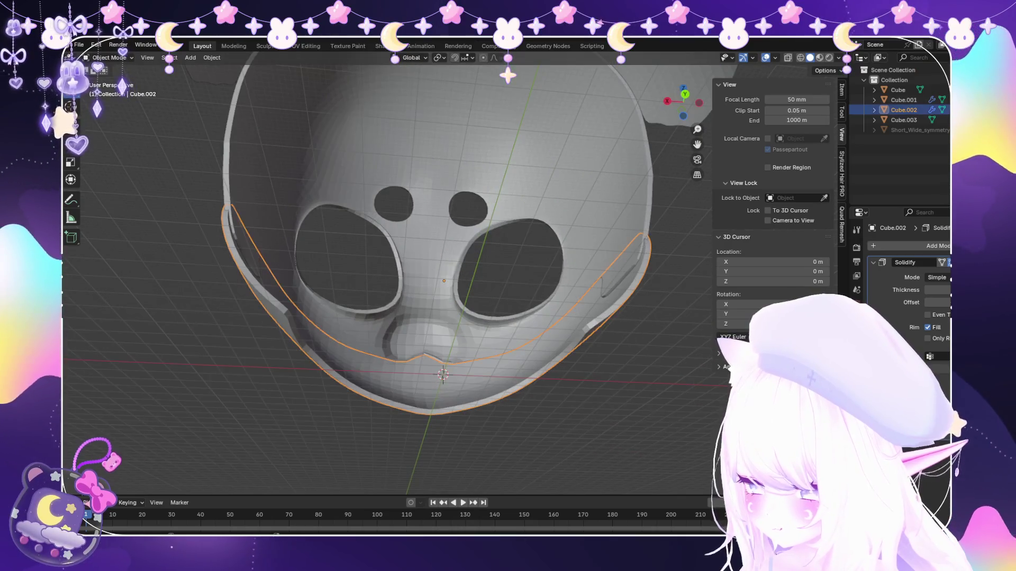
Scale the jaw's edge rim up to about 1.02 in Edit Mode, then return to Object Mode.
{"action": "key", "text": "Tab"}
{"action": "middle_click_drag", "start_coordinate": [429, 357], "coordinate": [413, 341]}
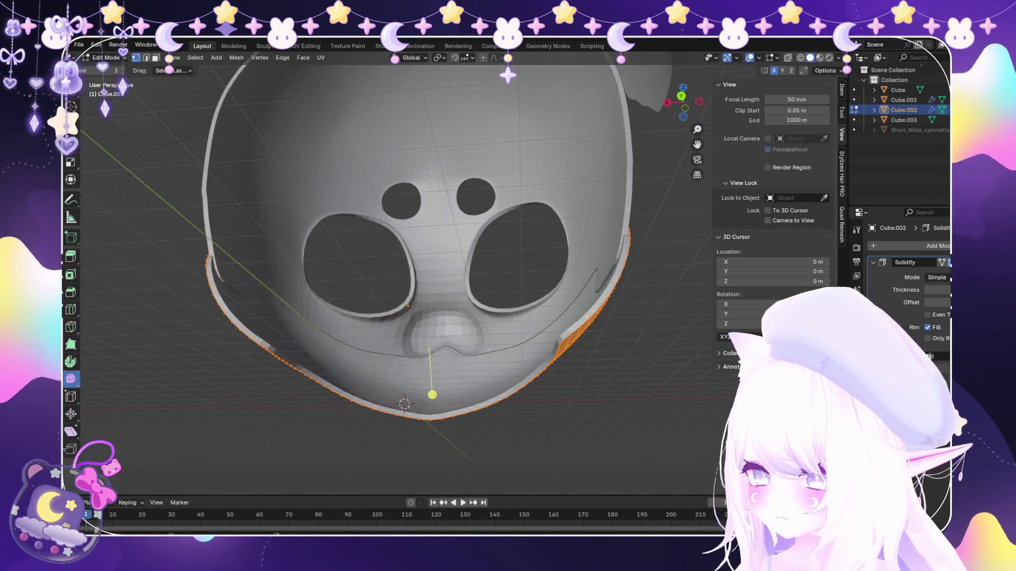
{"action": "key", "text": "s"}
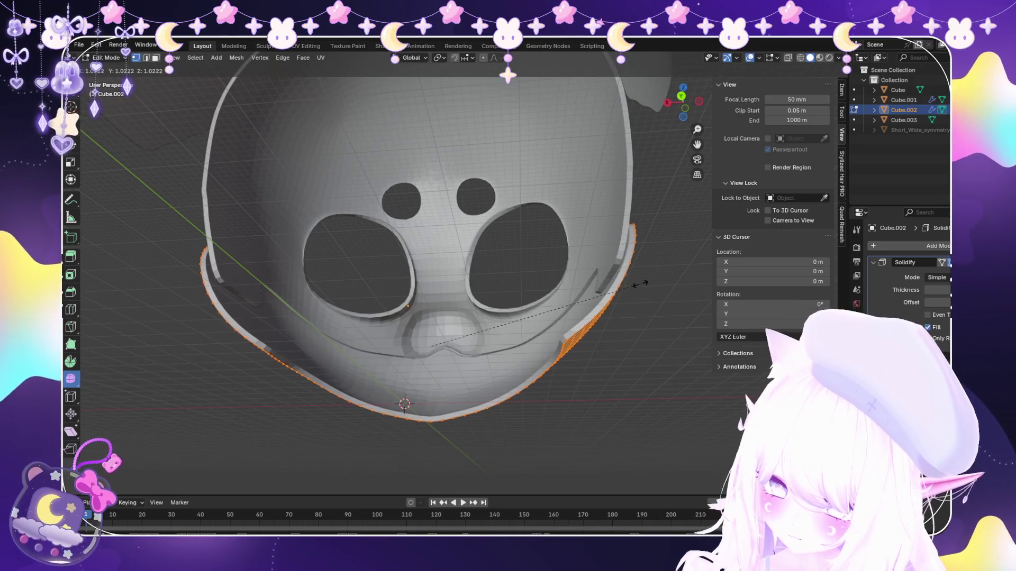
{"action": "key", "text": "Return"}
{"action": "scroll", "coordinate": [365, 317], "scroll_direction": "up", "scroll_amount": 2}
{"action": "mouse_move", "coordinate": [396, 278]}
{"action": "middle_mouse_down"}
{"action": "mouse_move", "coordinate": [508, 258]}
{"action": "mouse_move", "coordinate": [420, 278]}
{"action": "middle_mouse_up"}
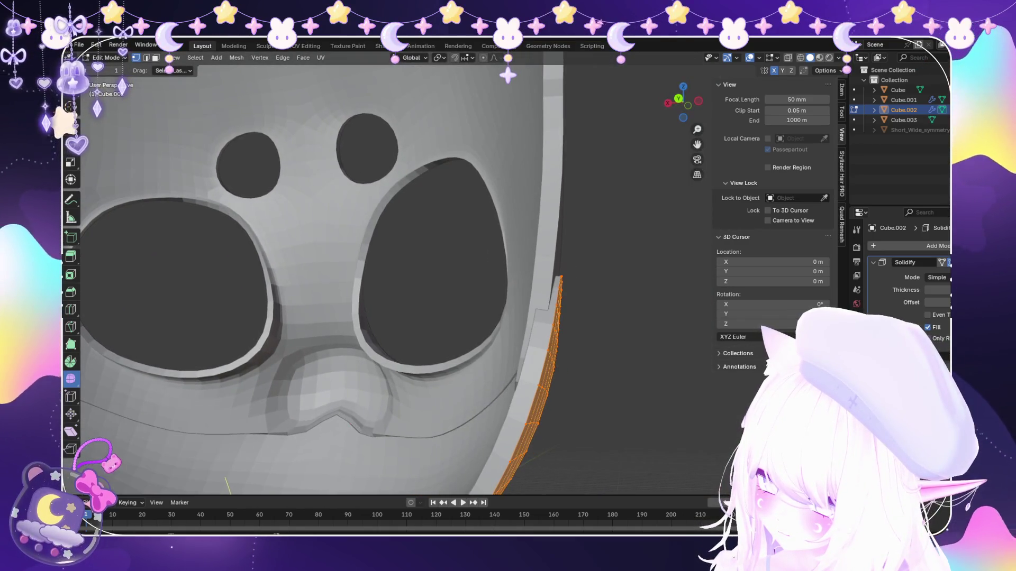
{"action": "left_click", "coordinate": [626, 313]}
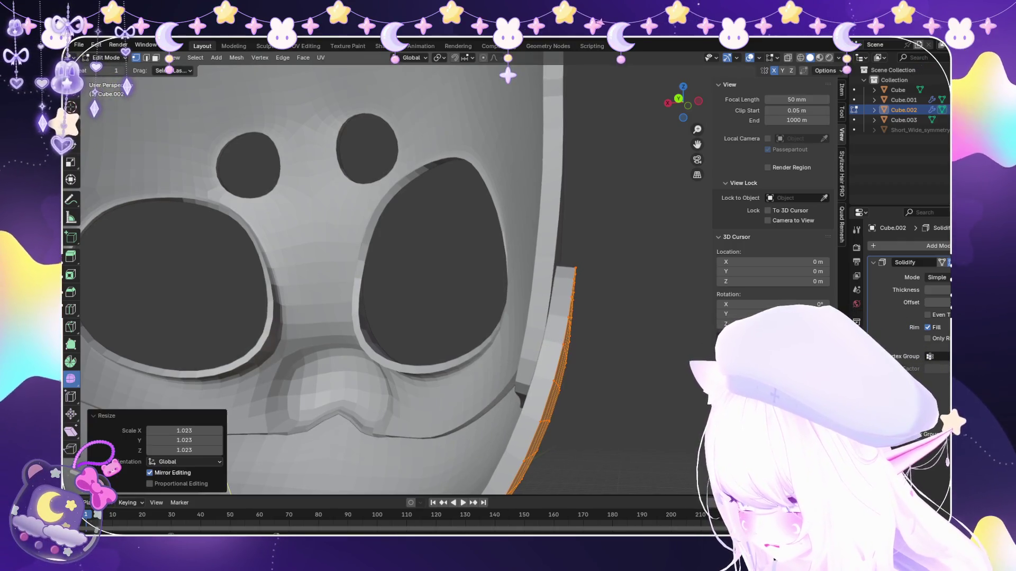
{"action": "scroll", "coordinate": [626, 313], "scroll_direction": "down", "scroll_amount": 5}
{"action": "mouse_move", "coordinate": [627, 314]}
{"action": "middle_mouse_down"}
{"action": "mouse_move", "coordinate": [477, 301]}
{"action": "mouse_move", "coordinate": [524, 294]}
{"action": "mouse_move", "coordinate": [445, 302]}
{"action": "mouse_move", "coordinate": [492, 263]}
{"action": "mouse_move", "coordinate": [500, 239]}
{"action": "mouse_move", "coordinate": [452, 271]}
{"action": "mouse_move", "coordinate": [405, 269]}
{"action": "mouse_move", "coordinate": [508, 262]}
{"action": "middle_mouse_up"}
{"action": "key", "text": "Tab"}
{"action": "scroll", "coordinate": [500, 270], "scroll_direction": "down", "scroll_amount": 2}
{"action": "scroll", "coordinate": [500, 270], "scroll_direction": "up", "scroll_amount": 3}
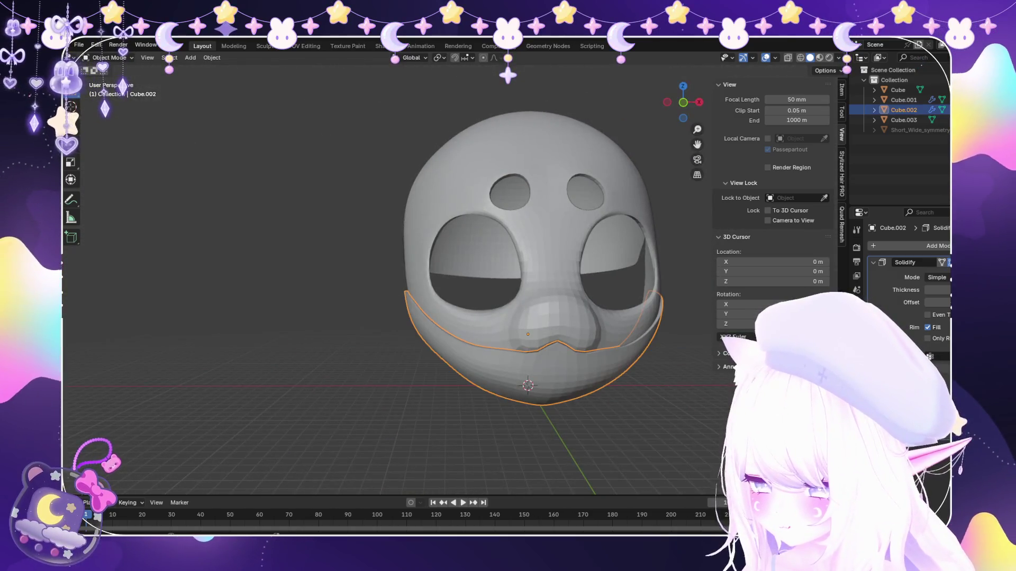
Duplicate the jaw piece twice and undo each duplicate.
{"action": "key", "text": "shift+d"}
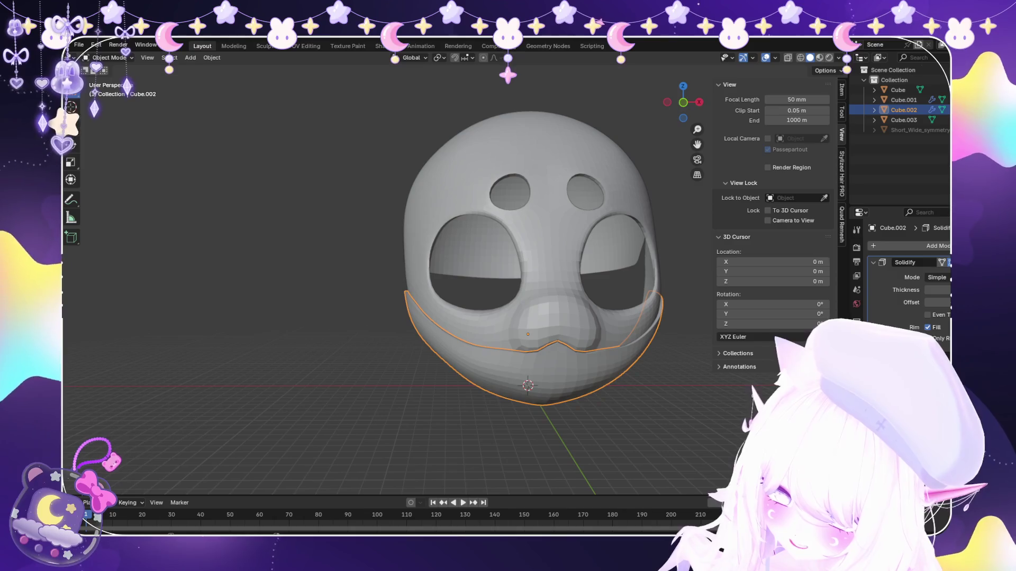
{"action": "key", "text": "ctrl+z"}
{"action": "key", "text": "shift+d"}
{"action": "key", "text": "ctrl+z"}
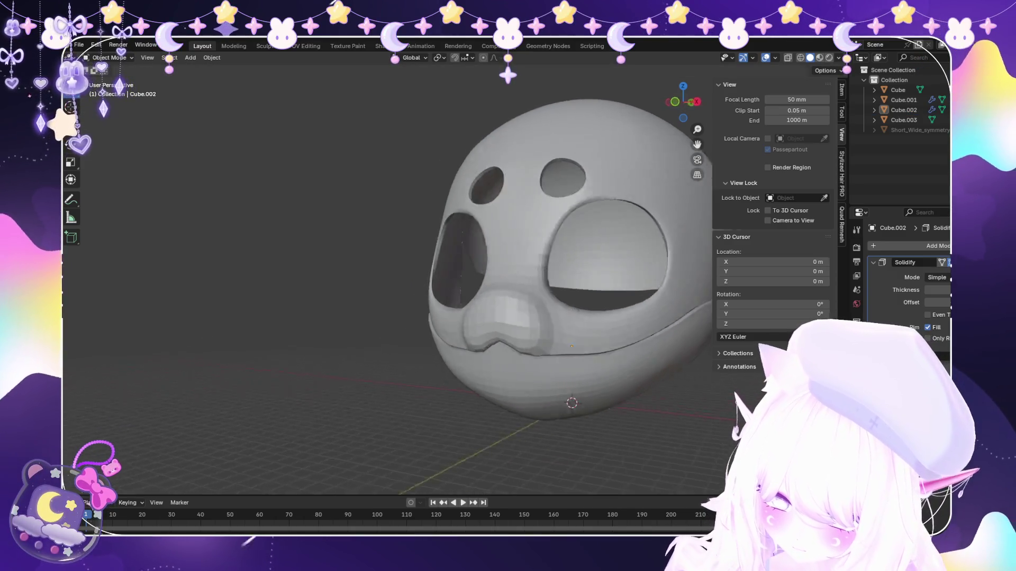
Add a Solidify modifier to the back panel (Cube.003) and confirm its Thickness.
{"action": "middle_click_drag", "start_coordinate": [523, 294], "coordinate": [429, 286]}
{"action": "scroll", "coordinate": [508, 286], "scroll_direction": "up", "scroll_amount": 2}
{"action": "left_click", "coordinate": [516, 334]}
{"action": "mouse_move", "coordinate": [540, 318]}
{"action": "middle_mouse_down"}
{"action": "mouse_move", "coordinate": [517, 301]}
{"action": "mouse_move", "coordinate": [556, 285]}
{"action": "mouse_move", "coordinate": [556, 262]}
{"action": "mouse_move", "coordinate": [556, 286]}
{"action": "mouse_move", "coordinate": [428, 262]}
{"action": "middle_mouse_up"}
{"action": "key", "text": "alt+a"}
{"action": "scroll", "coordinate": [516, 262], "scroll_direction": "up", "scroll_amount": 2}
{"action": "left_click", "coordinate": [516, 207]}
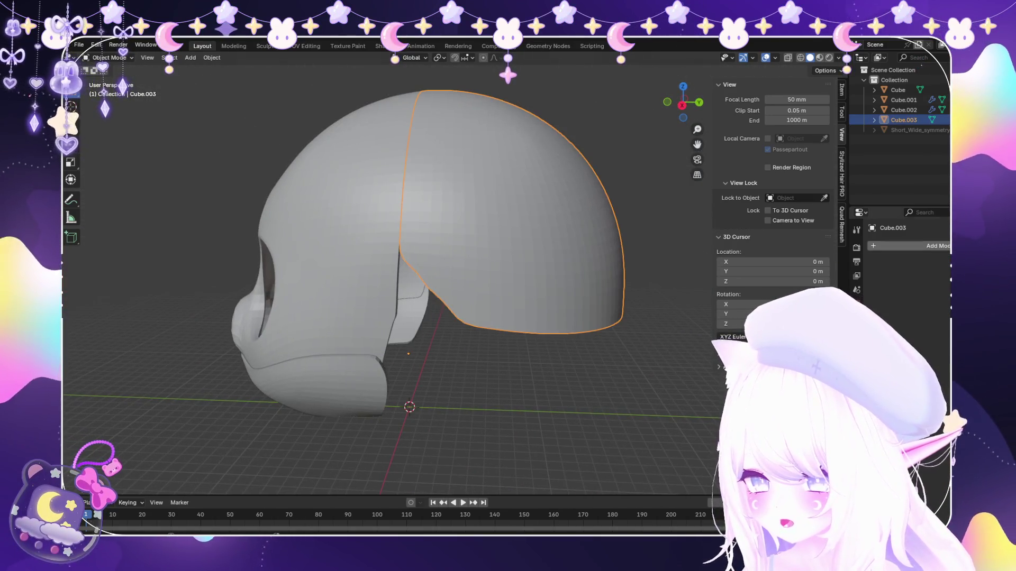
{"action": "left_click", "coordinate": [929, 245]}
{"action": "left_click", "coordinate": [802, 269]}
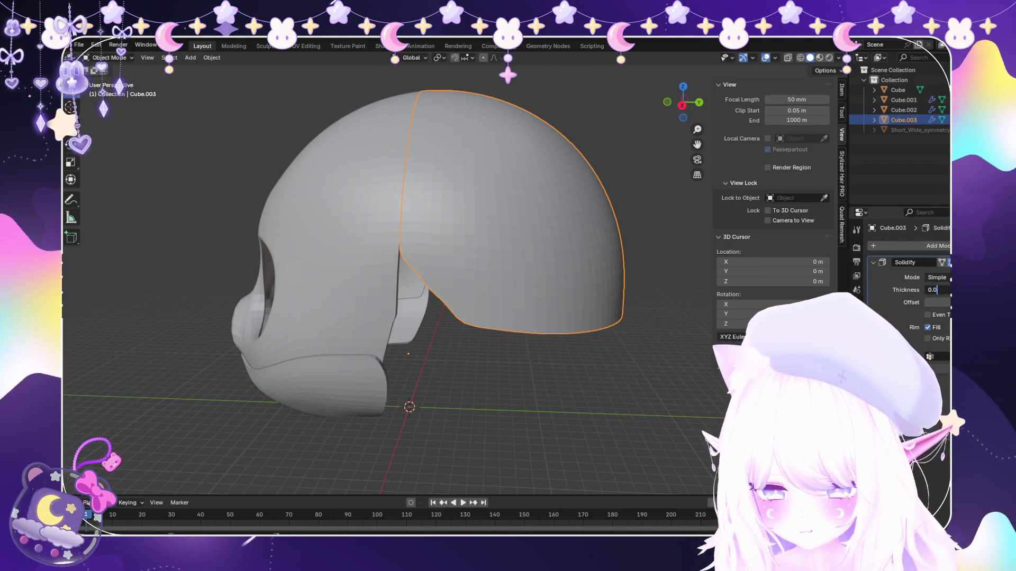
{"action": "key", "text": "Return"}
Inspect the helmet from above, front and left, then select the lower jaw piece.
{"action": "middle_click_drag", "start_coordinate": [476, 279], "coordinate": [516, 333]}
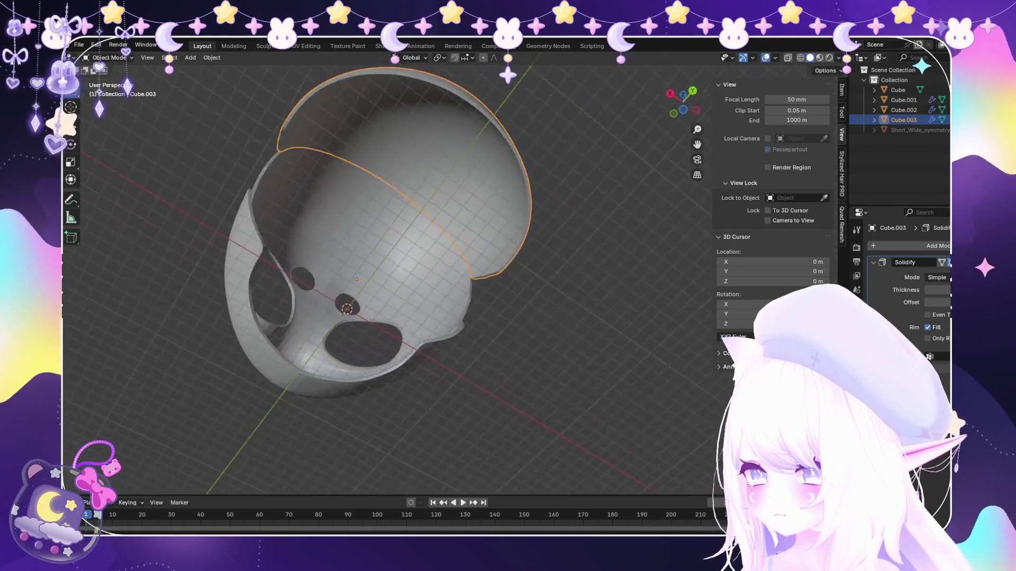
{"action": "middle_click_drag", "start_coordinate": [476, 278], "coordinate": [572, 287]}
{"action": "scroll", "coordinate": [508, 262], "scroll_direction": "up", "scroll_amount": 2}
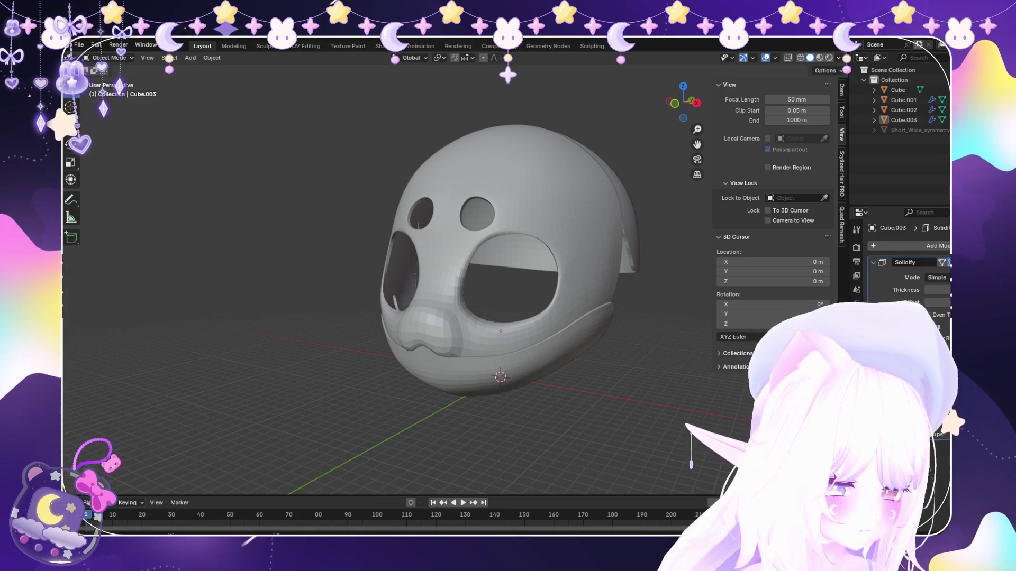
{"action": "middle_click_drag", "start_coordinate": [508, 262], "coordinate": [388, 266]}
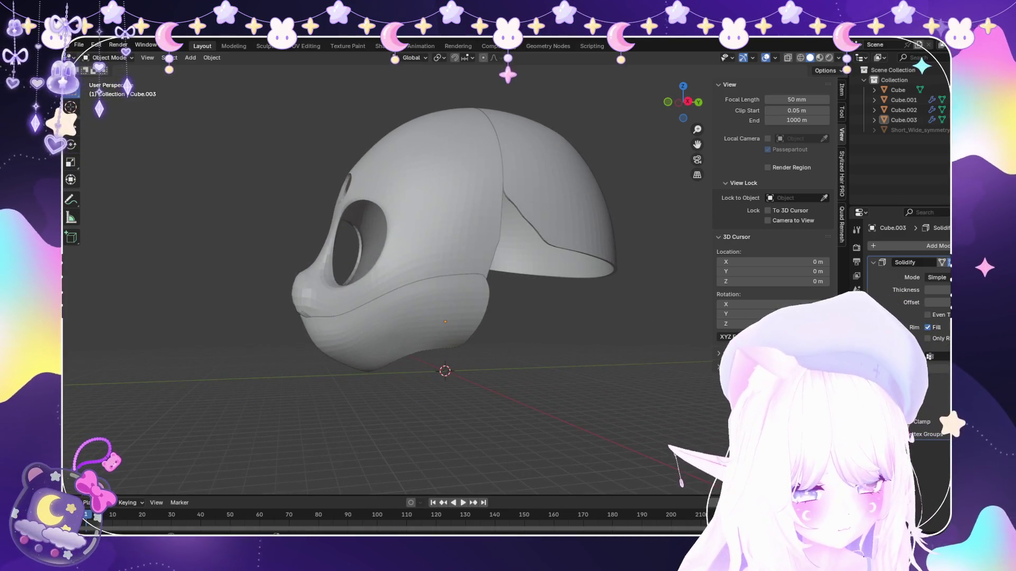
{"action": "left_click", "coordinate": [397, 318]}
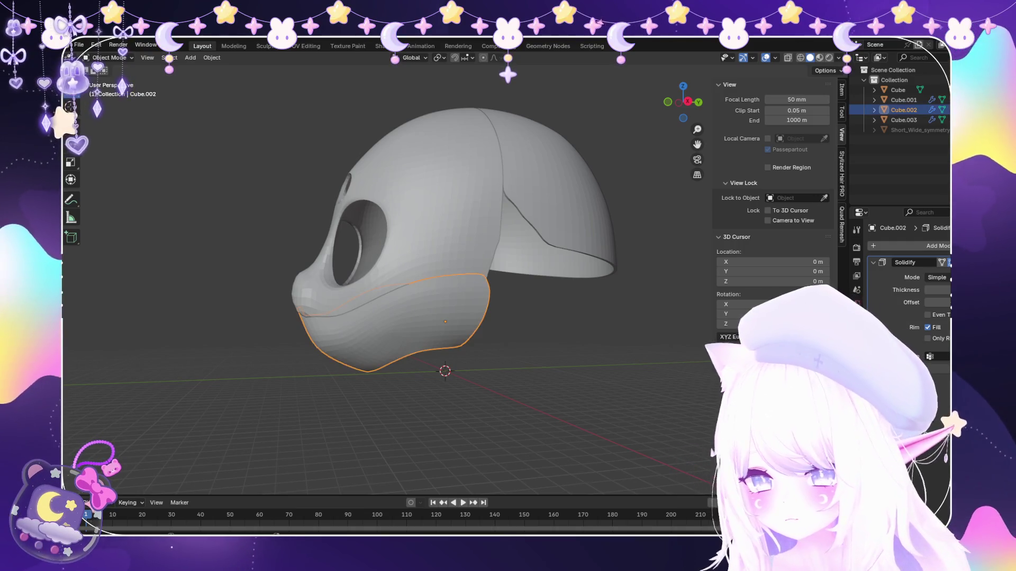
Clear the jaw's selection and switch it into Sculpt Mode.
{"action": "key", "text": "alt+a"}
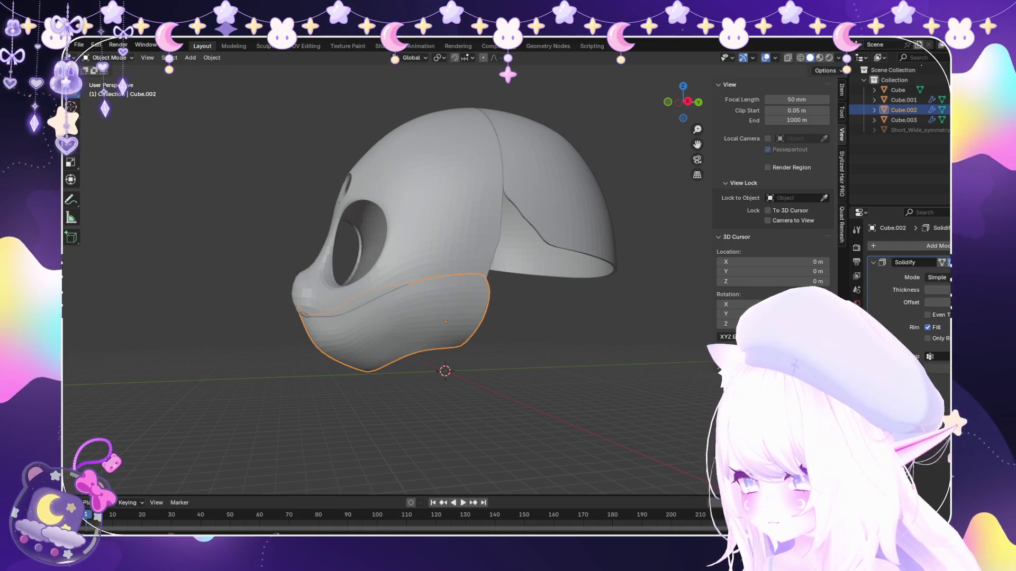
{"action": "key", "text": "Tab"}
{"action": "mouse_move", "coordinate": [352, 370]}
{"action": "middle_mouse_down"}
{"action": "mouse_move", "coordinate": [487, 304]}
{"action": "mouse_move", "coordinate": [426, 324]}
{"action": "middle_mouse_up"}
{"action": "key", "text": "alt+a"}
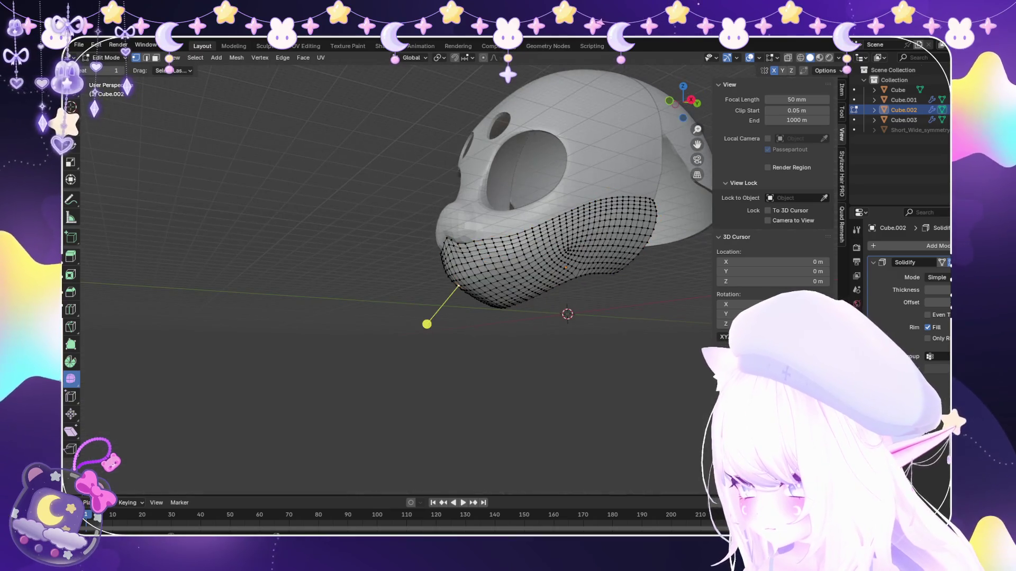
{"action": "left_click", "coordinate": [111, 90]}
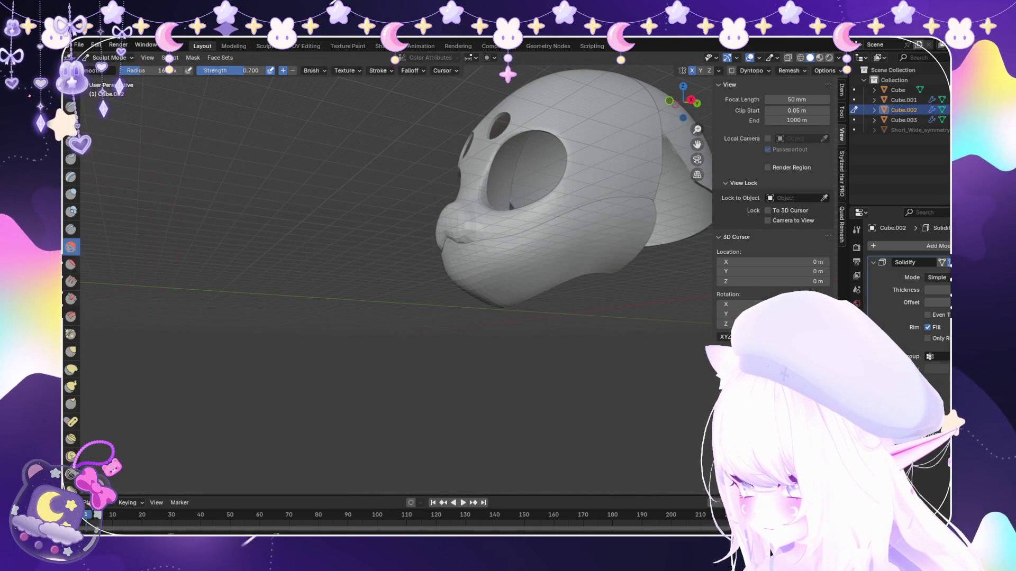
Smooth the jaw's lower curve with sculpt brushes, checking it from front and side.
{"action": "mouse_move", "coordinate": [238, 357]}
{"action": "middle_mouse_down"}
{"action": "mouse_move", "coordinate": [385, 316]}
{"action": "mouse_move", "coordinate": [365, 329]}
{"action": "middle_mouse_up"}
{"action": "scroll", "coordinate": [384, 315], "scroll_direction": "up", "scroll_amount": 3}
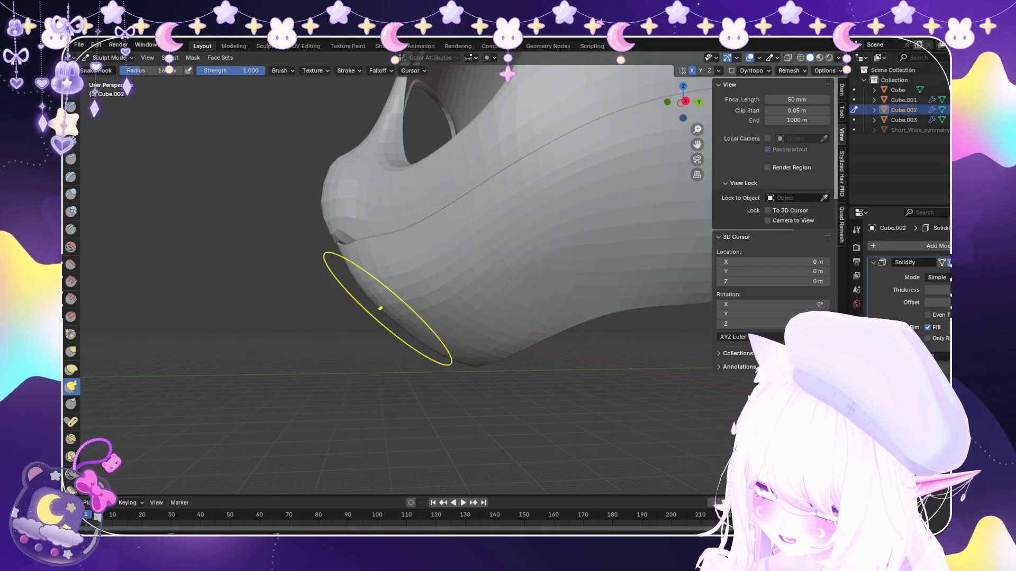
{"action": "scroll", "coordinate": [380, 308], "scroll_direction": "down", "scroll_amount": 5}
{"action": "middle_click_drag", "start_coordinate": [380, 308], "coordinate": [560, 336]}
{"action": "scroll", "coordinate": [475, 330], "scroll_direction": "up", "scroll_amount": 2}
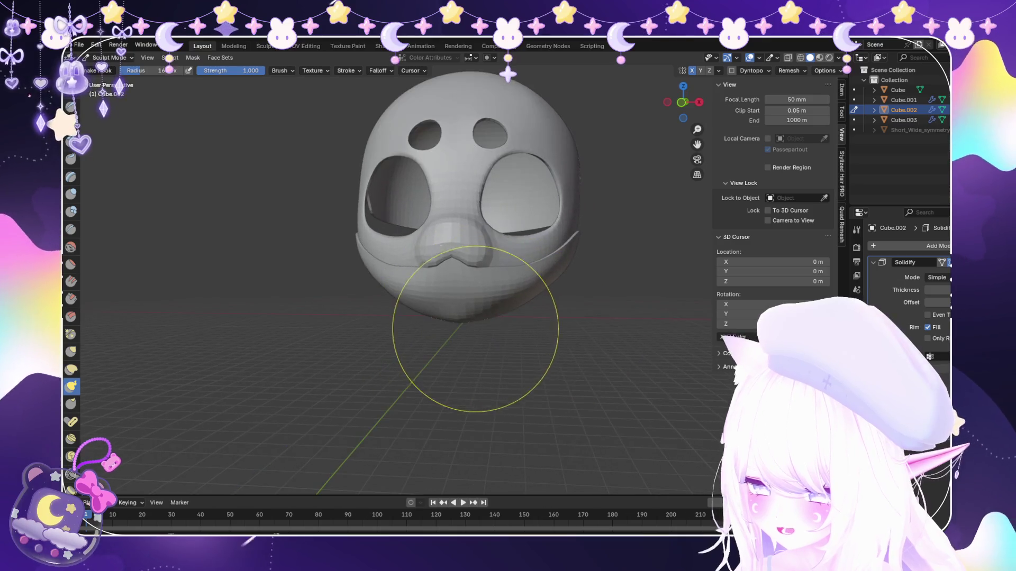
{"action": "middle_click_drag", "start_coordinate": [482, 334], "coordinate": [373, 316]}
{"action": "scroll", "coordinate": [373, 316], "scroll_direction": "up", "scroll_amount": 2}
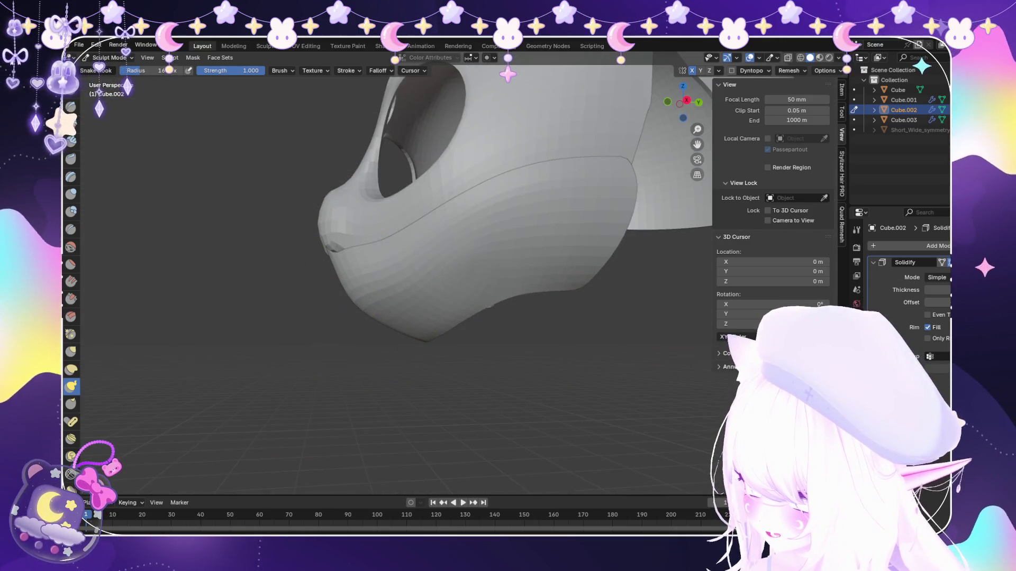
{"action": "scroll", "coordinate": [336, 324], "scroll_direction": "up", "scroll_amount": 3}
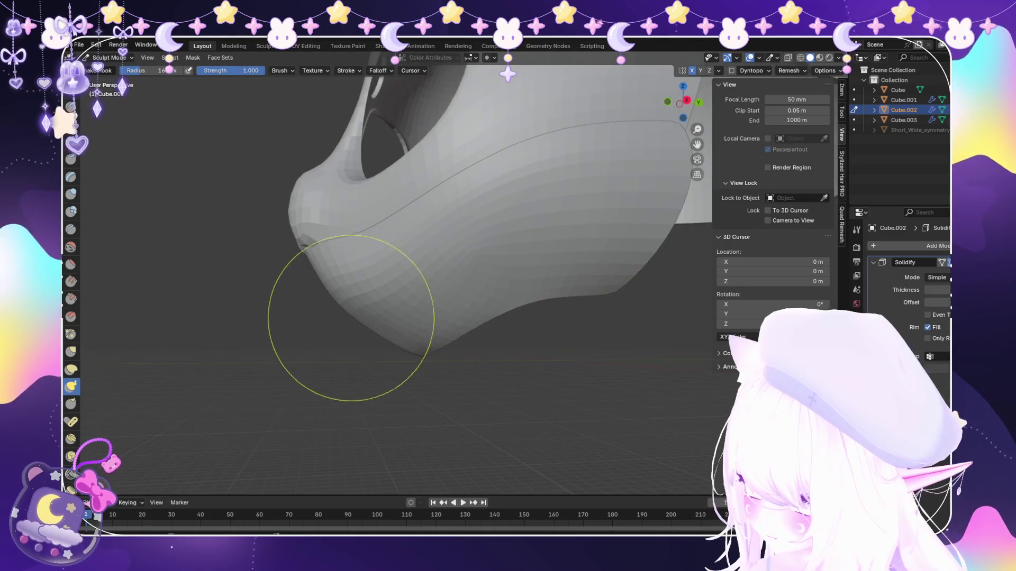
{"action": "scroll", "coordinate": [317, 325], "scroll_direction": "up", "scroll_amount": 3}
{"action": "middle_click_drag", "start_coordinate": [317, 325], "coordinate": [241, 347]}
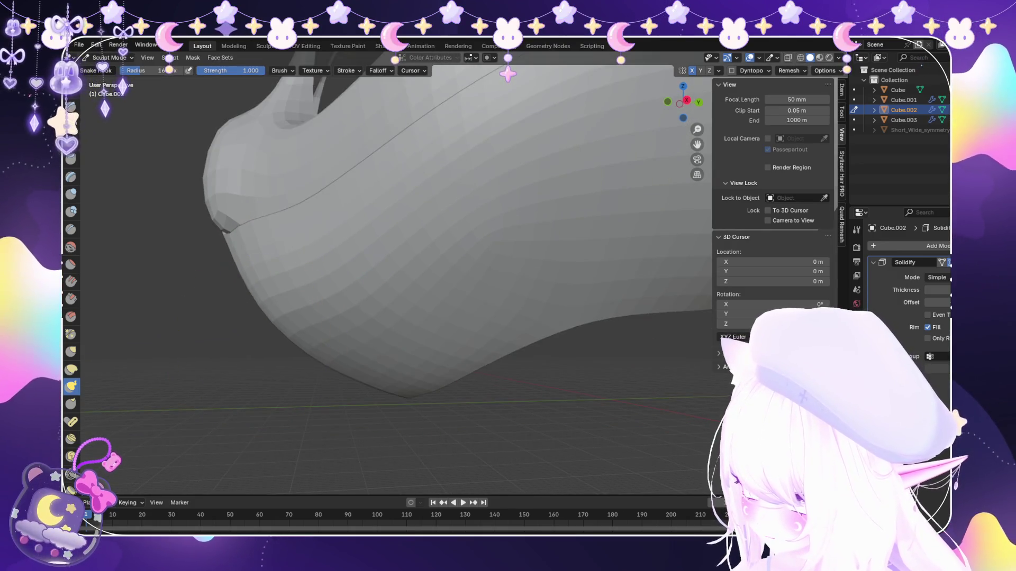
{"action": "scroll", "coordinate": [349, 324], "scroll_direction": "down", "scroll_amount": 2}
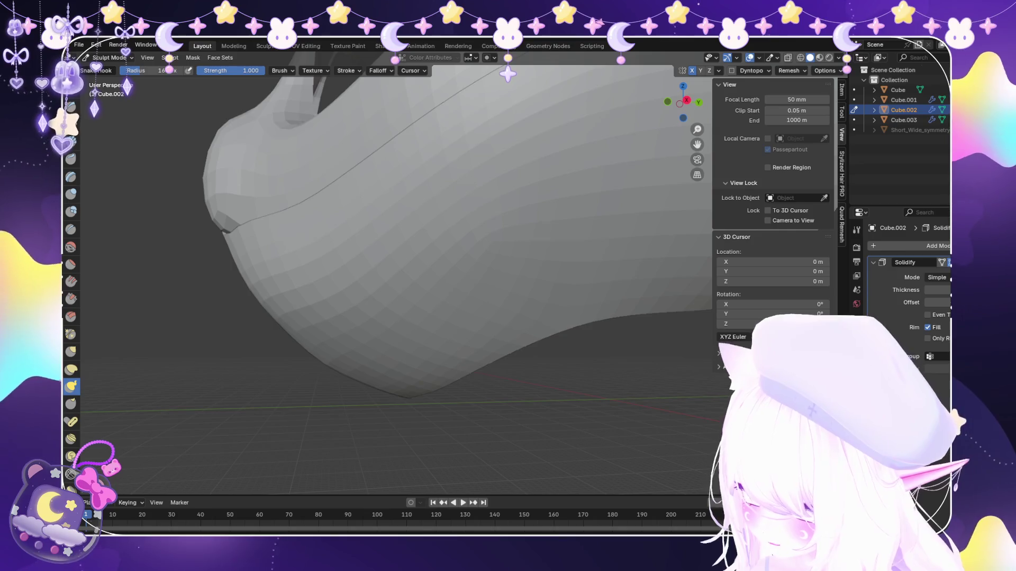
{"action": "middle_click_drag", "start_coordinate": [350, 324], "coordinate": [413, 317]}
{"action": "scroll", "coordinate": [414, 318], "scroll_direction": "down", "scroll_amount": 2}
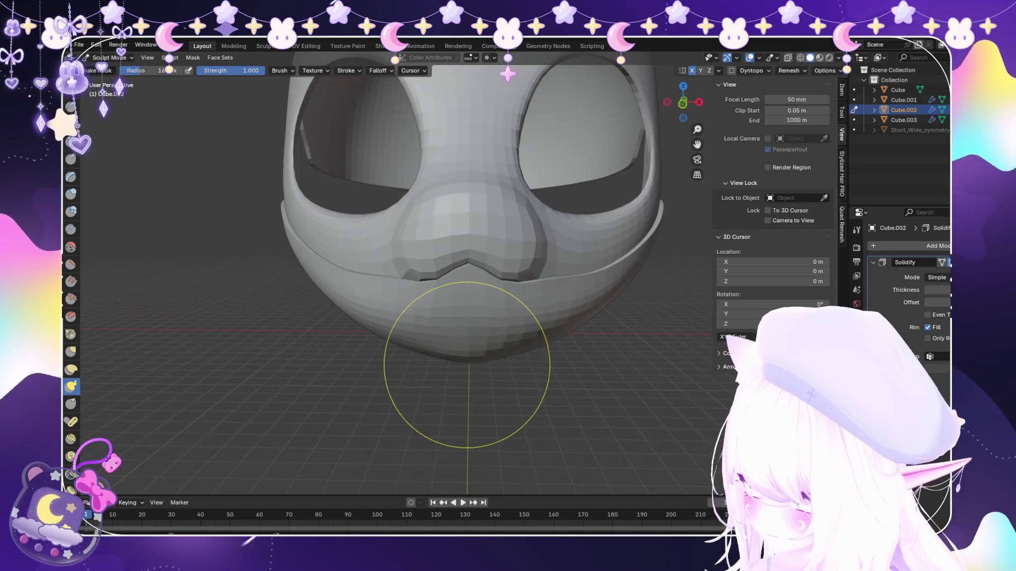
{"action": "scroll", "coordinate": [494, 328], "scroll_direction": "down", "scroll_amount": 3}
{"action": "middle_click_drag", "start_coordinate": [495, 329], "coordinate": [444, 326]}
{"action": "scroll", "coordinate": [409, 317], "scroll_direction": "up", "scroll_amount": 3}
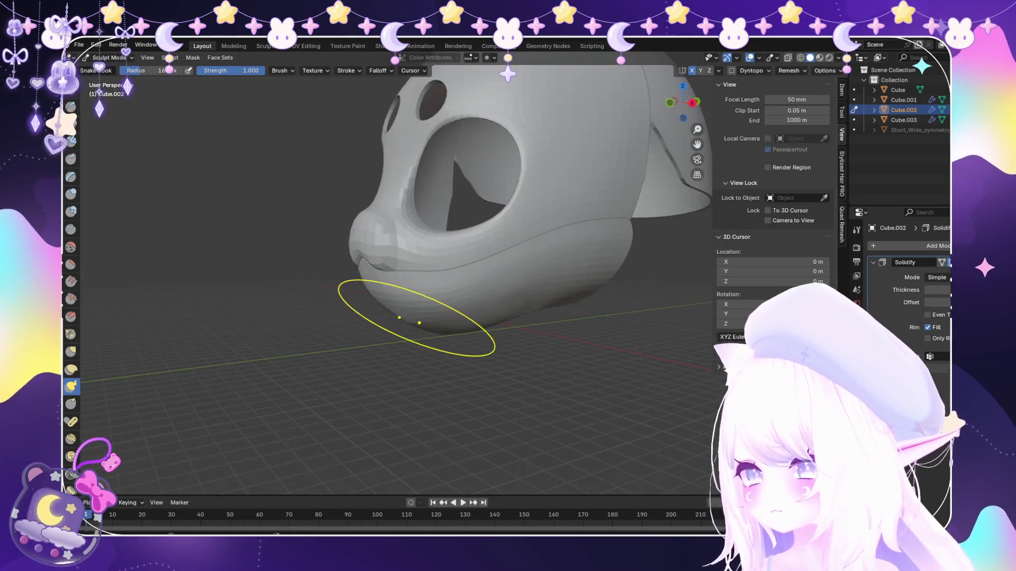
Finish rounding the jaw underside and return to Object Mode.
{"action": "key", "text": "Tab"}
{"action": "scroll", "coordinate": [477, 262], "scroll_direction": "up", "scroll_amount": 2}
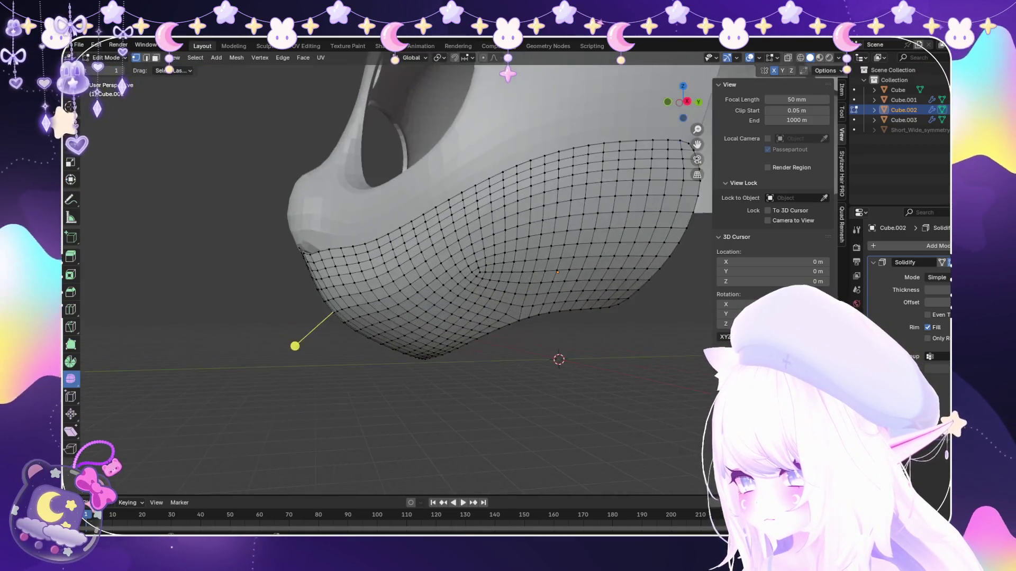
{"action": "key", "text": "Tab"}
{"action": "scroll", "coordinate": [476, 262], "scroll_direction": "up", "scroll_amount": 2}
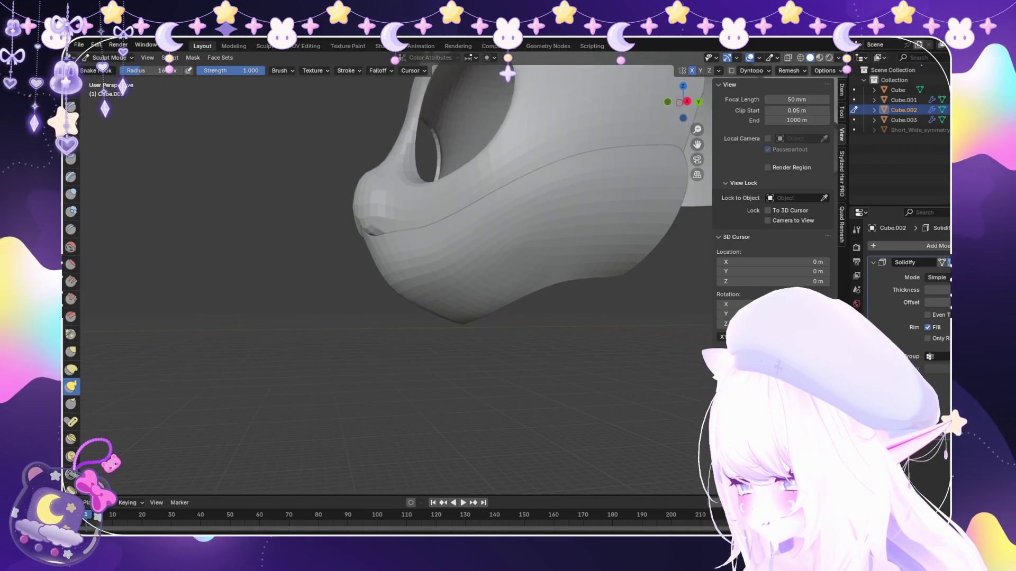
{"action": "middle_click_drag", "start_coordinate": [373, 302], "coordinate": [349, 305]}
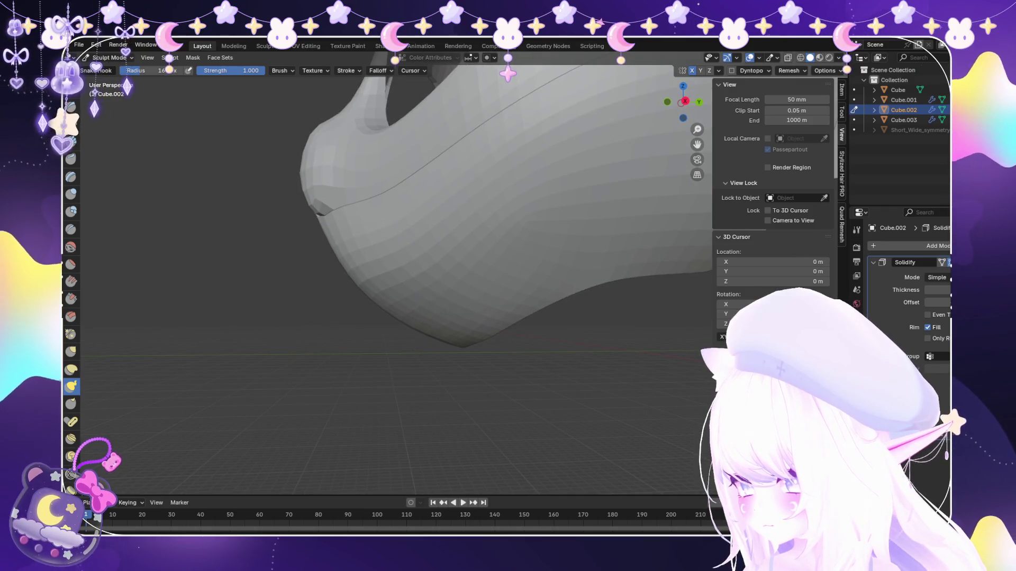
{"action": "scroll", "coordinate": [361, 288], "scroll_direction": "down", "scroll_amount": 4}
{"action": "middle_click_drag", "start_coordinate": [361, 288], "coordinate": [363, 272]}
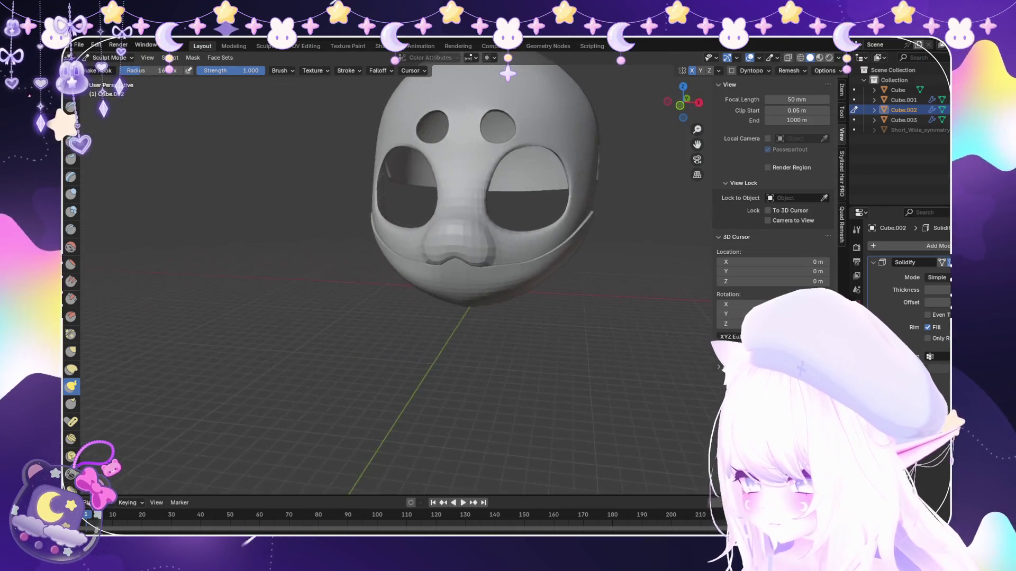
{"action": "scroll", "coordinate": [363, 272], "scroll_direction": "up", "scroll_amount": 2}
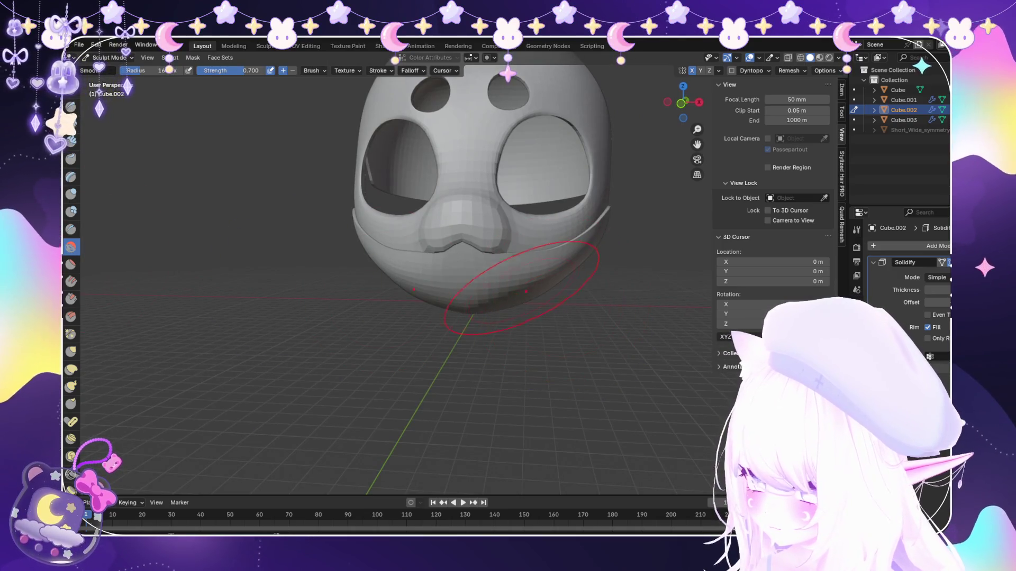
{"action": "middle_click_drag", "start_coordinate": [524, 289], "coordinate": [483, 279]}
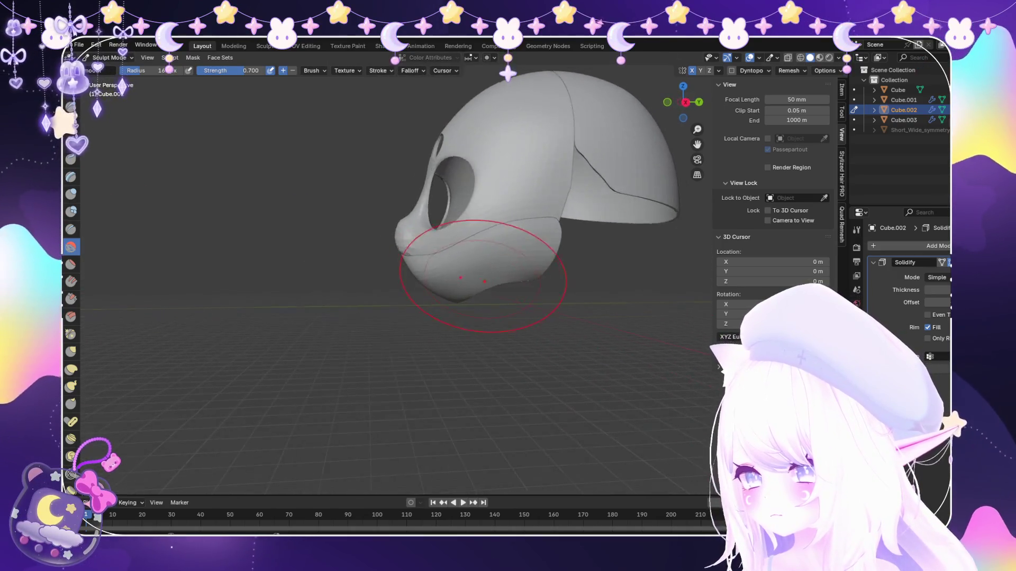
{"action": "scroll", "coordinate": [483, 279], "scroll_direction": "up", "scroll_amount": 3}
{"action": "mouse_move", "coordinate": [500, 271]}
{"action": "middle_mouse_down"}
{"action": "mouse_move", "coordinate": [476, 265]}
{"action": "mouse_move", "coordinate": [487, 284]}
{"action": "mouse_move", "coordinate": [477, 271]}
{"action": "mouse_move", "coordinate": [522, 294]}
{"action": "mouse_move", "coordinate": [510, 295]}
{"action": "mouse_move", "coordinate": [485, 250]}
{"action": "mouse_move", "coordinate": [476, 274]}
{"action": "mouse_move", "coordinate": [508, 261]}
{"action": "middle_mouse_up"}
{"action": "left_click", "coordinate": [109, 57]}
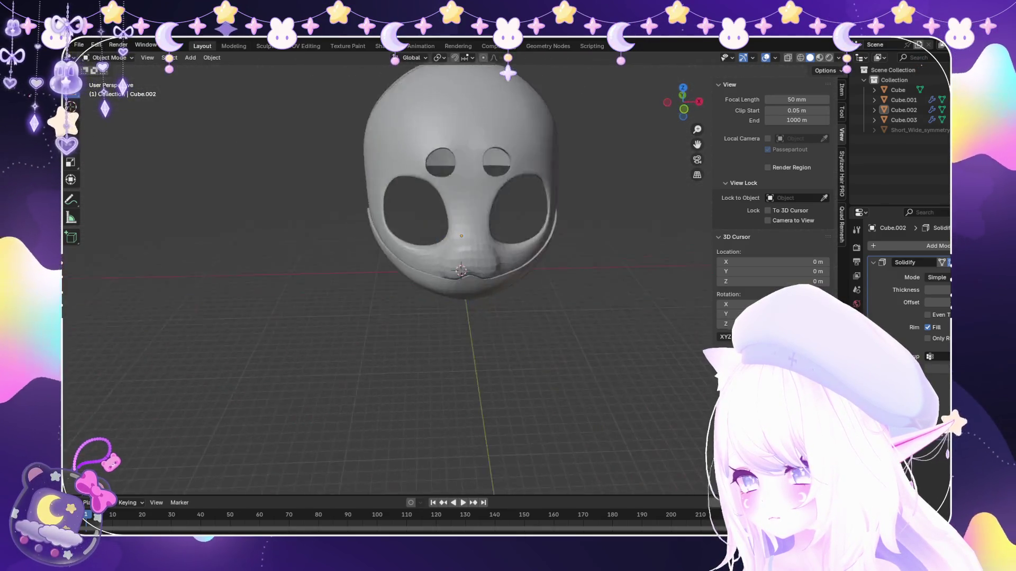
{"action": "scroll", "coordinate": [508, 262], "scroll_direction": "up", "scroll_amount": 3}
Duplicate the mask in place, apply the copy's Solidify and enter Edit Mode on it.
{"action": "left_click", "coordinate": [445, 262]}
{"action": "mouse_move", "coordinate": [445, 263]}
{"action": "middle_mouse_down"}
{"action": "mouse_move", "coordinate": [476, 286]}
{"action": "mouse_move", "coordinate": [444, 239]}
{"action": "middle_mouse_up"}
{"action": "key", "text": "shift+d"}
{"action": "key", "text": "Escape"}
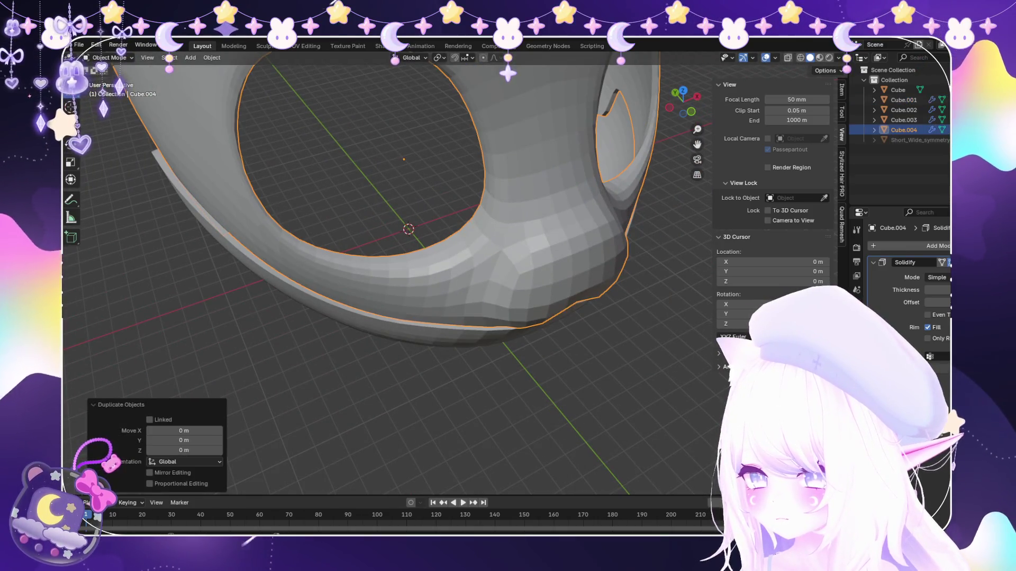
{"action": "left_click", "coordinate": [932, 274]}
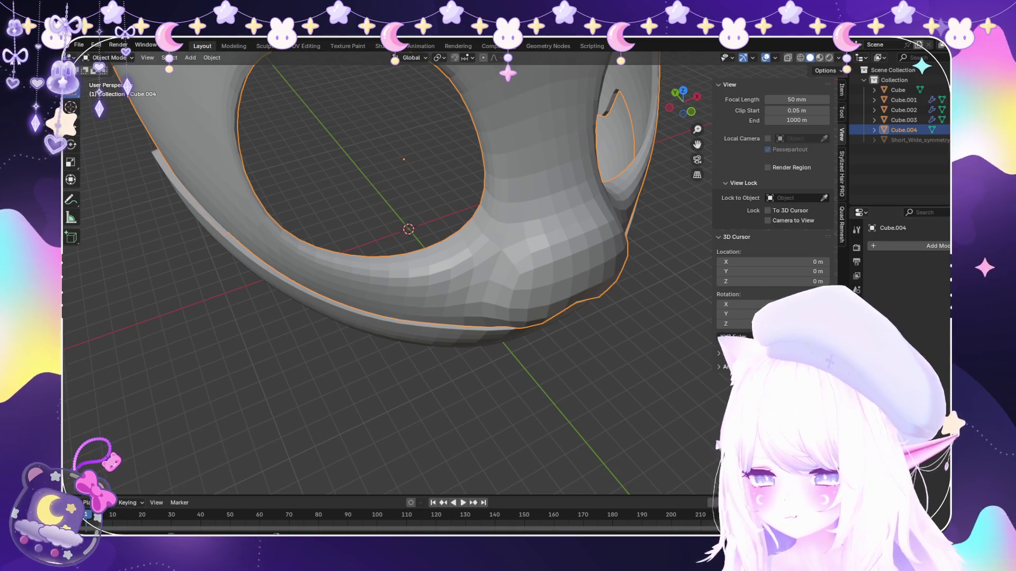
{"action": "left_click", "coordinate": [109, 79]}
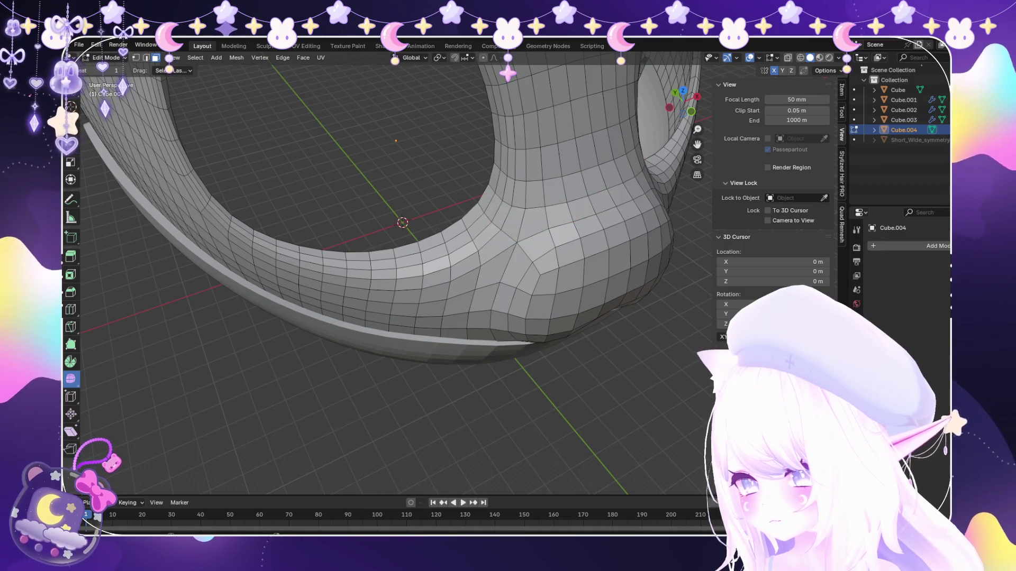
Keep only the band of faces around the eye hole, deleting all other faces of the copy.
{"action": "left_click", "coordinate": [313, 123], "text": "alt"}
{"action": "key", "text": "ctrl+KP_Add"}
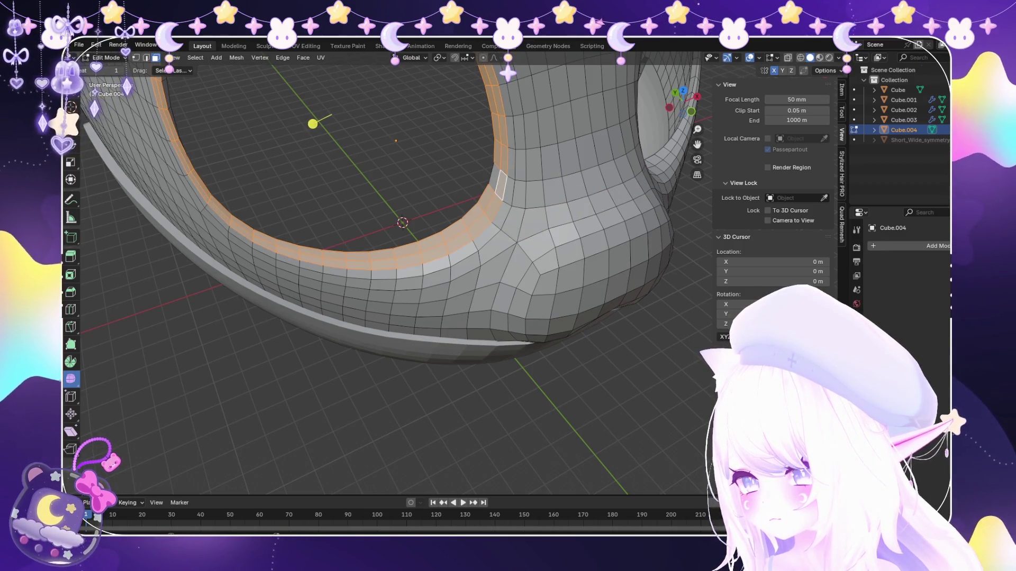
{"action": "scroll", "coordinate": [383, 218], "scroll_direction": "down", "scroll_amount": 5}
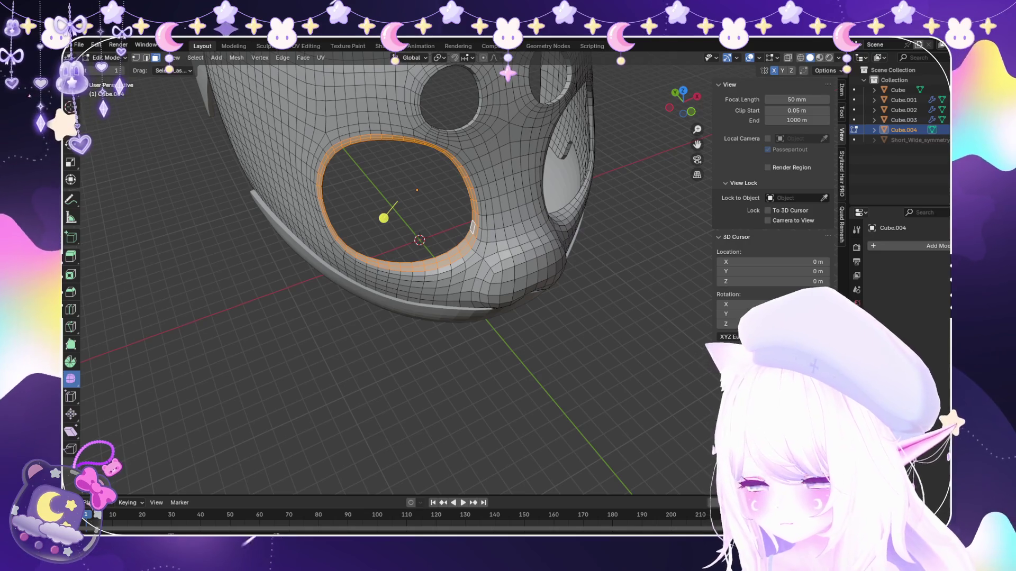
{"action": "key", "text": "v"}
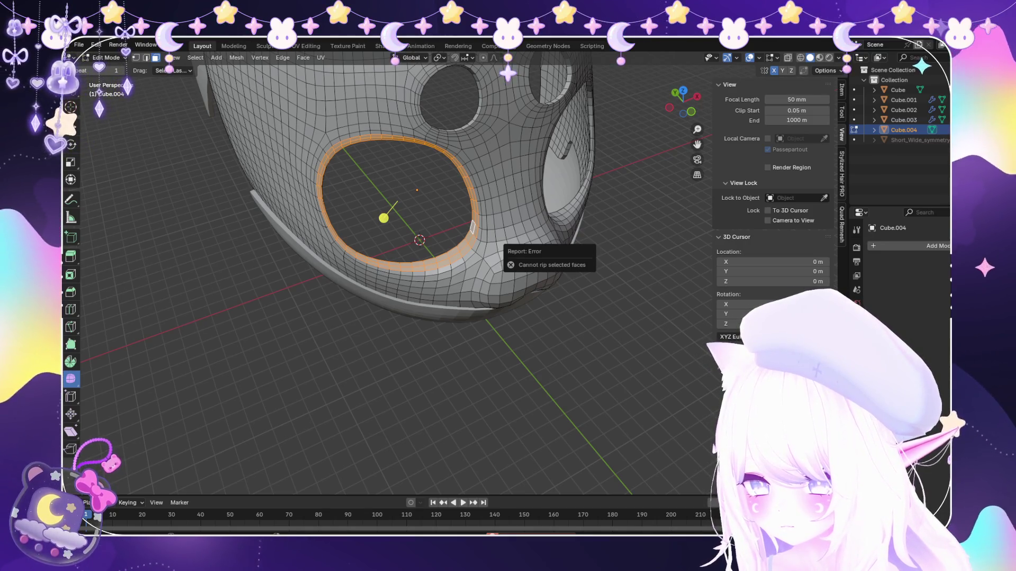
{"action": "key", "text": "ctrl+i"}
{"action": "key", "text": "x"}
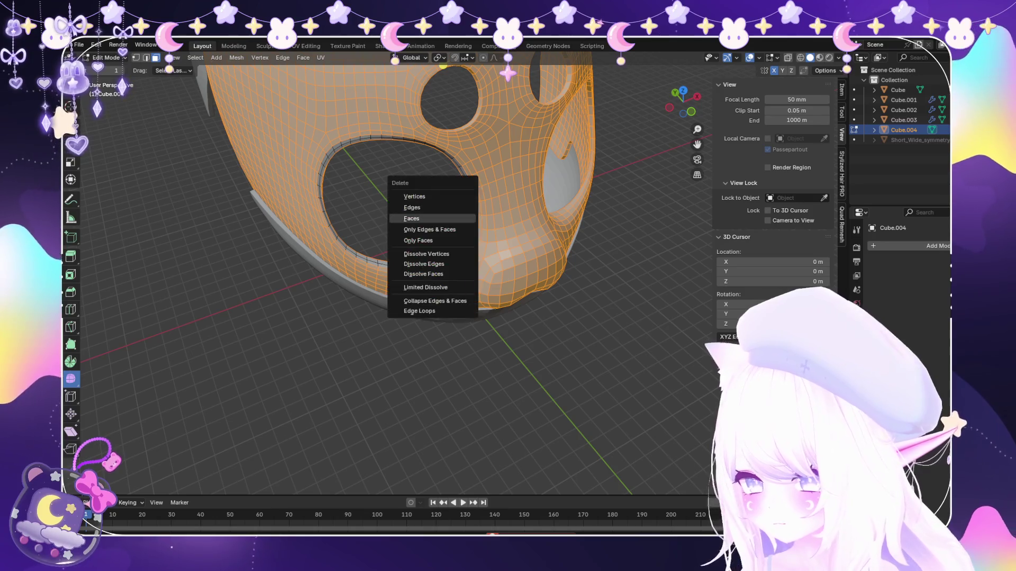
{"action": "left_click", "coordinate": [420, 220]}
{"action": "left_click", "coordinate": [112, 69]}
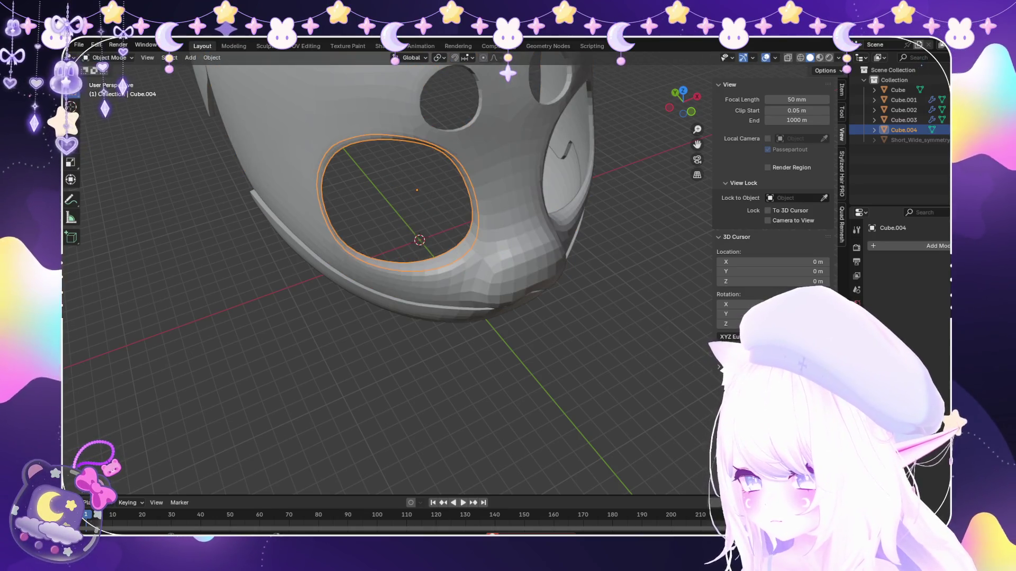
Shrink the eye-rim band slightly so it sits inside the opening.
{"action": "mouse_move", "coordinate": [381, 238]}
{"action": "middle_mouse_down"}
{"action": "mouse_move", "coordinate": [333, 262]}
{"action": "mouse_move", "coordinate": [477, 262]}
{"action": "middle_mouse_up"}
{"action": "key", "text": "Tab"}
{"action": "middle_click_drag", "start_coordinate": [334, 199], "coordinate": [259, 189]}
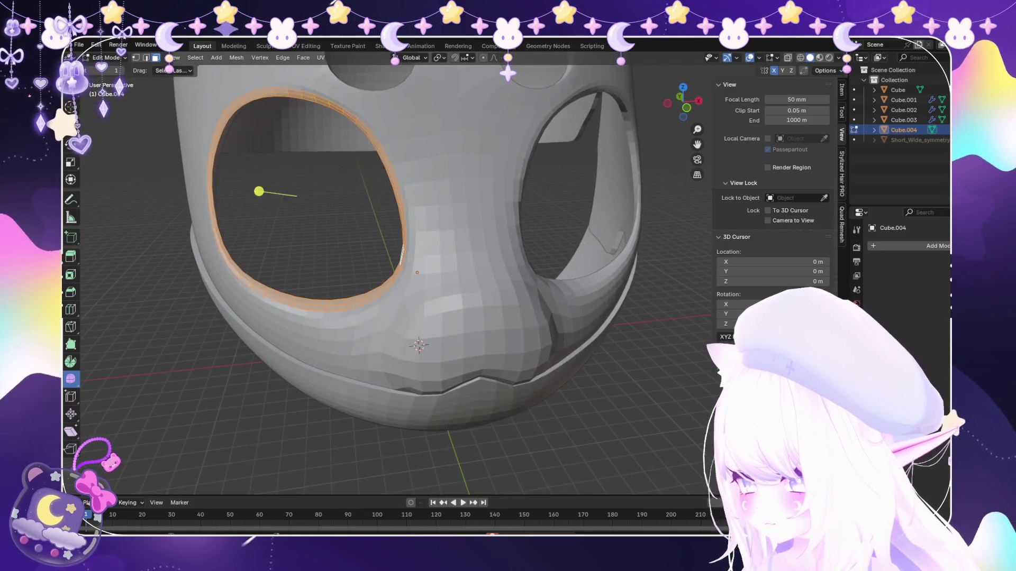
{"action": "type", "text": "s.99"}
{"action": "key", "text": "Return"}
{"action": "mouse_move", "coordinate": [397, 262]}
{"action": "middle_mouse_down"}
{"action": "mouse_move", "coordinate": [492, 254]}
{"action": "mouse_move", "coordinate": [413, 263]}
{"action": "mouse_move", "coordinate": [429, 256]}
{"action": "middle_mouse_up"}
Extrude the eye-hole face ring as individual faces to form a thin inset rim.
{"action": "key", "text": "alt+e"}
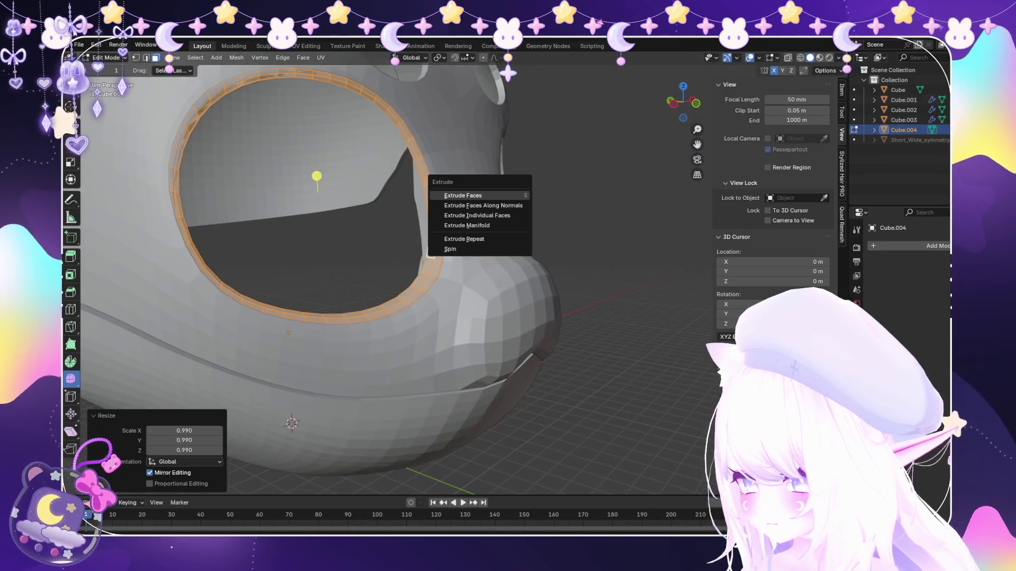
{"action": "key", "text": "Escape"}
{"action": "scroll", "coordinate": [438, 256], "scroll_direction": "down", "scroll_amount": 3}
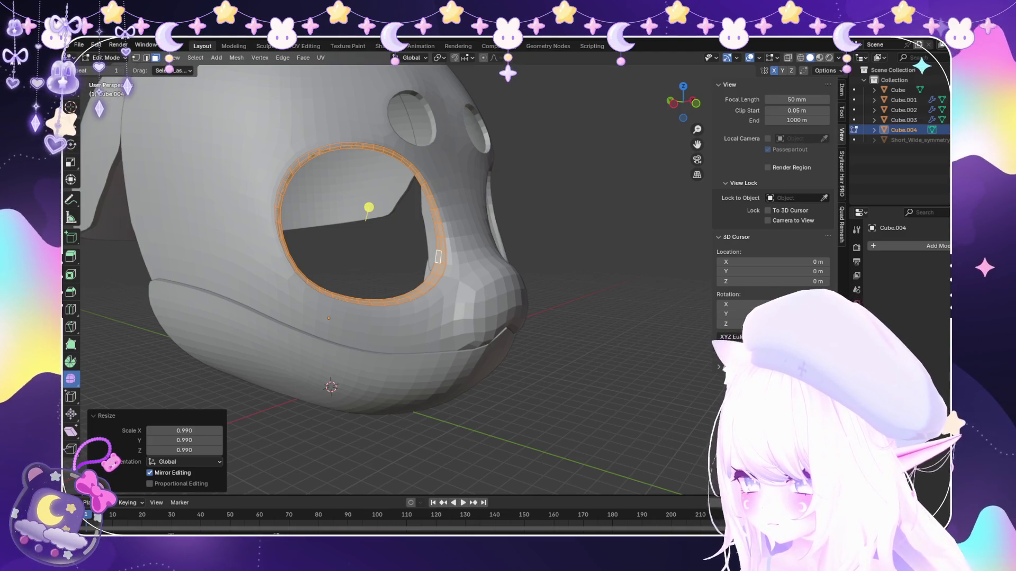
{"action": "scroll", "coordinate": [530, 267], "scroll_direction": "up", "scroll_amount": 1}
{"action": "scroll", "coordinate": [530, 267], "scroll_direction": "up", "scroll_amount": 3}
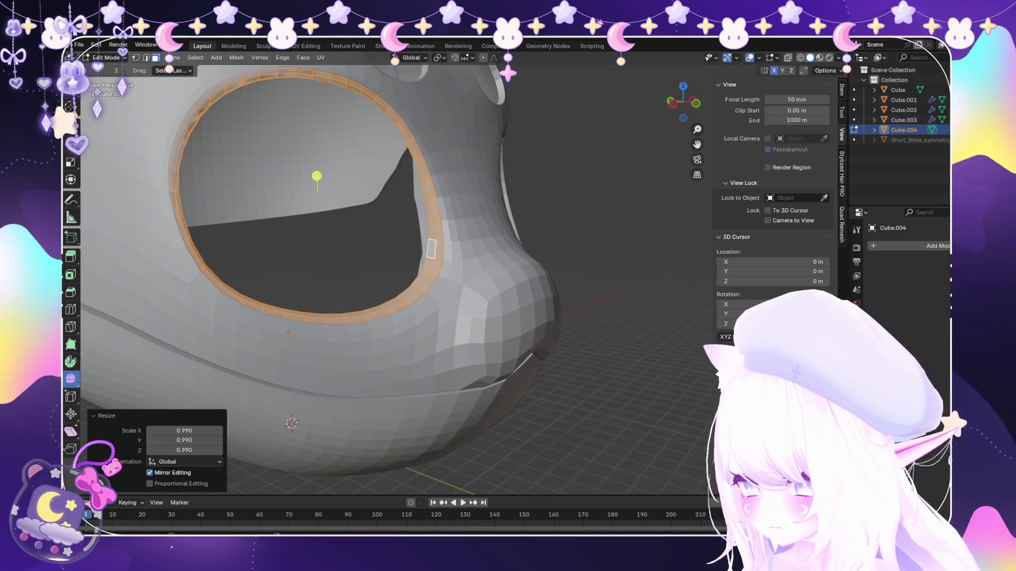
{"action": "key", "text": "alt+e"}
{"action": "left_click", "coordinate": [530, 267]}
{"action": "key", "text": "Escape"}
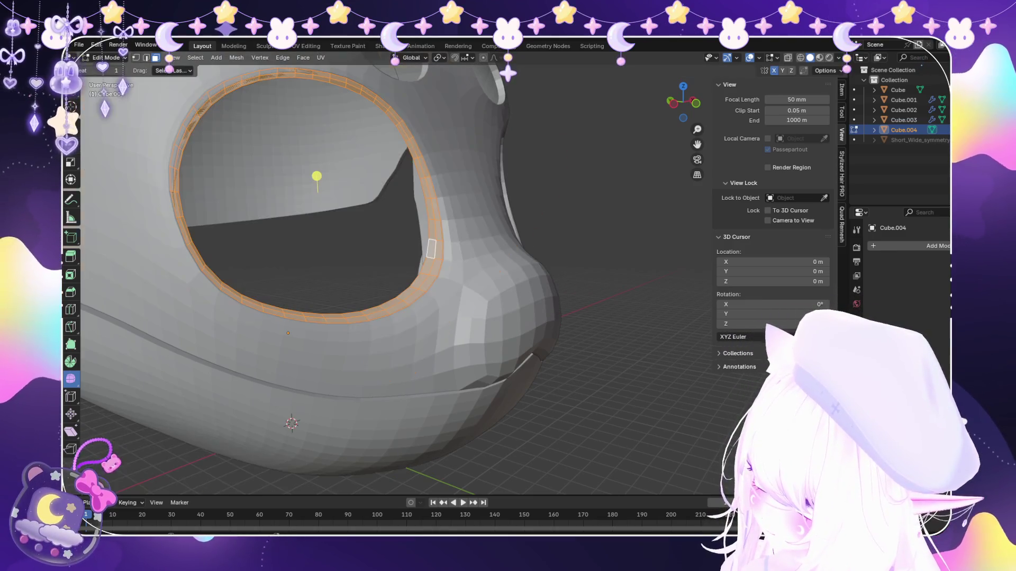
{"action": "key", "text": "alt+e"}
{"action": "left_click", "coordinate": [516, 277]}
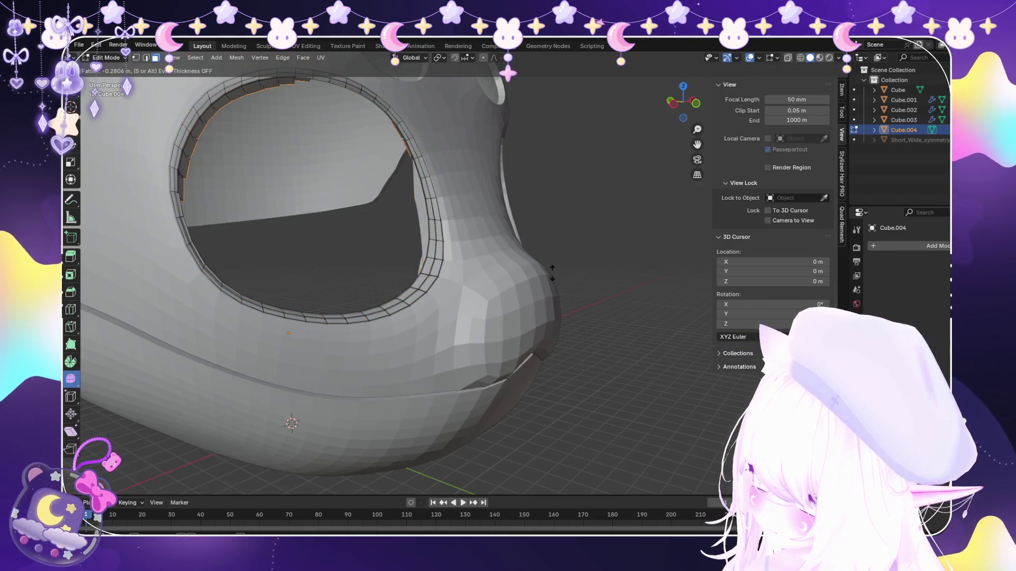
{"action": "left_click", "coordinate": [516, 277]}
{"action": "scroll", "coordinate": [430, 248], "scroll_direction": "down", "scroll_amount": 3}
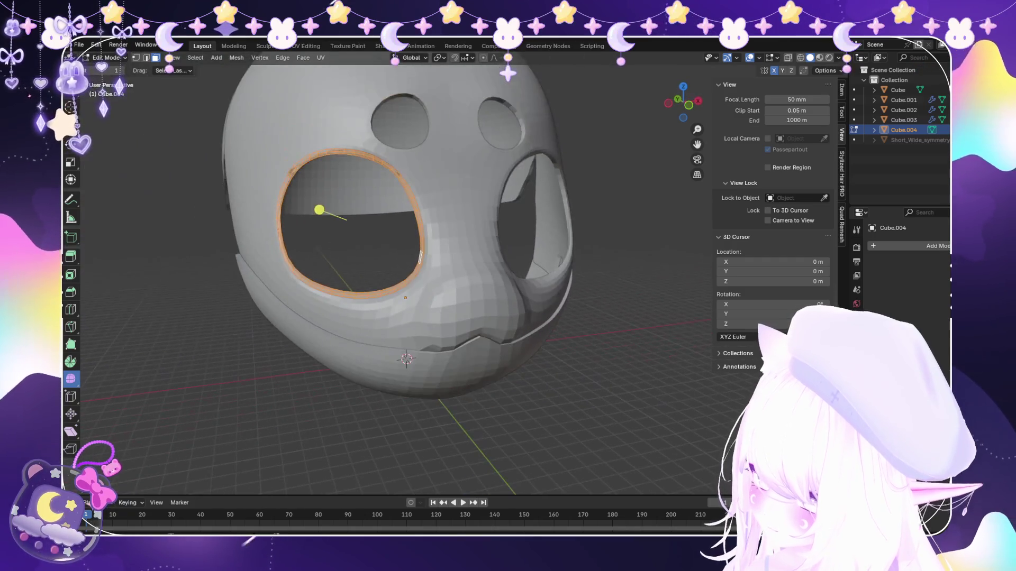
{"action": "middle_click_drag", "start_coordinate": [431, 248], "coordinate": [493, 315]}
{"action": "scroll", "coordinate": [492, 315], "scroll_direction": "up", "scroll_amount": 2}
{"action": "left_click", "coordinate": [516, 291]}
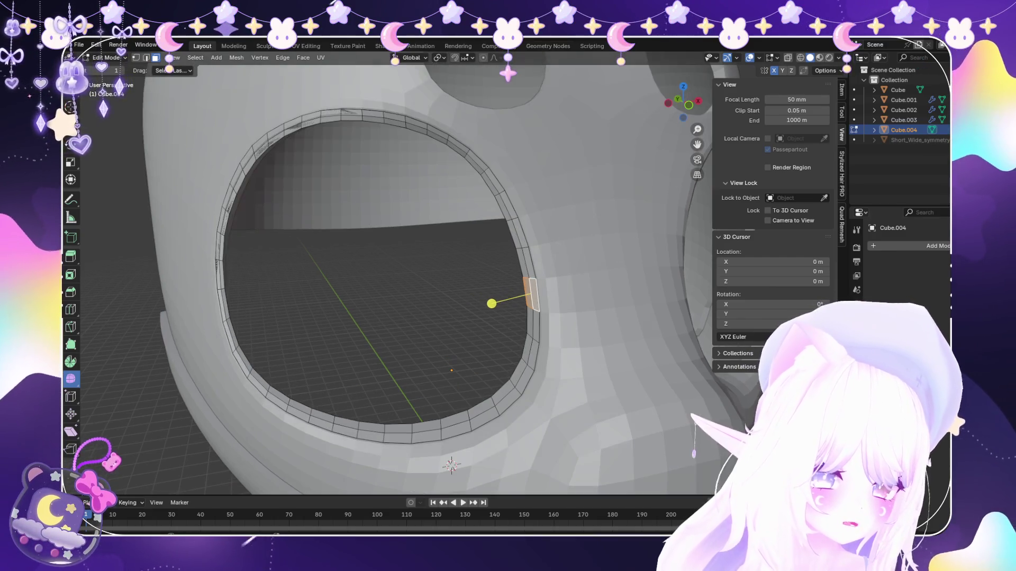
{"action": "scroll", "coordinate": [428, 278], "scroll_direction": "up", "scroll_amount": 1}
{"action": "scroll", "coordinate": [388, 274], "scroll_direction": "up", "scroll_amount": 1}
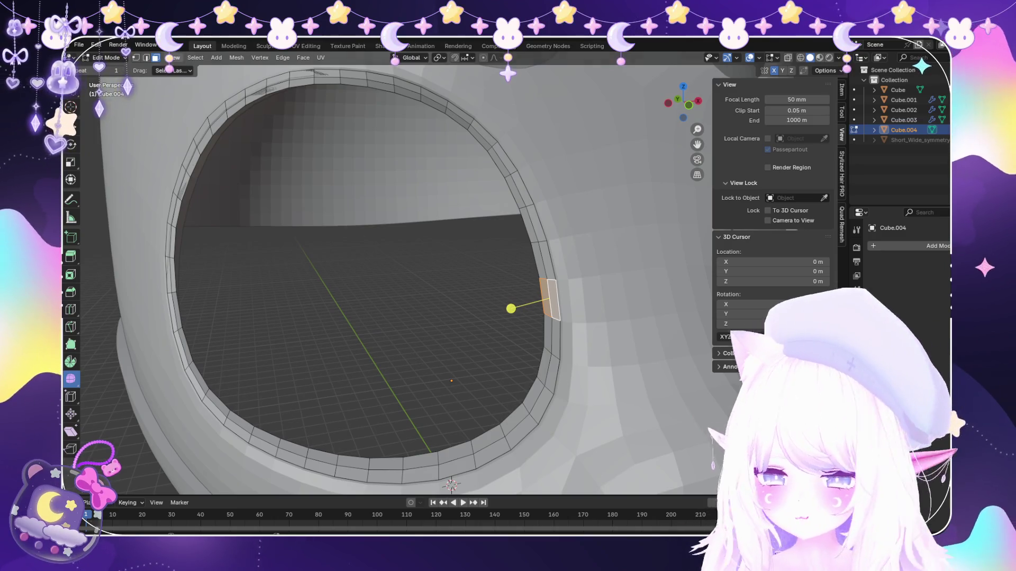
Try selecting single faces and a small strip on the eye rim, then clear the selection.
{"action": "key", "text": "alt+a"}
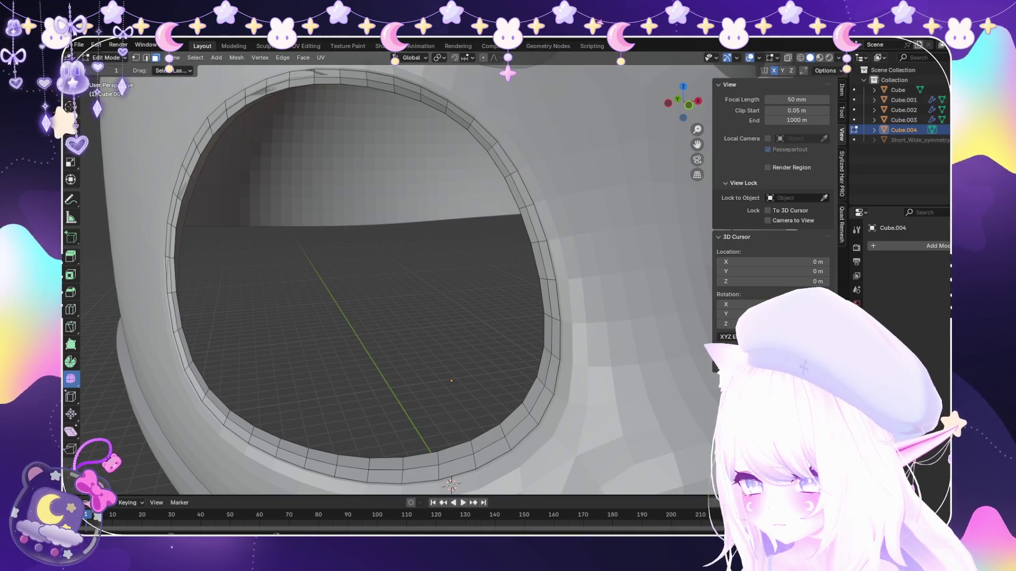
{"action": "left_click", "coordinate": [528, 226]}
{"action": "middle_click_drag", "start_coordinate": [528, 226], "coordinate": [516, 290]}
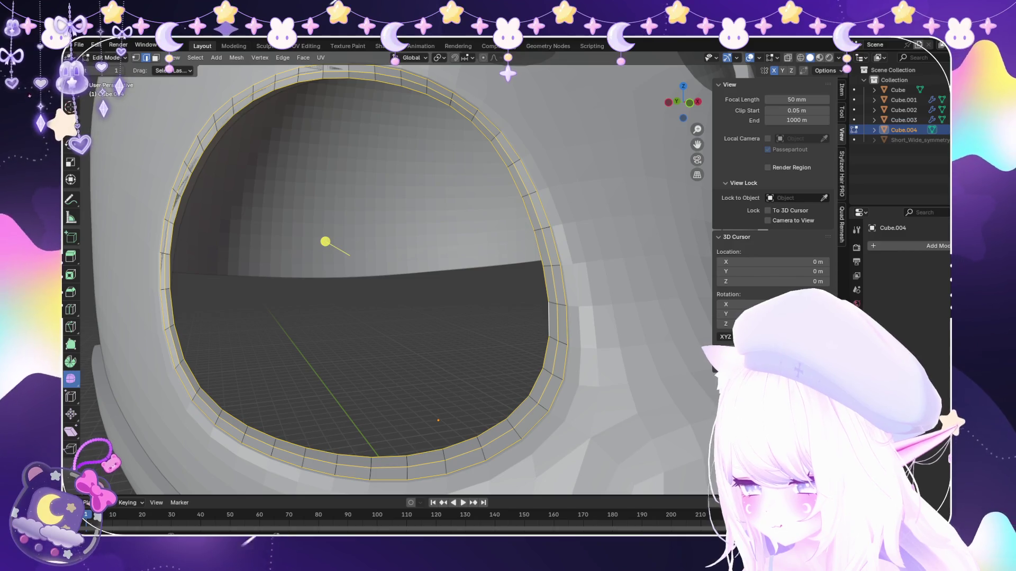
{"action": "scroll", "coordinate": [357, 270], "scroll_direction": "down", "scroll_amount": 2}
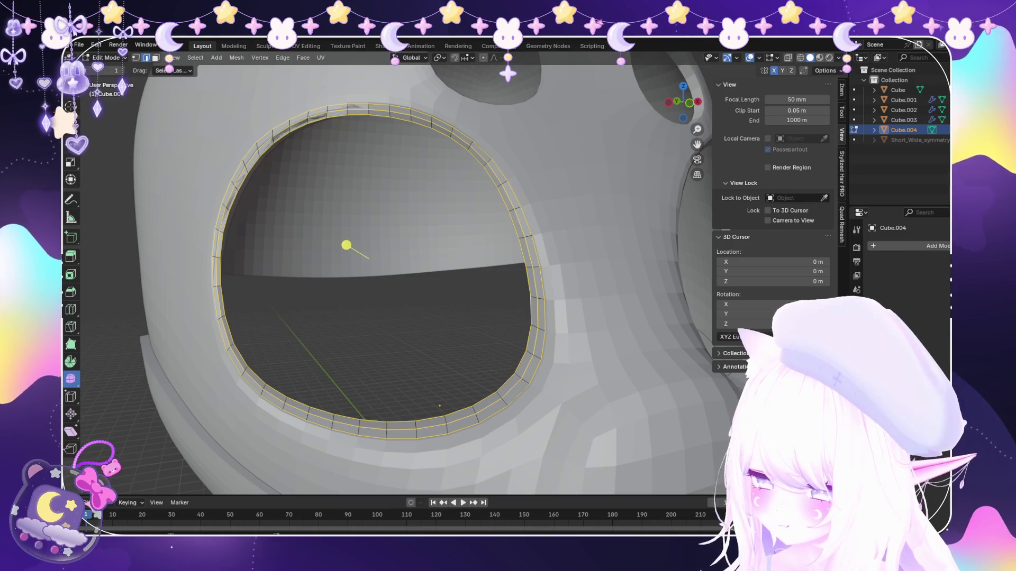
{"action": "left_click", "coordinate": [534, 282]}
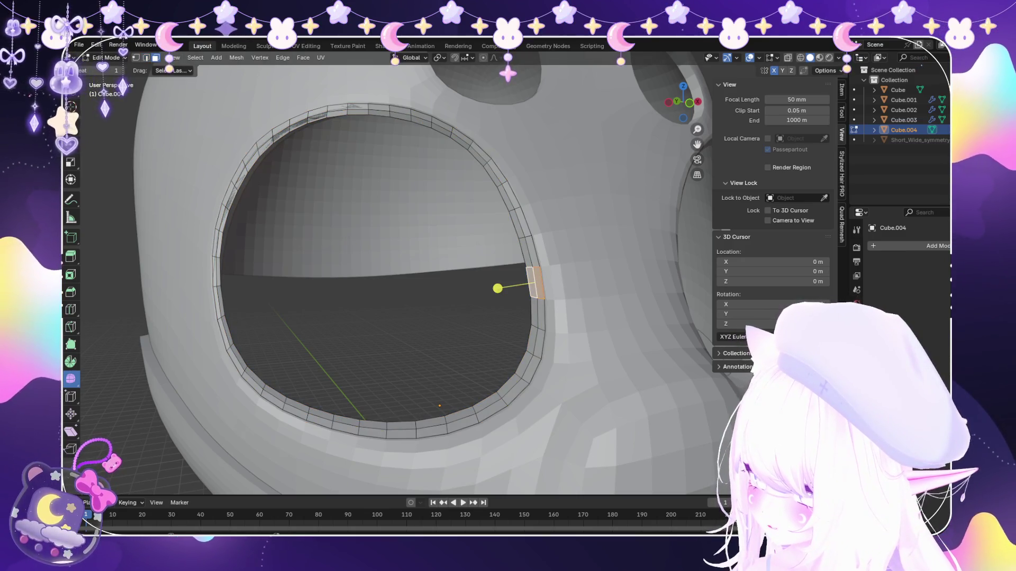
{"action": "key", "text": "alt+a"}
{"action": "key", "text": "alt+a"}
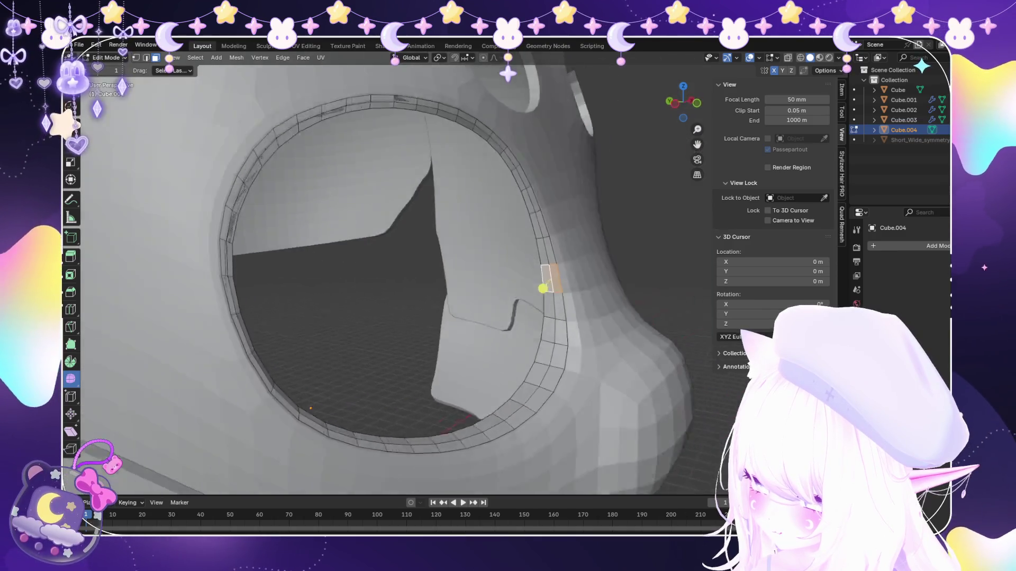
Select the full rim loop, extend it to a wider band and bring up the Delete menu.
{"action": "middle_click_drag", "start_coordinate": [496, 289], "coordinate": [508, 262]}
{"action": "left_click", "coordinate": [553, 345], "text": "alt"}
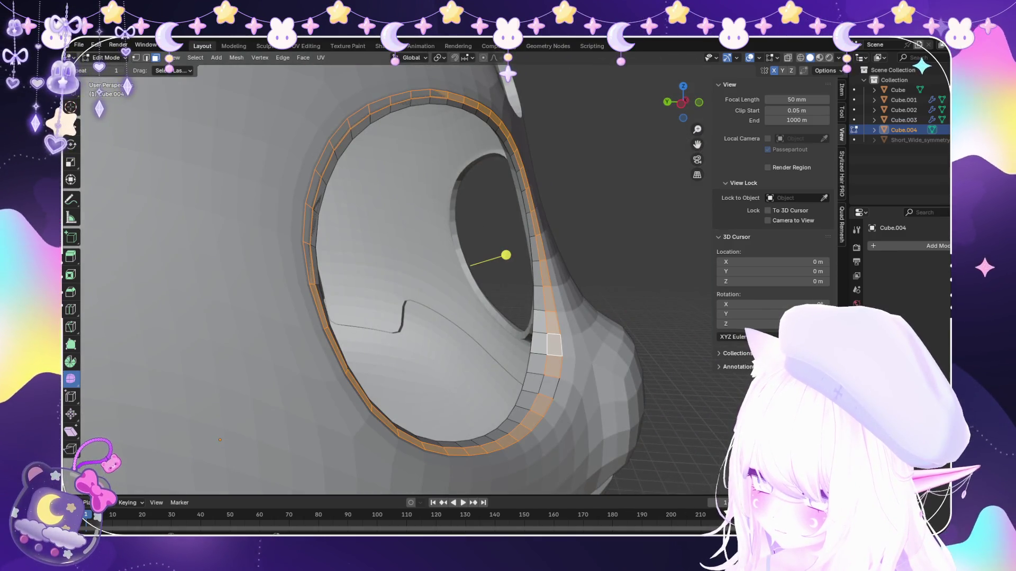
{"action": "key", "text": "alt+f"}
{"action": "key", "text": "ctrl+z"}
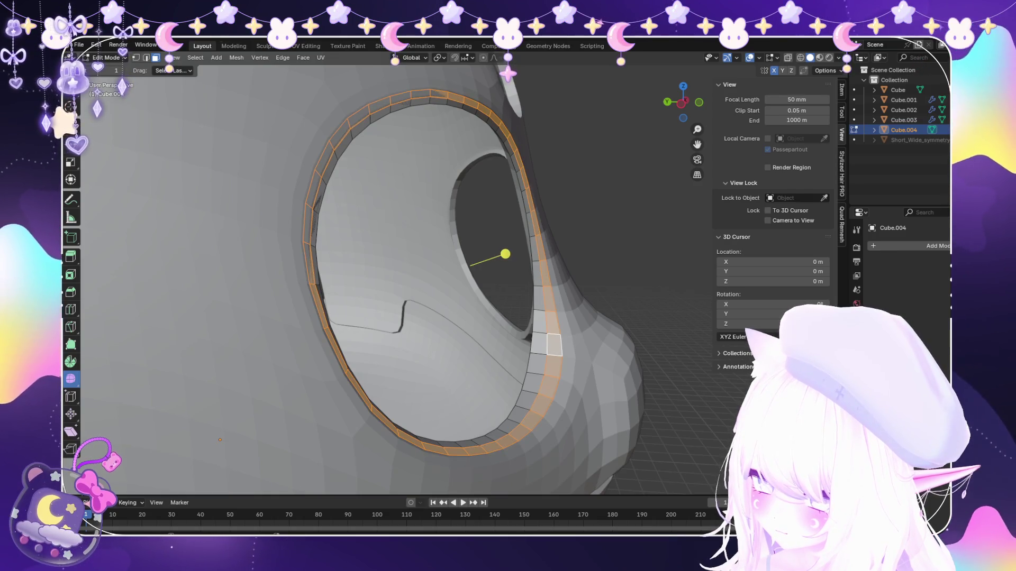
{"action": "left_click", "coordinate": [532, 383], "text": "alt+shift"}
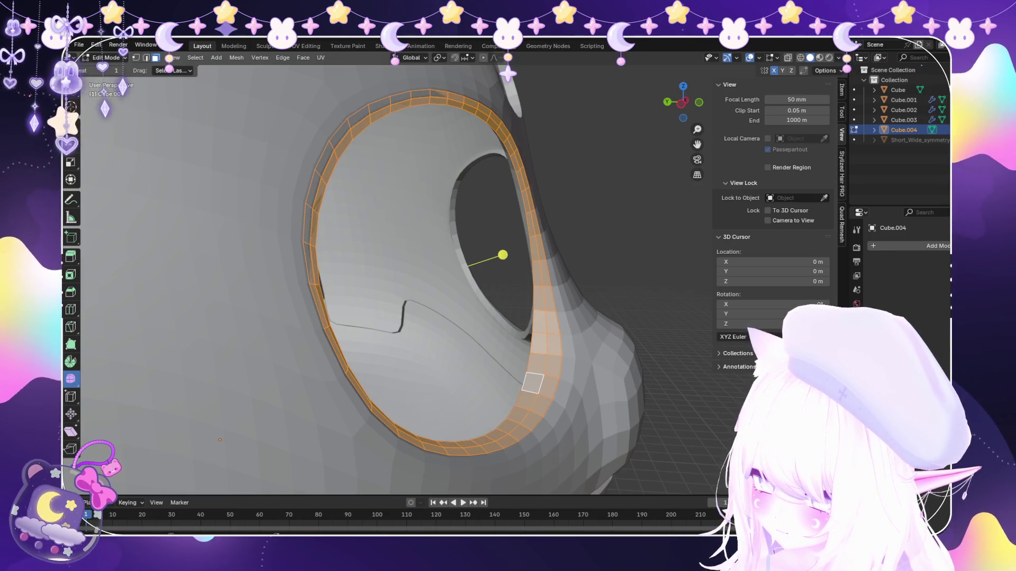
{"action": "key", "text": "x"}
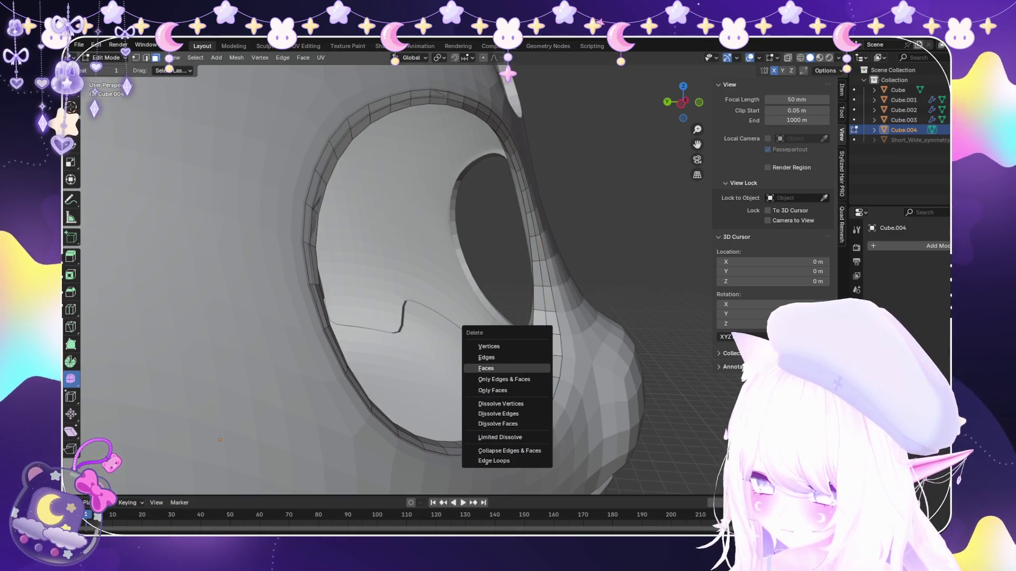
Delete the selected inner rim faces and select the whole remaining rim.
{"action": "left_click", "coordinate": [487, 365]}
{"action": "mouse_move", "coordinate": [487, 365]}
{"action": "middle_mouse_down"}
{"action": "mouse_move", "coordinate": [468, 488]}
{"action": "mouse_move", "coordinate": [596, 486]}
{"action": "mouse_move", "coordinate": [511, 447]}
{"action": "mouse_move", "coordinate": [547, 429]}
{"action": "middle_mouse_up"}
{"action": "key", "text": "a"}
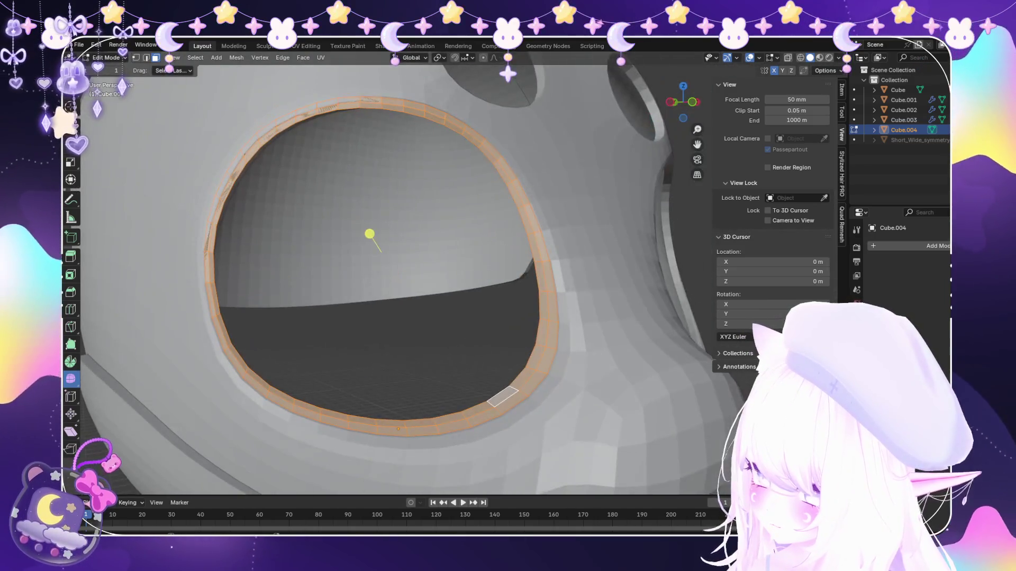
Extrude the rim faces along their normals with a negative amount to thicken the trim inward.
{"action": "key", "text": "alt+e"}
{"action": "left_click", "coordinate": [510, 334]}
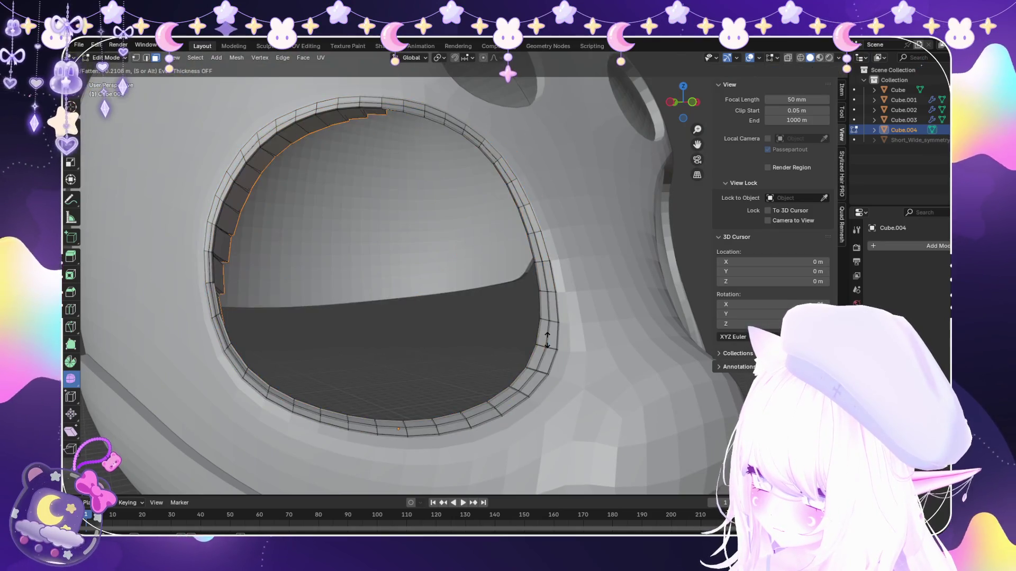
{"action": "key", "text": "Escape"}
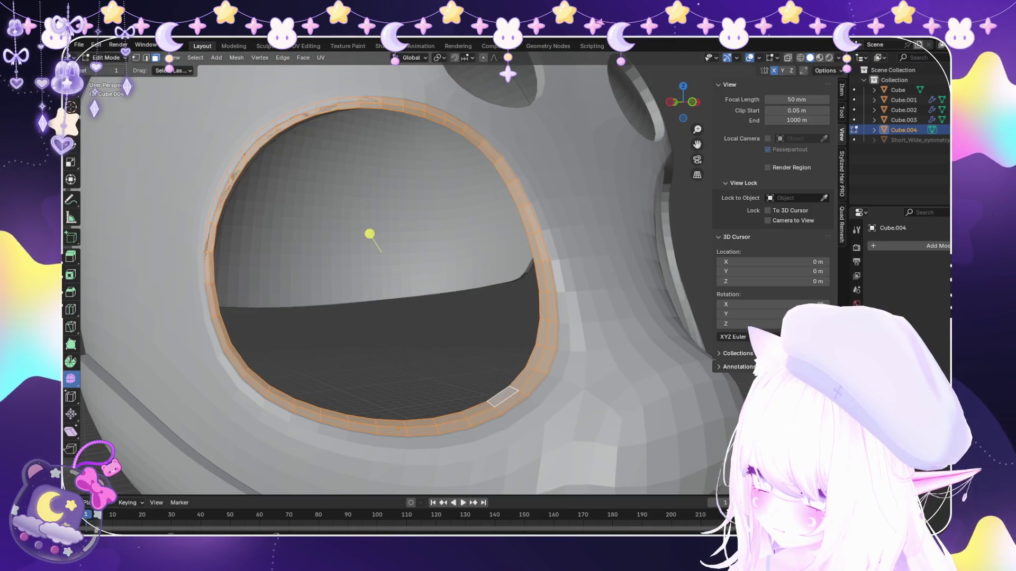
{"action": "key", "text": "alt+e"}
{"action": "left_click", "coordinate": [548, 328]}
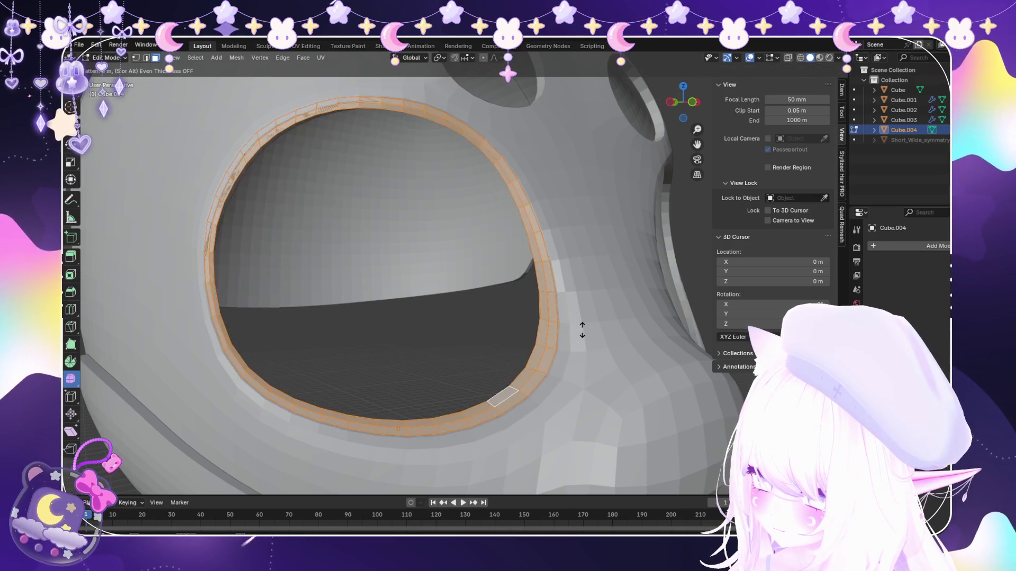
{"action": "key", "text": "minus"}
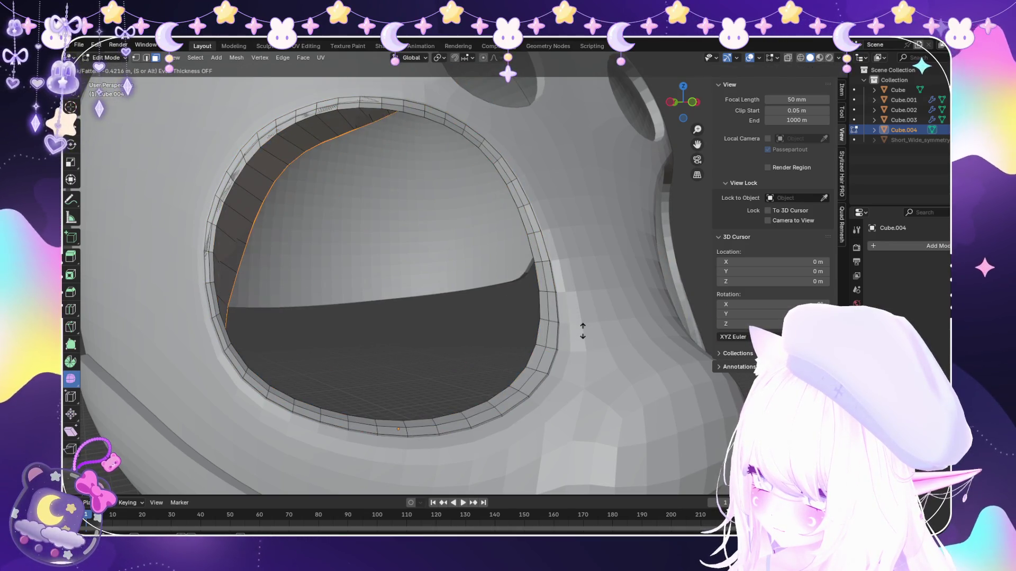
{"action": "key", "text": "minus"}
{"action": "key", "text": "minus"}
{"action": "left_click", "coordinate": [582, 331]}
{"action": "scroll", "coordinate": [386, 250], "scroll_direction": "down", "scroll_amount": 5}
Restore the rim selection and bring up the extrude options again.
{"action": "mouse_move", "coordinate": [386, 250]}
{"action": "middle_mouse_down"}
{"action": "mouse_move", "coordinate": [545, 256]}
{"action": "mouse_move", "coordinate": [477, 238]}
{"action": "middle_mouse_up"}
{"action": "scroll", "coordinate": [536, 256], "scroll_direction": "up", "scroll_amount": 5}
{"action": "scroll", "coordinate": [550, 253], "scroll_direction": "up", "scroll_amount": 1}
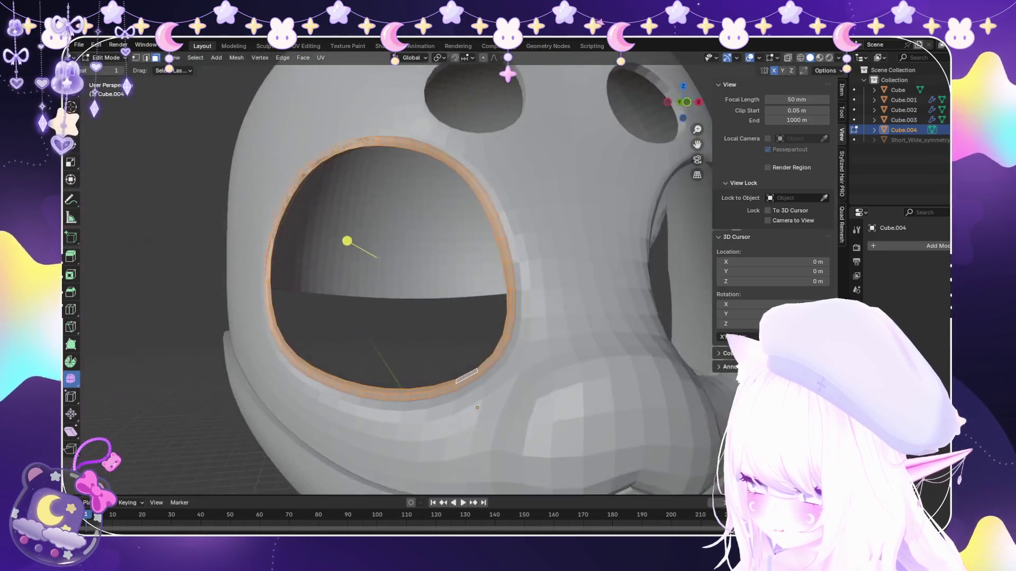
{"action": "scroll", "coordinate": [476, 238], "scroll_direction": "up", "scroll_amount": 2}
{"action": "key", "text": "alt+a"}
{"action": "key", "text": "ctrl+z"}
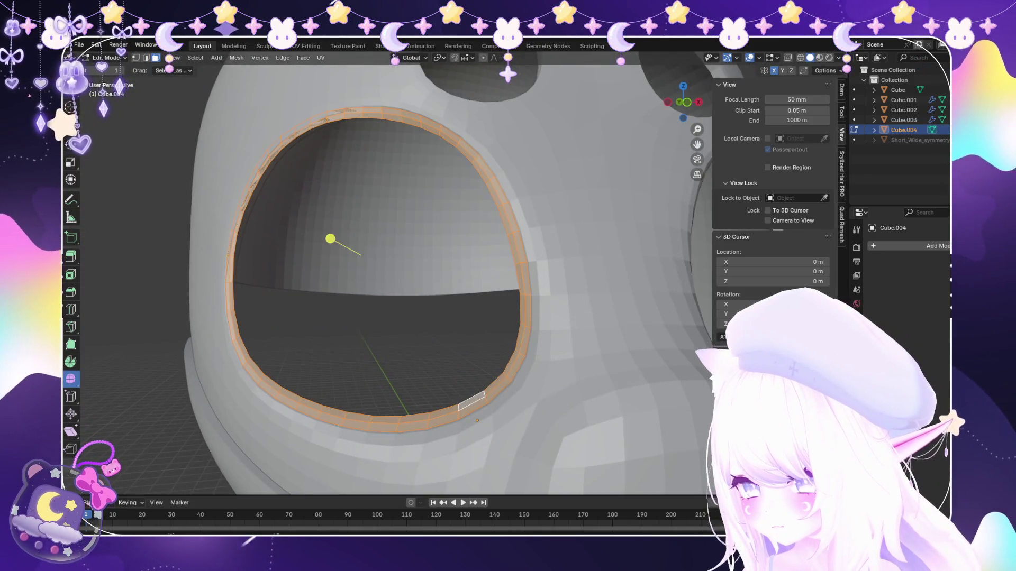
{"action": "key", "text": "alt+e"}
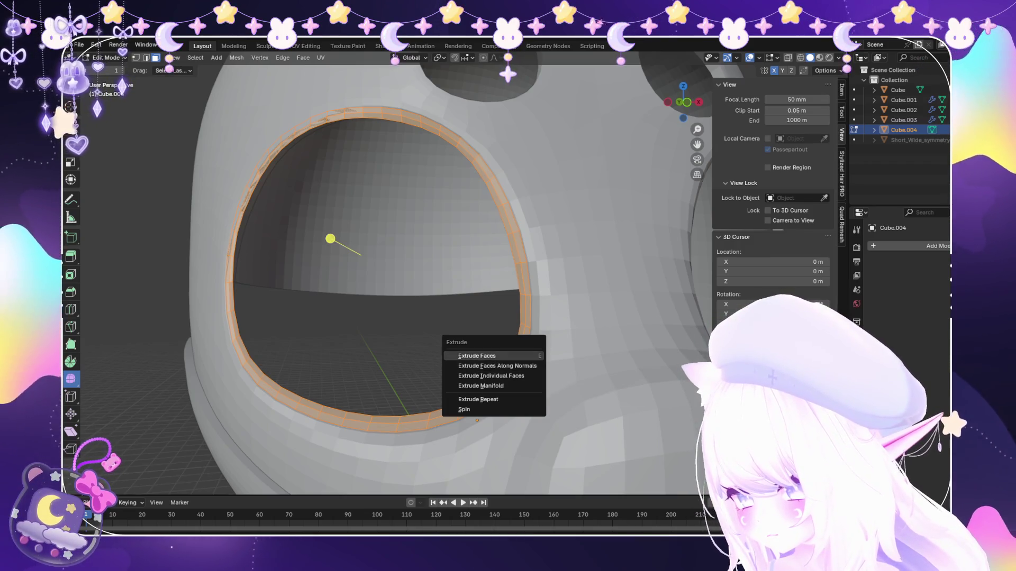
Extrude the rim as a manifold and shrink it inward to 0.862.
{"action": "key", "text": "Down"}
{"action": "key", "text": "Return"}
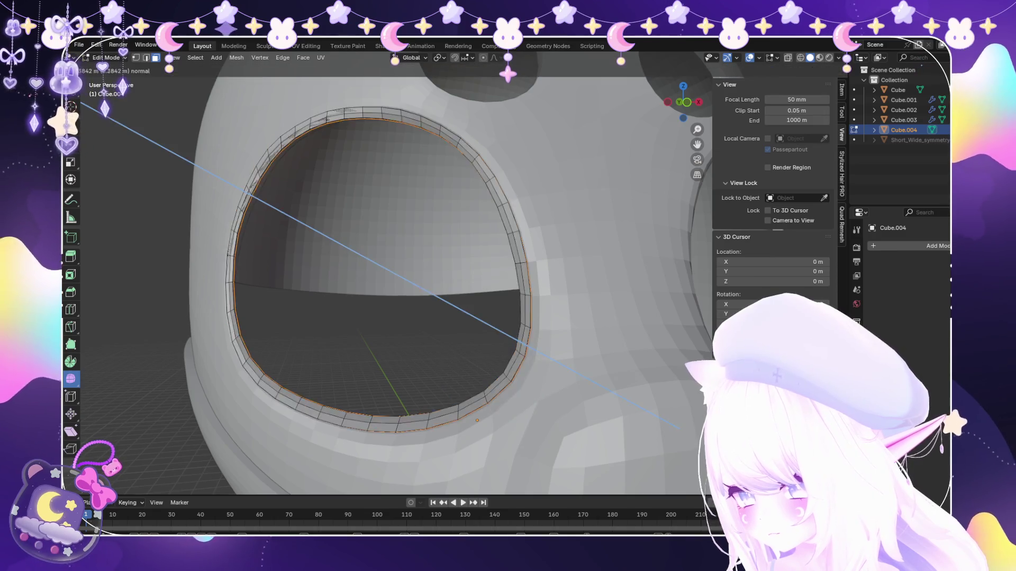
{"action": "left_click", "coordinate": [322, 231]}
{"action": "middle_click_drag", "start_coordinate": [323, 231], "coordinate": [347, 260]}
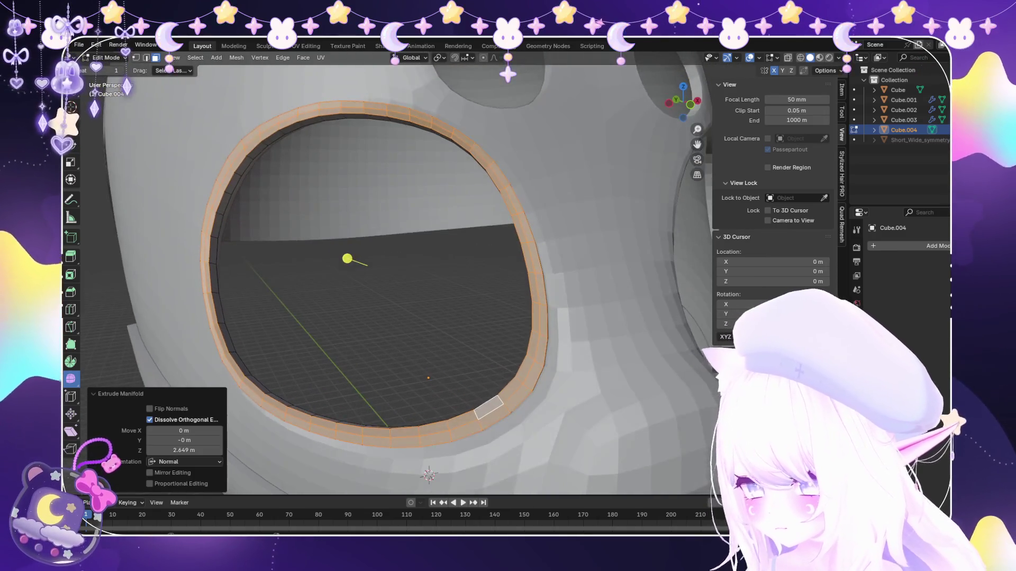
{"action": "key", "text": "s"}
{"action": "left_click", "coordinate": [576, 403]}
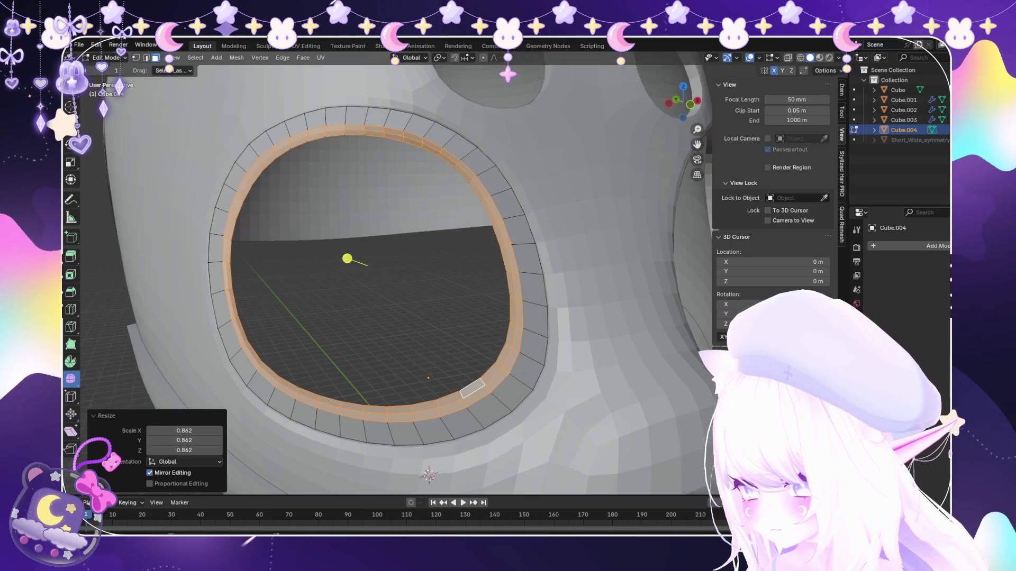
Extrude the rim back along Y for depth and scale it to 0.928.
{"action": "middle_click_drag", "start_coordinate": [576, 404], "coordinate": [373, 379]}
{"action": "key", "text": "e"}
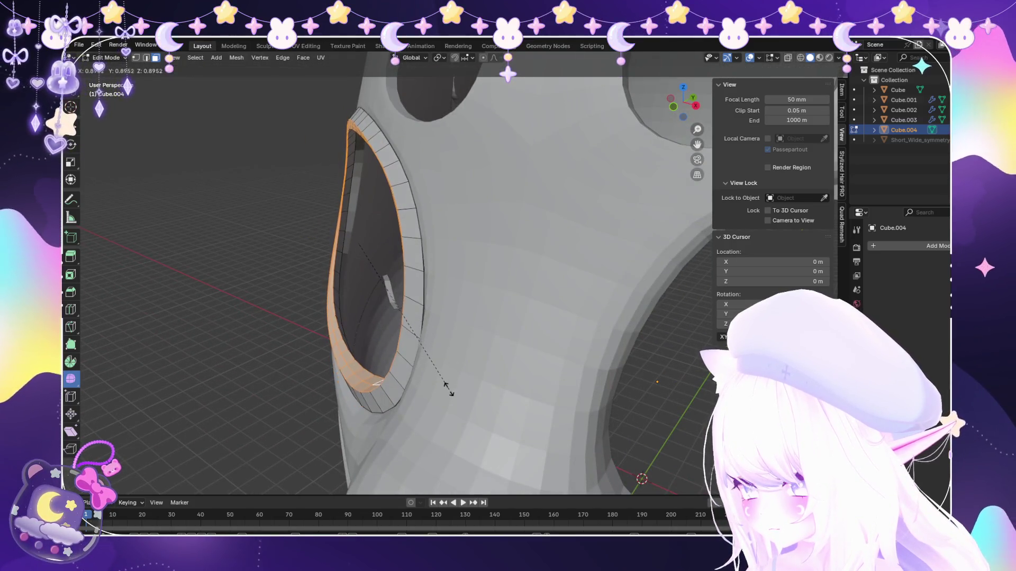
{"action": "key", "text": "y"}
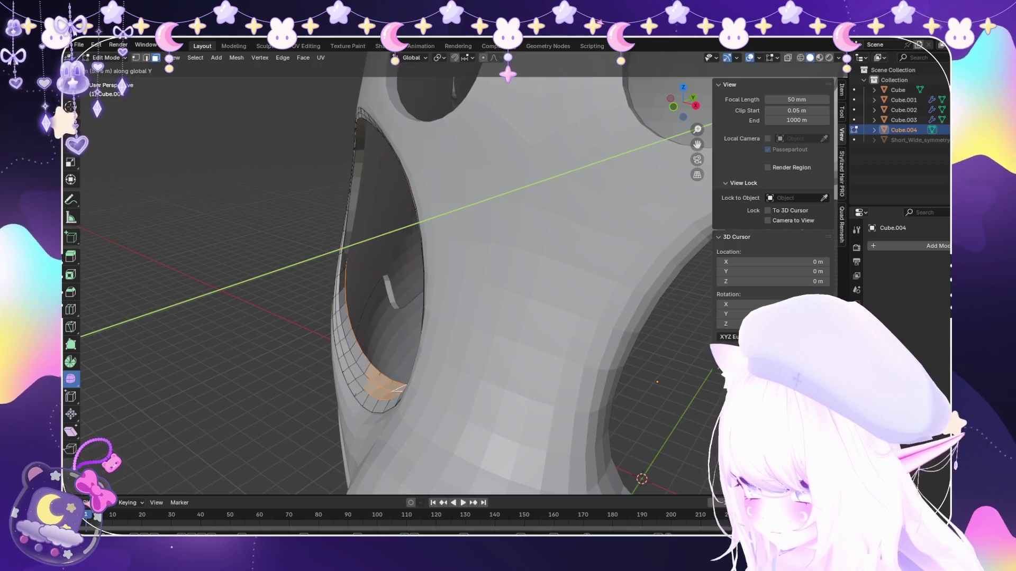
{"action": "left_click", "coordinate": [389, 393]}
{"action": "mouse_move", "coordinate": [318, 227]}
{"action": "middle_mouse_down"}
{"action": "mouse_move", "coordinate": [370, 236]}
{"action": "mouse_move", "coordinate": [348, 249]}
{"action": "middle_mouse_up"}
{"action": "key", "text": "s"}
{"action": "left_click", "coordinate": [548, 343]}
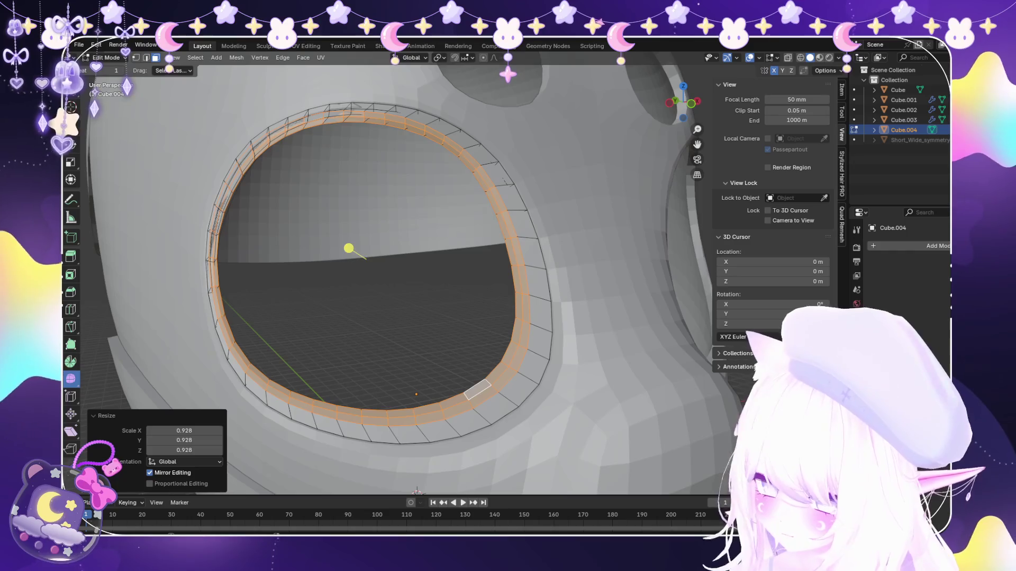
Nudge the rim sideways along X to centre it on the eye hole.
{"action": "key", "text": "g"}
{"action": "key", "text": "y"}
{"action": "key", "text": "Escape"}
{"action": "key", "text": "g"}
{"action": "key", "text": "x"}
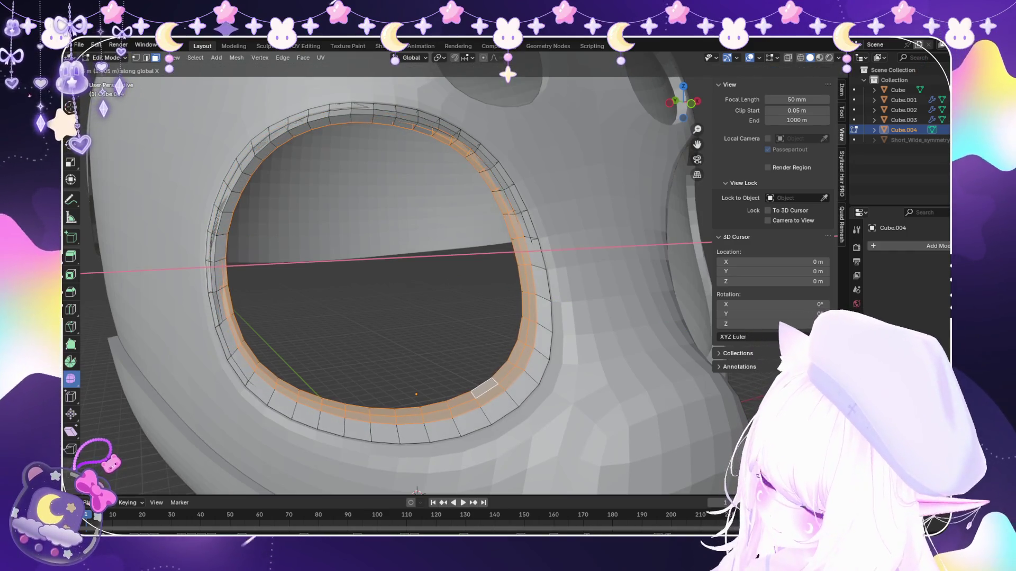
{"action": "left_click", "coordinate": [416, 490]}
{"action": "middle_click_drag", "start_coordinate": [347, 254], "coordinate": [329, 263]}
{"action": "key", "text": "g"}
{"action": "key", "text": "x"}
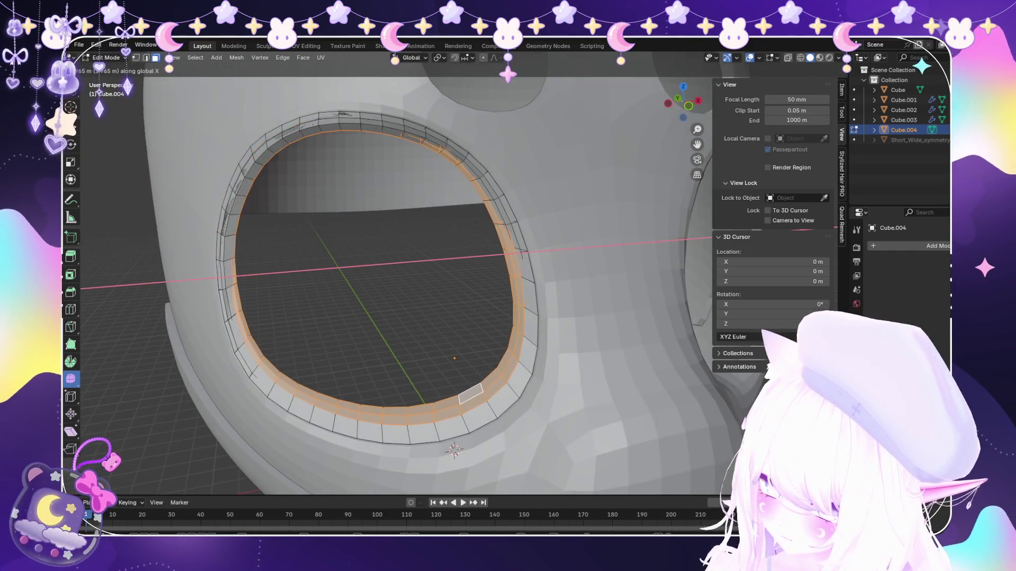
{"action": "left_click", "coordinate": [339, 262]}
Shift the rim along Y and enlarge it slightly to hug the opening.
{"action": "key", "text": "g"}
{"action": "key", "text": "y"}
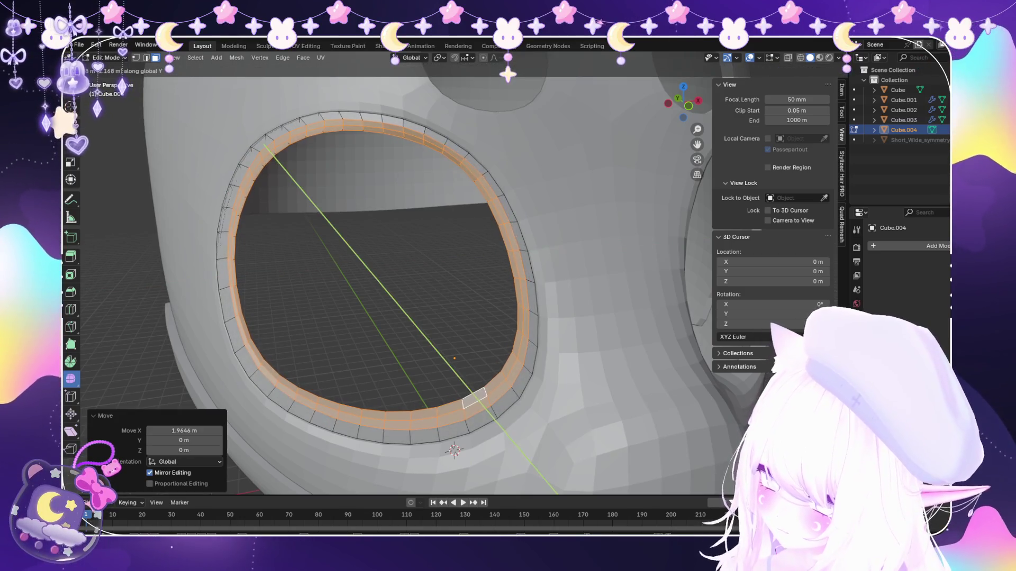
{"action": "left_click", "coordinate": [341, 264]}
{"action": "key", "text": "s"}
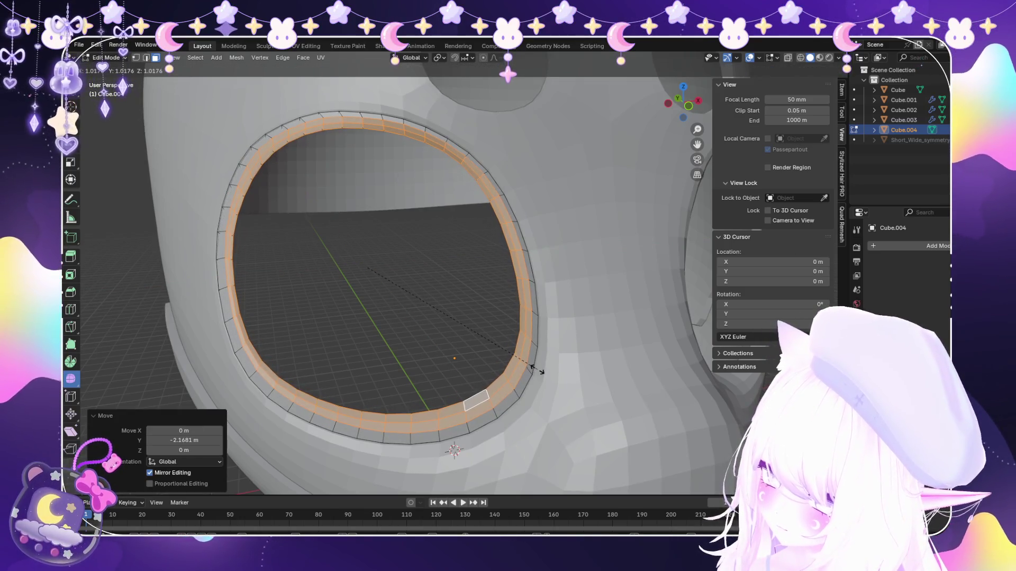
{"action": "left_click", "coordinate": [537, 366]}
{"action": "scroll", "coordinate": [340, 265], "scroll_direction": "down", "scroll_amount": 5}
{"action": "middle_click_drag", "start_coordinate": [390, 267], "coordinate": [360, 252]}
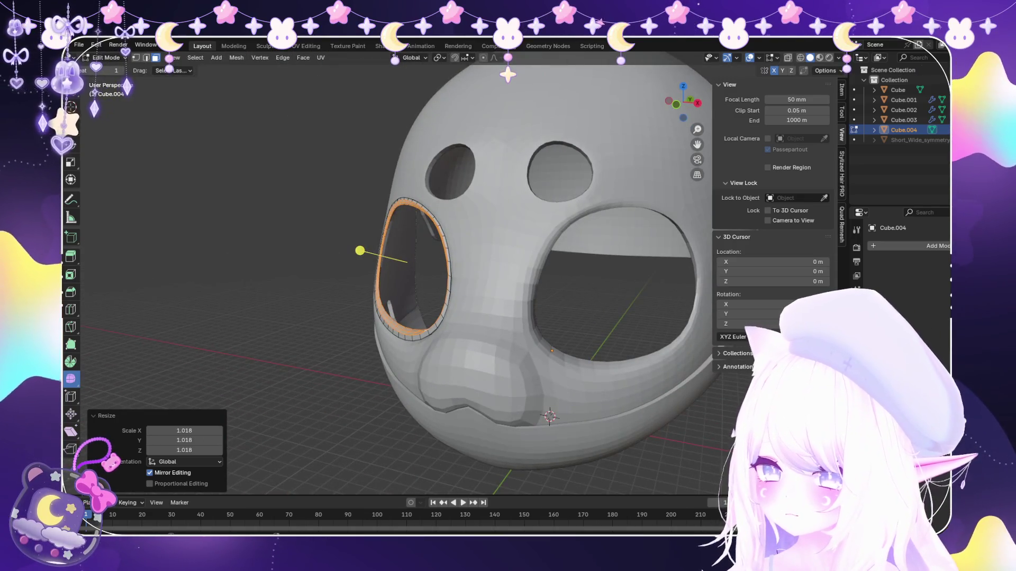
Add a Mirror modifier to the mask from the Properties panel.
{"action": "left_click", "coordinate": [937, 246]}
{"action": "left_click", "coordinate": [794, 290]}
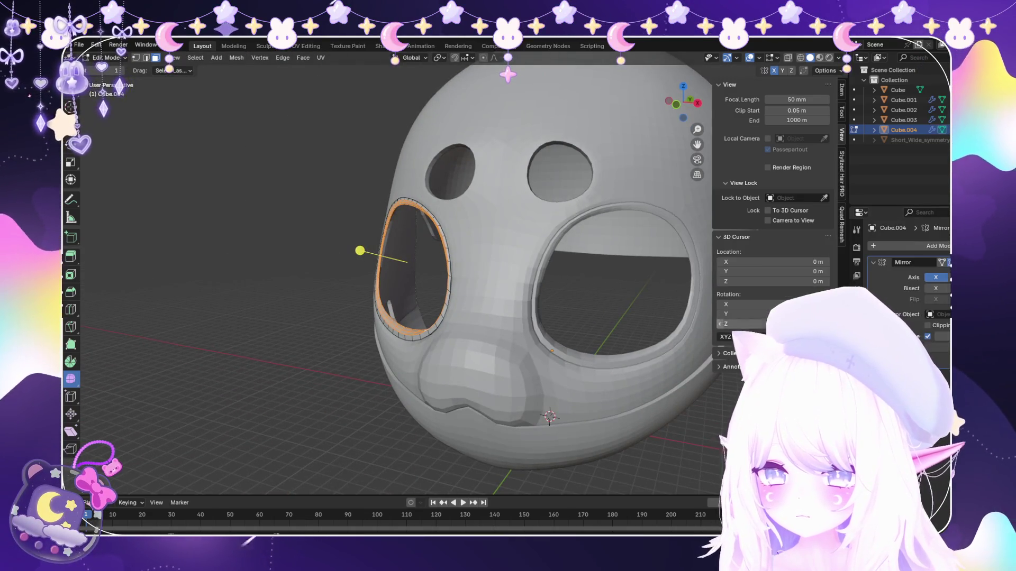
Enlarge the eye-rim trim twice, about two percent overall.
{"action": "mouse_move", "coordinate": [396, 278]}
{"action": "middle_mouse_down"}
{"action": "mouse_move", "coordinate": [444, 270]}
{"action": "mouse_move", "coordinate": [350, 278]}
{"action": "middle_mouse_up"}
{"action": "scroll", "coordinate": [396, 278], "scroll_direction": "down", "scroll_amount": 4}
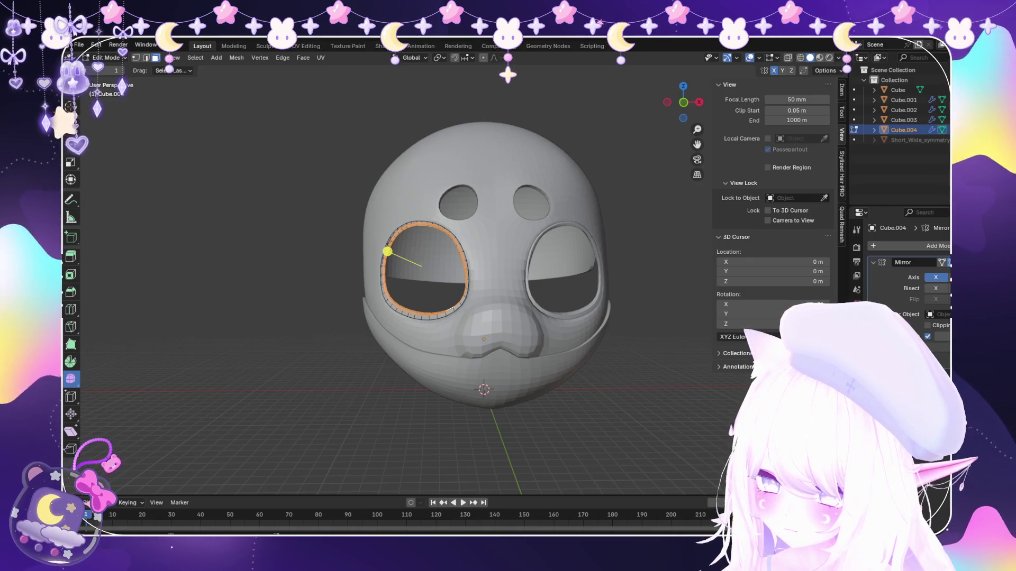
{"action": "scroll", "coordinate": [500, 282], "scroll_direction": "up", "scroll_amount": 2}
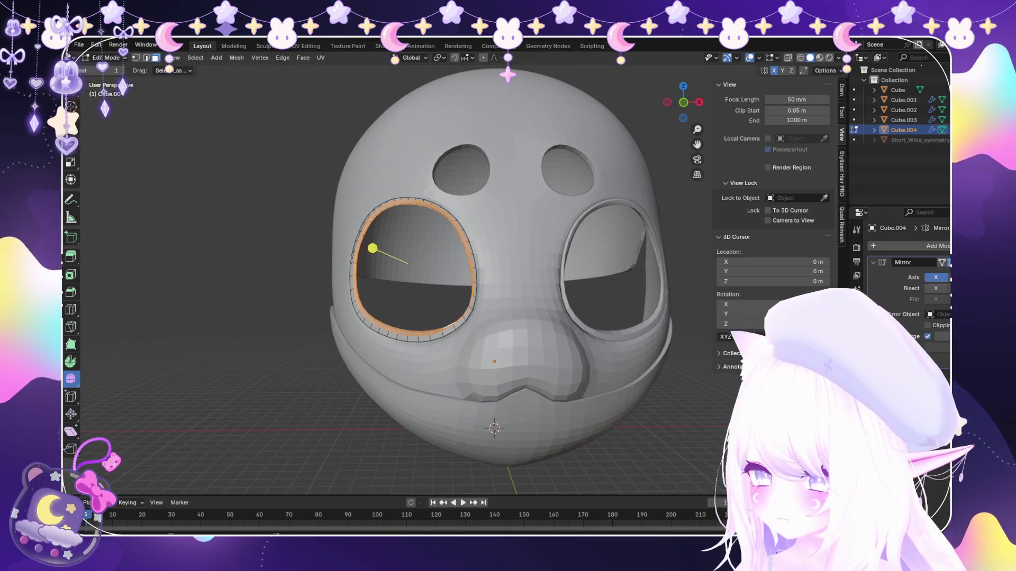
{"action": "middle_click_drag", "start_coordinate": [373, 248], "coordinate": [382, 245]}
{"action": "key", "text": "s"}
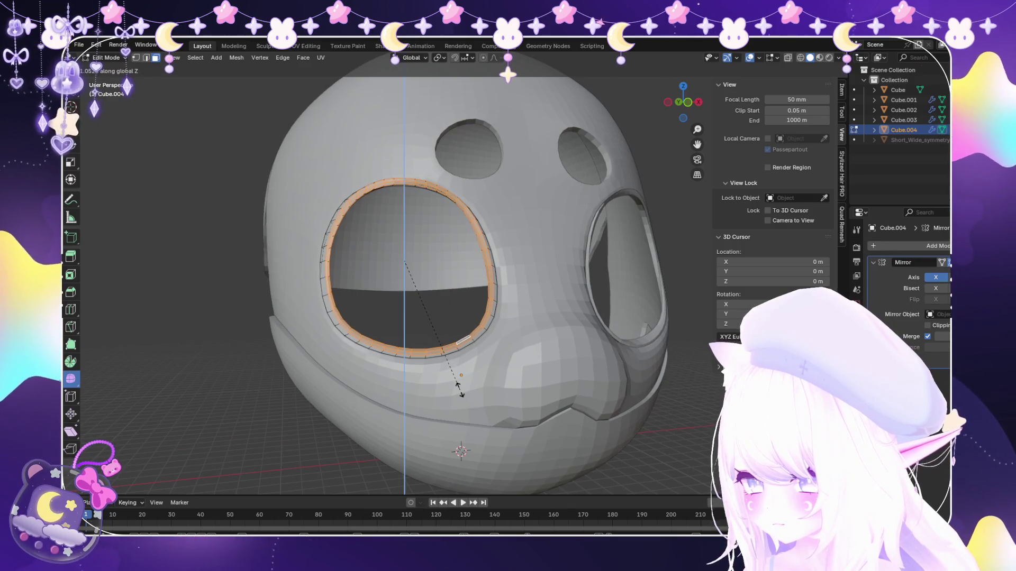
{"action": "left_click", "coordinate": [381, 243]}
{"action": "key", "text": "s"}
{"action": "left_click", "coordinate": [379, 246]}
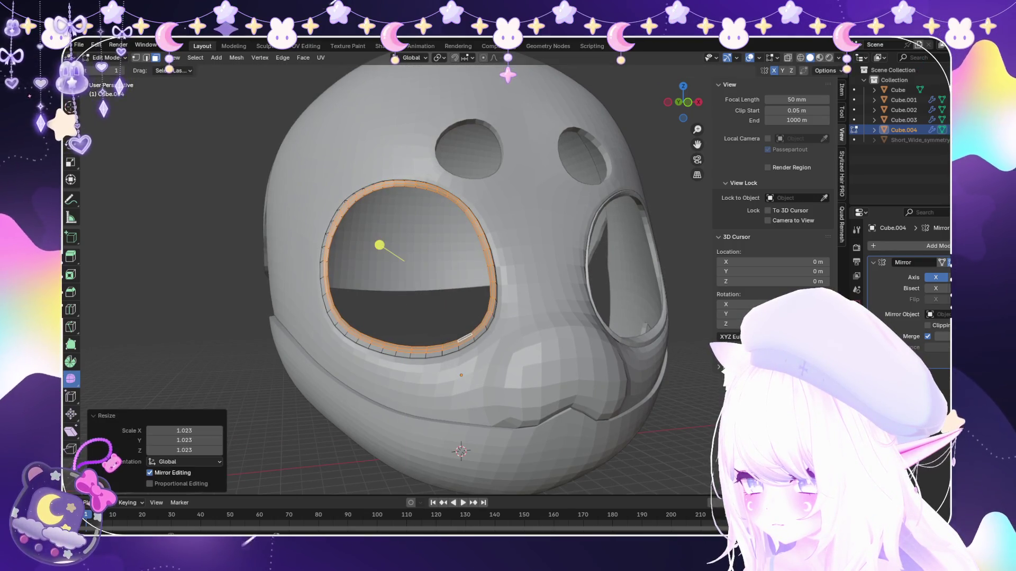
Lower the rim slightly along Z so it sits snugly in the eye hole.
{"action": "key", "text": "g"}
{"action": "key", "text": "z"}
{"action": "left_click", "coordinate": [464, 342]}
{"action": "mouse_move", "coordinate": [465, 342]}
{"action": "middle_mouse_down"}
{"action": "mouse_move", "coordinate": [352, 254]}
{"action": "mouse_move", "coordinate": [390, 257]}
{"action": "mouse_move", "coordinate": [374, 250]}
{"action": "mouse_move", "coordinate": [492, 357]}
{"action": "middle_mouse_up"}
{"action": "scroll", "coordinate": [363, 250], "scroll_direction": "up", "scroll_amount": 1}
{"action": "scroll", "coordinate": [362, 250], "scroll_direction": "up", "scroll_amount": 2}
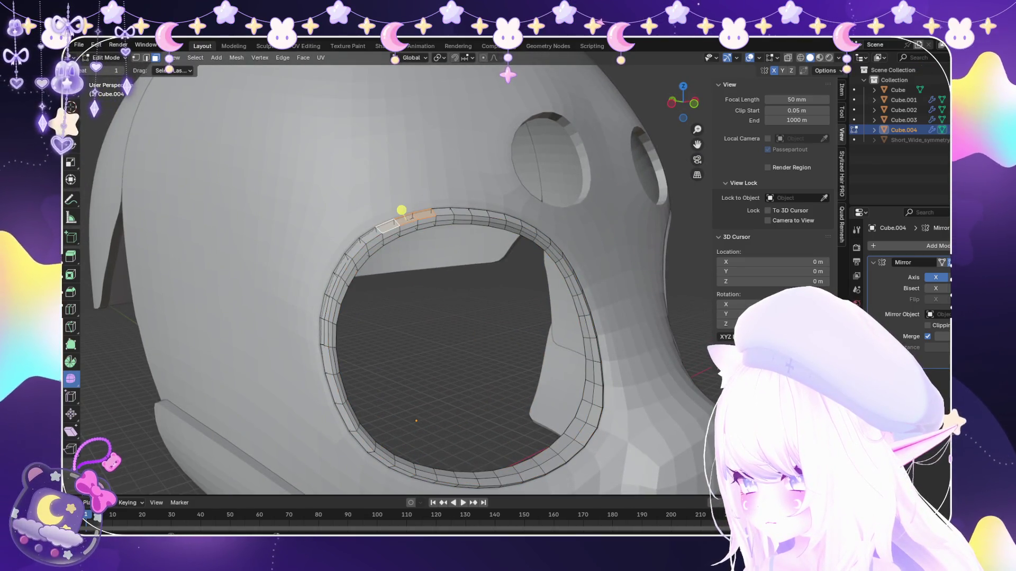
Pull the top rim faces up along Z and scale the new faces.
{"action": "key", "text": "g"}
{"action": "key", "text": "z"}
{"action": "key", "text": "z"}
{"action": "mouse_move", "coordinate": [373, 227]}
{"action": "middle_mouse_down"}
{"action": "mouse_move", "coordinate": [329, 227]}
{"action": "mouse_move", "coordinate": [465, 245]}
{"action": "mouse_move", "coordinate": [429, 227]}
{"action": "middle_mouse_up"}
{"action": "left_click", "coordinate": [307, 219]}
{"action": "key", "text": "s"}
{"action": "left_click", "coordinate": [459, 237]}
Extrude the brow flap upward along Z and shift it along X.
{"action": "key", "text": "e"}
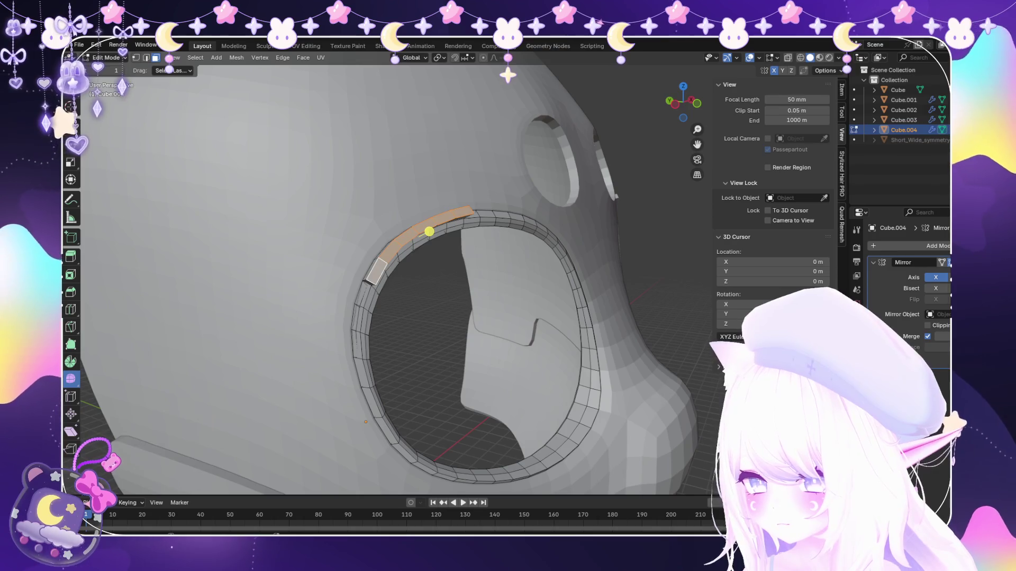
{"action": "key", "text": "z"}
{"action": "left_click", "coordinate": [429, 179]}
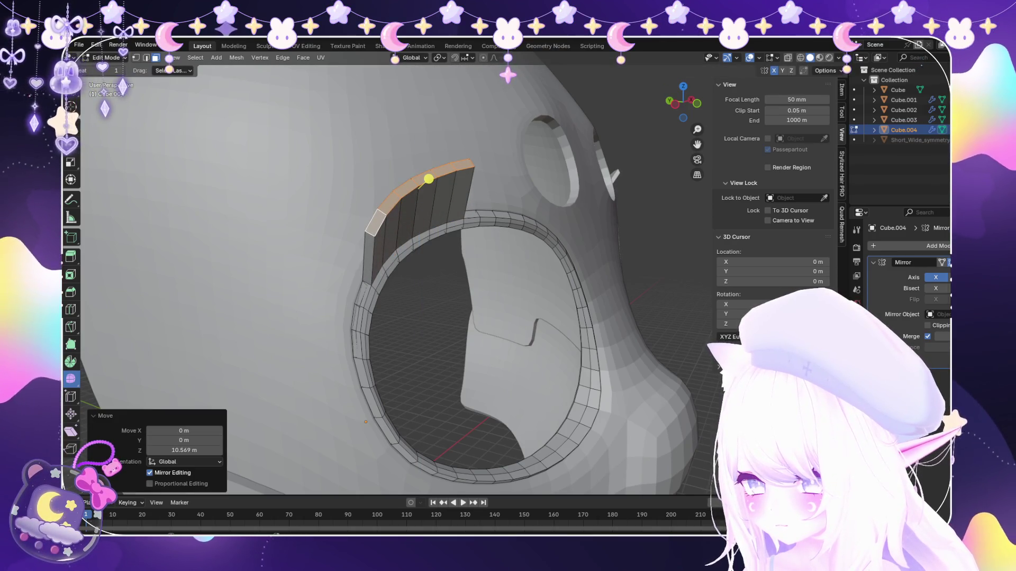
{"action": "left_click", "coordinate": [367, 177]}
{"action": "scroll", "coordinate": [367, 177], "scroll_direction": "down", "scroll_amount": 5}
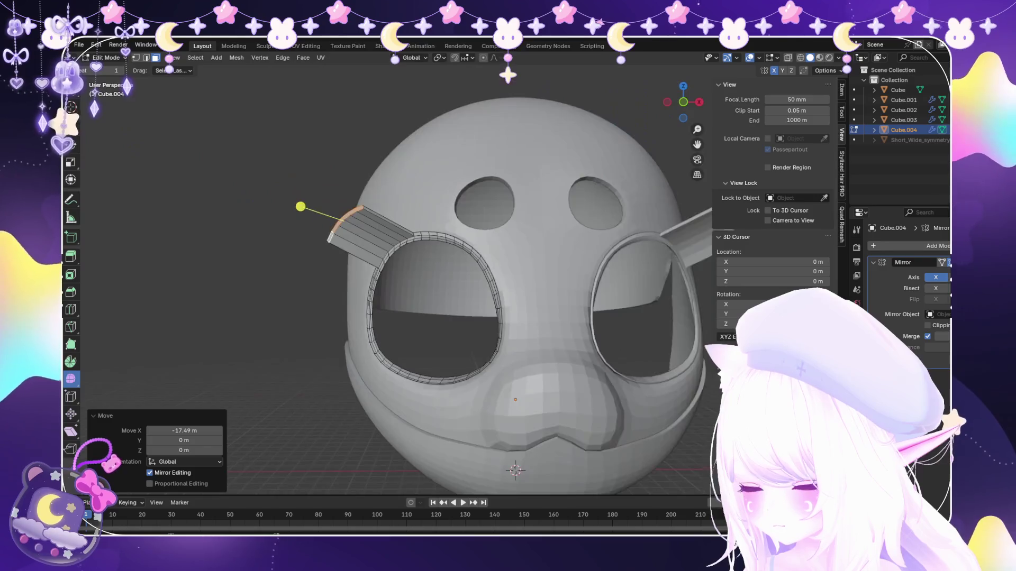
{"action": "scroll", "coordinate": [361, 235], "scroll_direction": "down", "scroll_amount": 3}
{"action": "scroll", "coordinate": [362, 235], "scroll_direction": "up", "scroll_amount": 3}
{"action": "middle_click_drag", "start_coordinate": [356, 225], "coordinate": [482, 245]}
{"action": "scroll", "coordinate": [365, 247], "scroll_direction": "up", "scroll_amount": 3}
{"action": "scroll", "coordinate": [487, 239], "scroll_direction": "up", "scroll_amount": 2}
Extrude the flap outward and narrow it along X in two passes.
{"action": "key", "text": "e"}
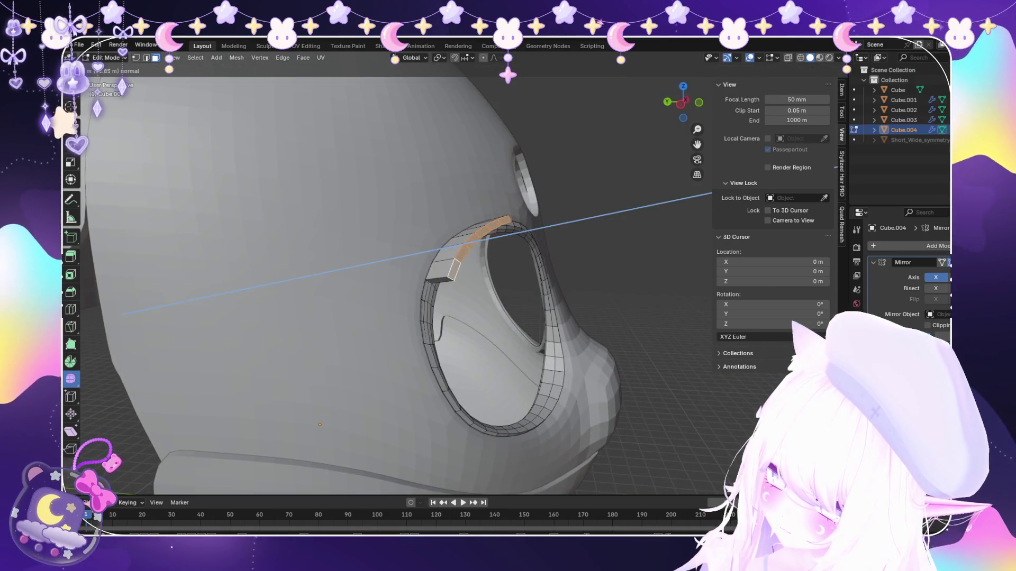
{"action": "left_click", "coordinate": [509, 236]}
{"action": "key", "text": "s"}
{"action": "key", "text": "x"}
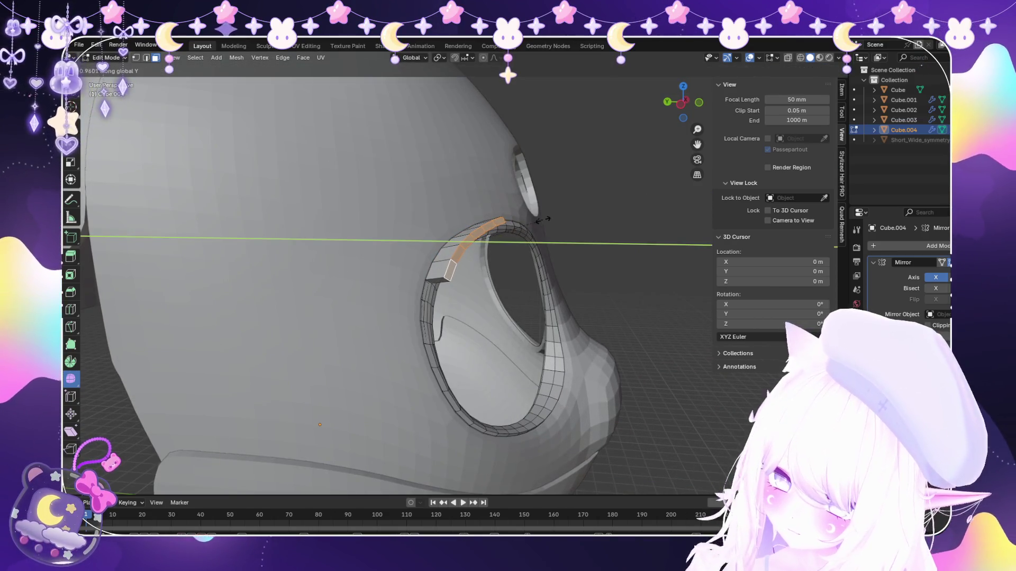
{"action": "left_click", "coordinate": [515, 234]}
{"action": "key", "text": "s"}
{"action": "key", "text": "x"}
{"action": "left_click", "coordinate": [499, 239]}
{"action": "middle_click_drag", "start_coordinate": [499, 238], "coordinate": [370, 233]}
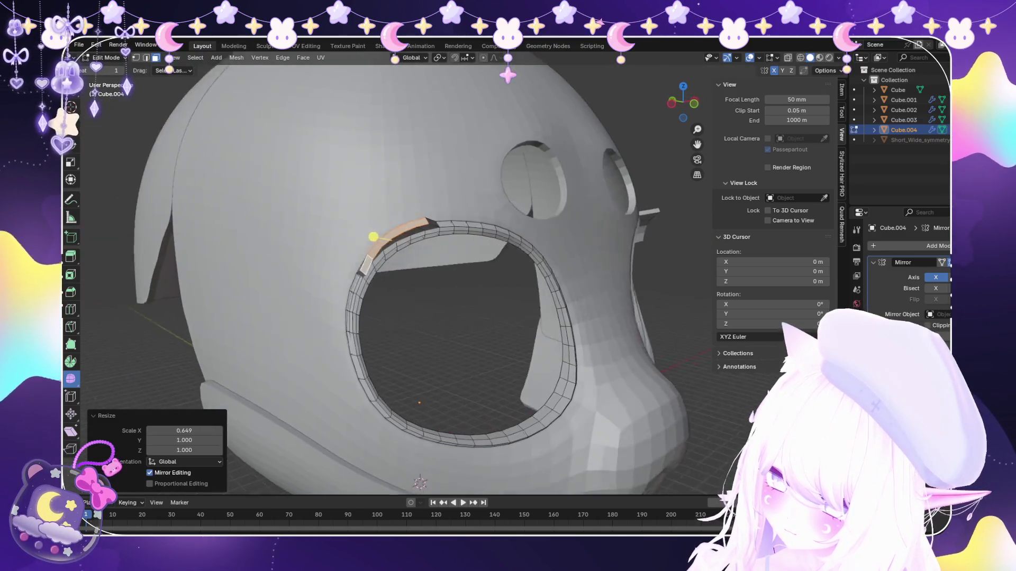
Confirm the flap's raised position and shrink it down to size.
{"action": "key", "text": "g"}
{"action": "left_click", "coordinate": [358, 210]}
{"action": "key", "text": "s"}
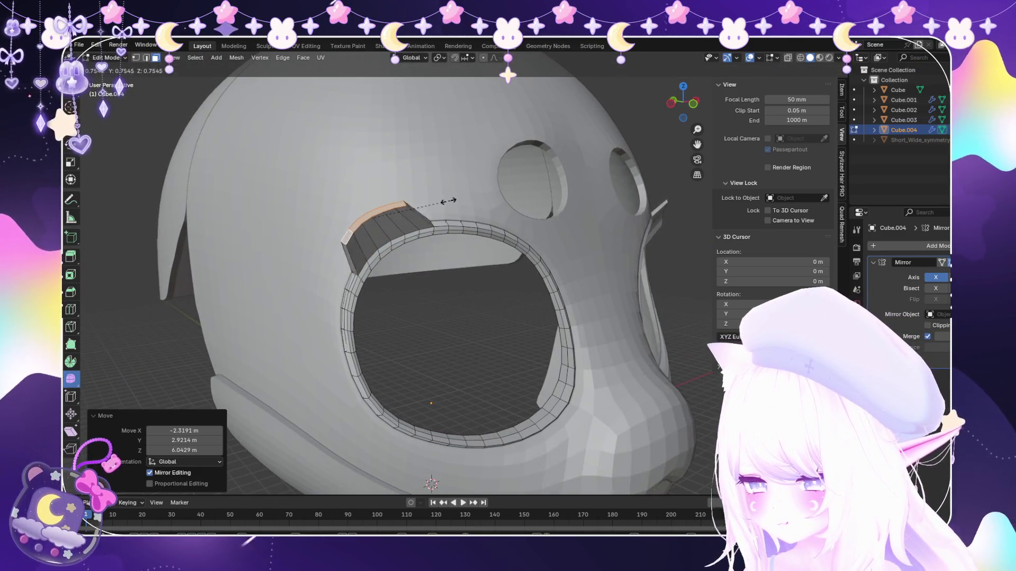
{"action": "left_click", "coordinate": [356, 211]}
{"action": "scroll", "coordinate": [302, 204], "scroll_direction": "down", "scroll_amount": 3}
{"action": "scroll", "coordinate": [384, 248], "scroll_direction": "down", "scroll_amount": 3}
{"action": "mouse_move", "coordinate": [383, 249]}
{"action": "middle_mouse_down"}
{"action": "mouse_move", "coordinate": [370, 241]}
{"action": "mouse_move", "coordinate": [395, 218]}
{"action": "middle_mouse_up"}
{"action": "scroll", "coordinate": [344, 224], "scroll_direction": "up", "scroll_amount": 2}
{"action": "scroll", "coordinate": [353, 179], "scroll_direction": "up", "scroll_amount": 3}
Select a wider strip of flap faces and begin scaling them.
{"action": "left_click", "coordinate": [384, 204]}
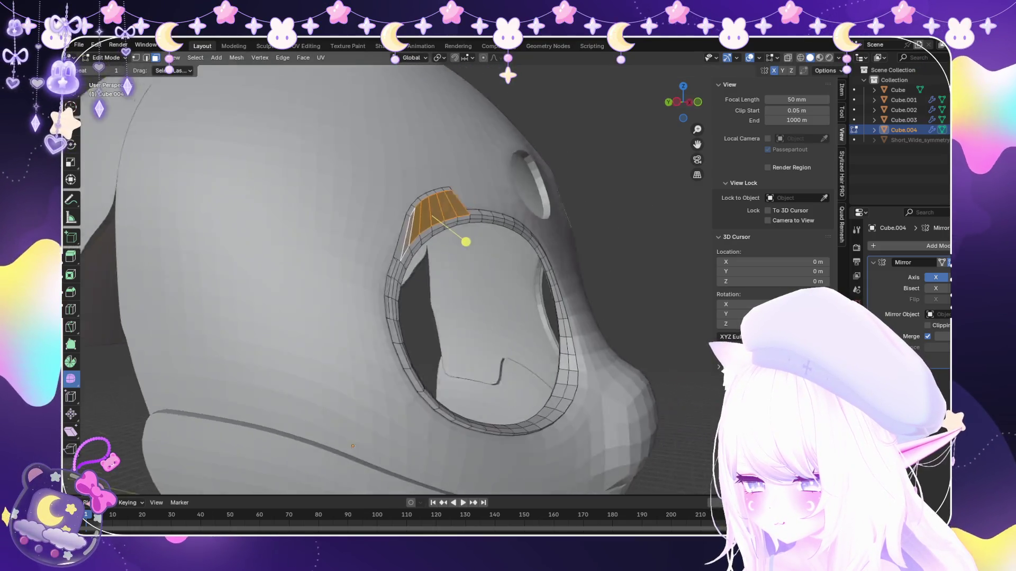
{"action": "mouse_move", "coordinate": [465, 239]}
{"action": "middle_mouse_down"}
{"action": "mouse_move", "coordinate": [483, 239]}
{"action": "mouse_move", "coordinate": [540, 313]}
{"action": "mouse_move", "coordinate": [412, 264]}
{"action": "mouse_move", "coordinate": [384, 279]}
{"action": "middle_mouse_up"}
{"action": "key", "text": "s"}
{"action": "scroll", "coordinate": [412, 264], "scroll_direction": "down", "scroll_amount": 5}
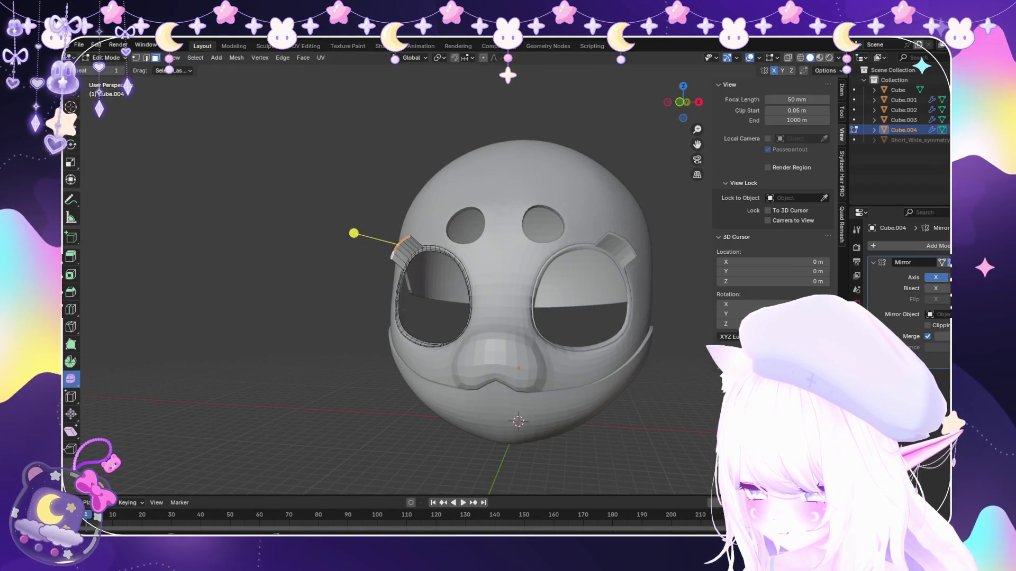
{"action": "scroll", "coordinate": [347, 237], "scroll_direction": "up", "scroll_amount": 2}
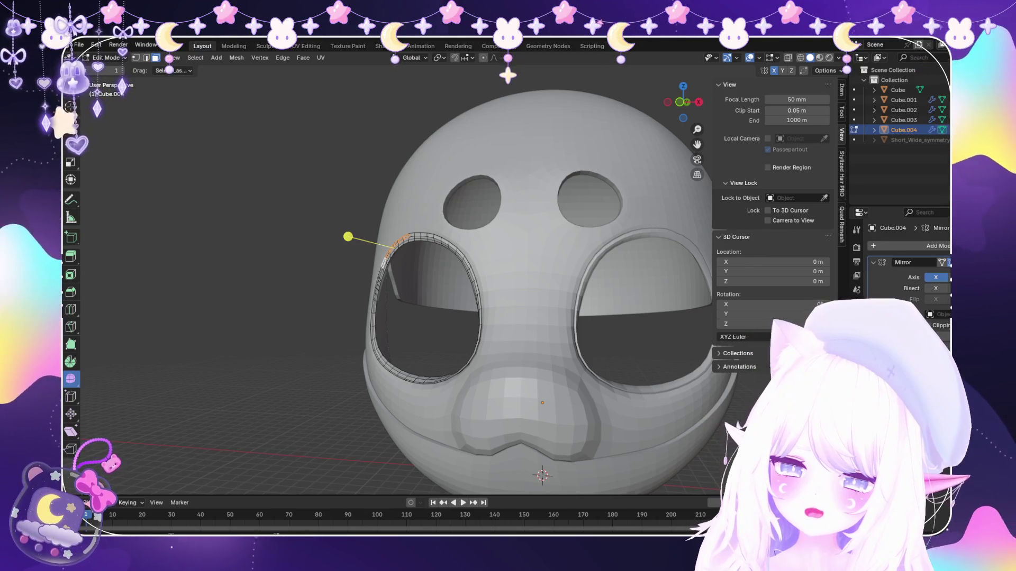
{"action": "middle_click_drag", "start_coordinate": [389, 278], "coordinate": [492, 262]}
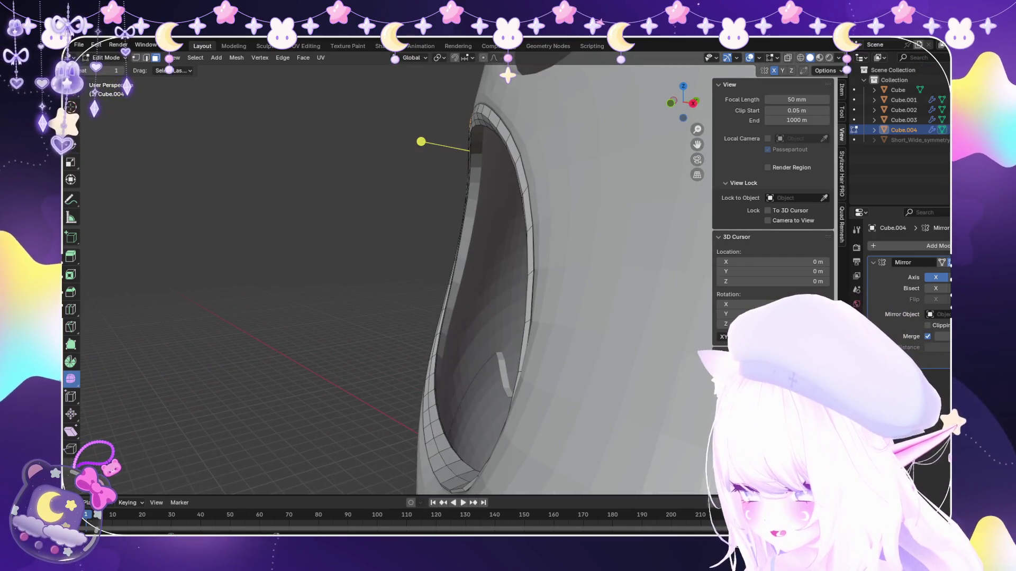
Try extruding a lower rim face, clear the selection, then select the whole eye-rim loop.
{"action": "left_click", "coordinate": [429, 399]}
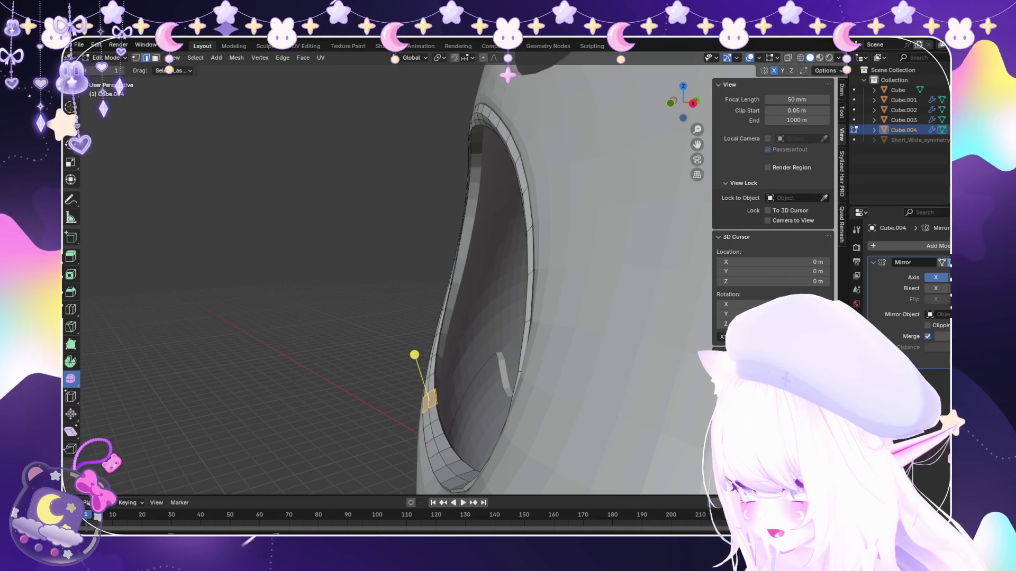
{"action": "key", "text": "e"}
{"action": "mouse_move", "coordinate": [477, 277]}
{"action": "middle_mouse_down"}
{"action": "mouse_move", "coordinate": [412, 207]}
{"action": "mouse_move", "coordinate": [471, 227]}
{"action": "mouse_move", "coordinate": [429, 247]}
{"action": "mouse_move", "coordinate": [444, 254]}
{"action": "mouse_move", "coordinate": [448, 243]}
{"action": "middle_mouse_up"}
{"action": "key", "text": "alt+a"}
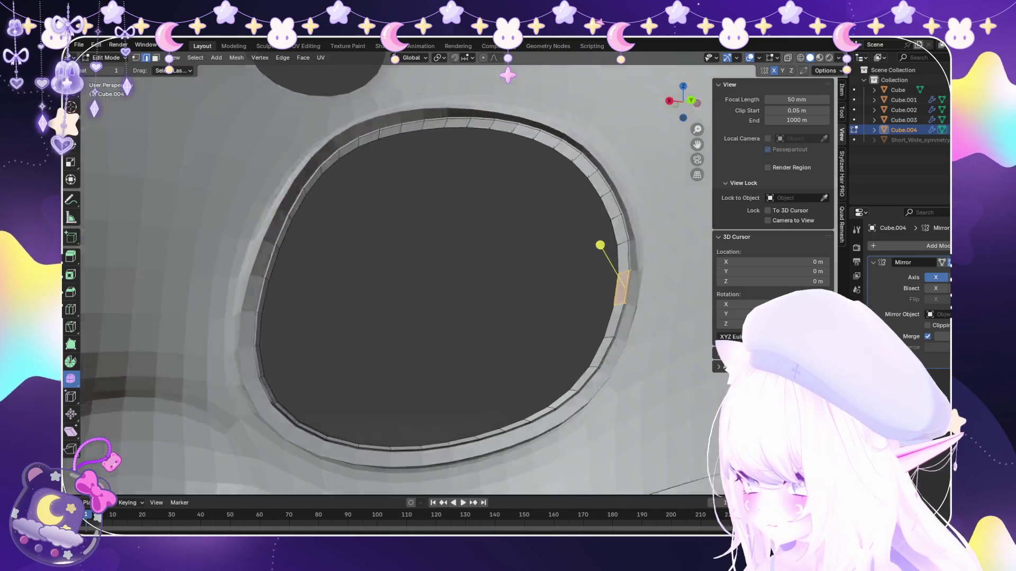
{"action": "middle_click_drag", "start_coordinate": [444, 278], "coordinate": [397, 270]}
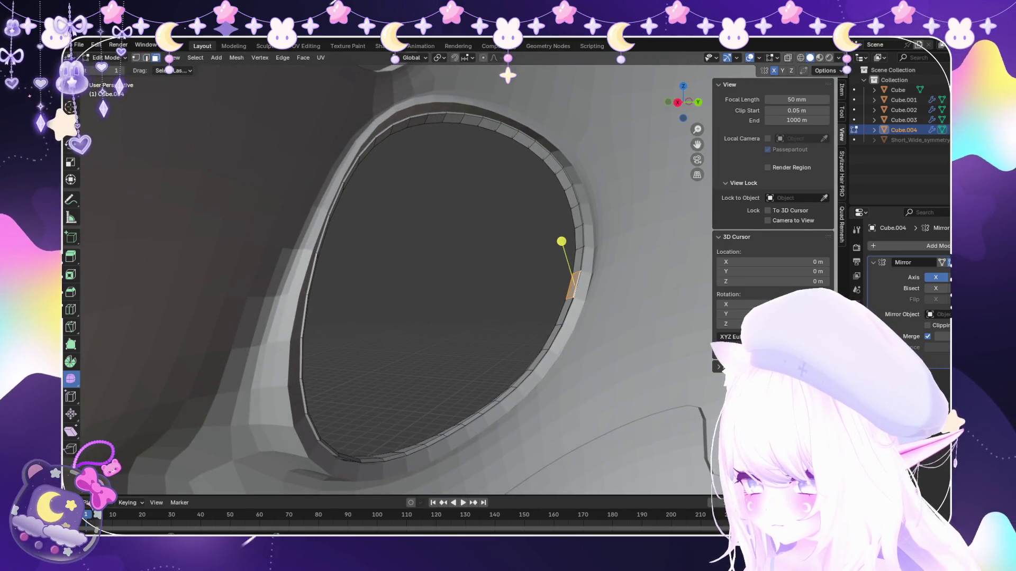
{"action": "left_click", "coordinate": [578, 254], "text": "alt"}
Extrude the rim loop along its normals three times to push it inward.
{"action": "key", "text": "e"}
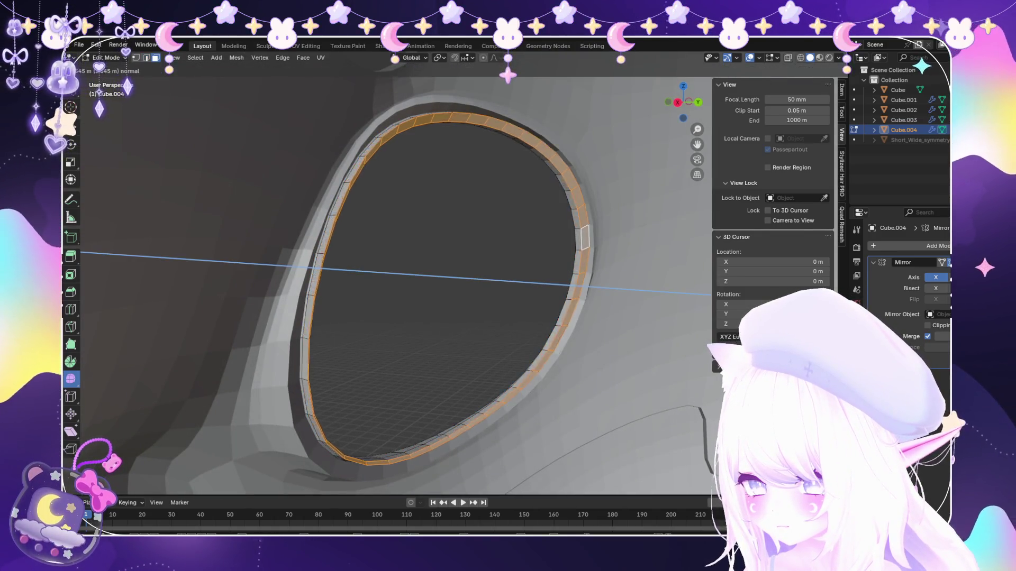
{"action": "left_click", "coordinate": [517, 281]}
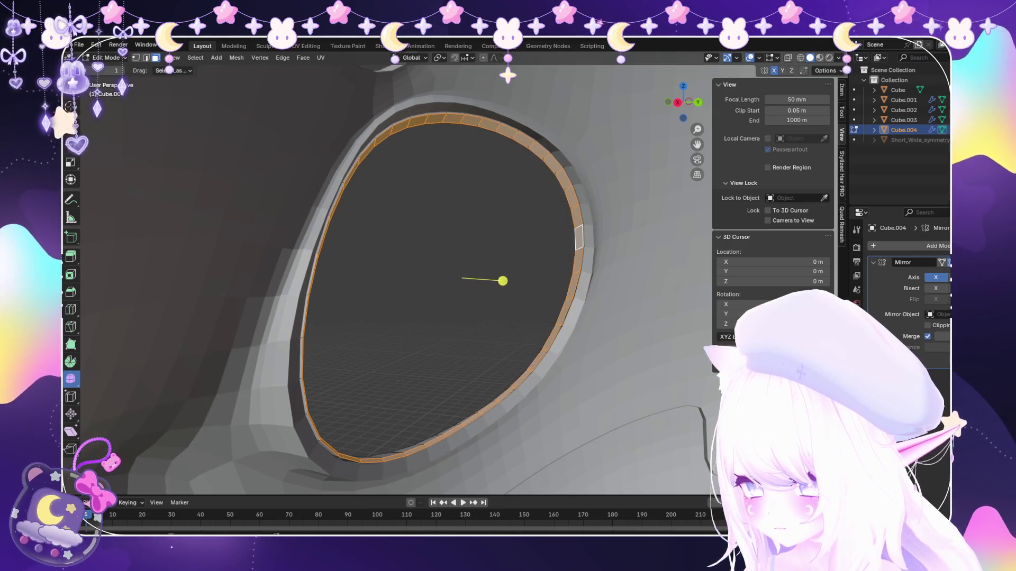
{"action": "key", "text": "e"}
{"action": "left_click", "coordinate": [514, 278]}
{"action": "middle_click_drag", "start_coordinate": [513, 278], "coordinate": [455, 282]}
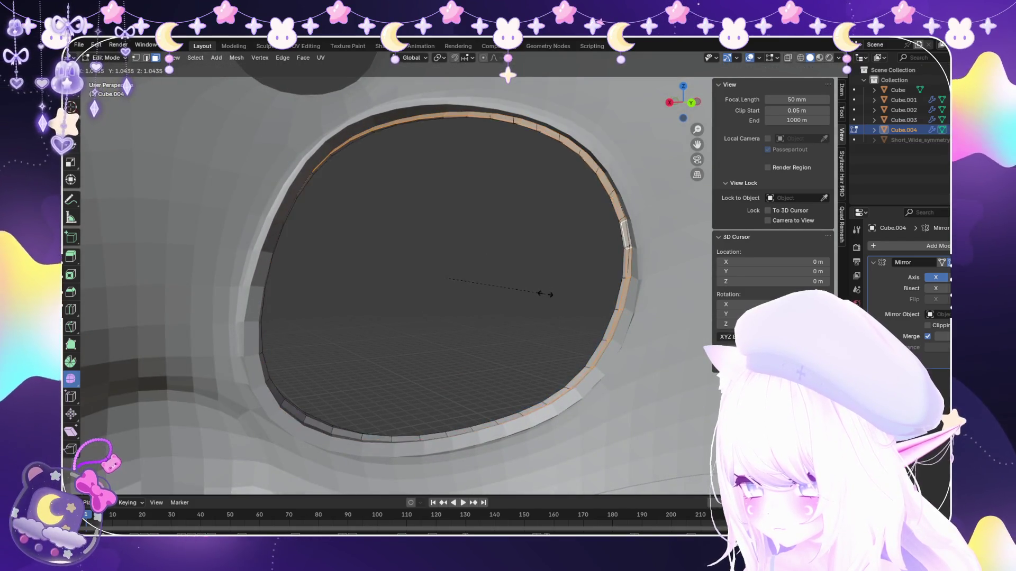
{"action": "left_click", "coordinate": [541, 292]}
{"action": "key", "text": "e"}
{"action": "left_click", "coordinate": [460, 285]}
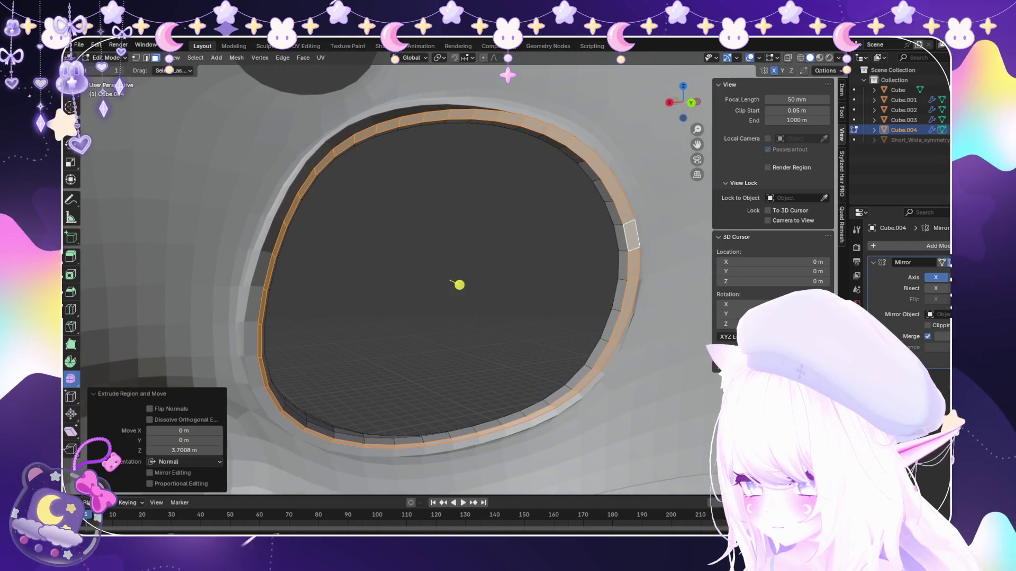
{"action": "mouse_move", "coordinate": [458, 284]}
{"action": "middle_mouse_down"}
{"action": "mouse_move", "coordinate": [370, 272]}
{"action": "mouse_move", "coordinate": [444, 252]}
{"action": "mouse_move", "coordinate": [505, 271]}
{"action": "middle_mouse_up"}
{"action": "scroll", "coordinate": [442, 254], "scroll_direction": "down", "scroll_amount": 3}
{"action": "scroll", "coordinate": [444, 259], "scroll_direction": "down", "scroll_amount": 2}
Extrude the rim along normals twice more to deepen the inset.
{"action": "key", "text": "e"}
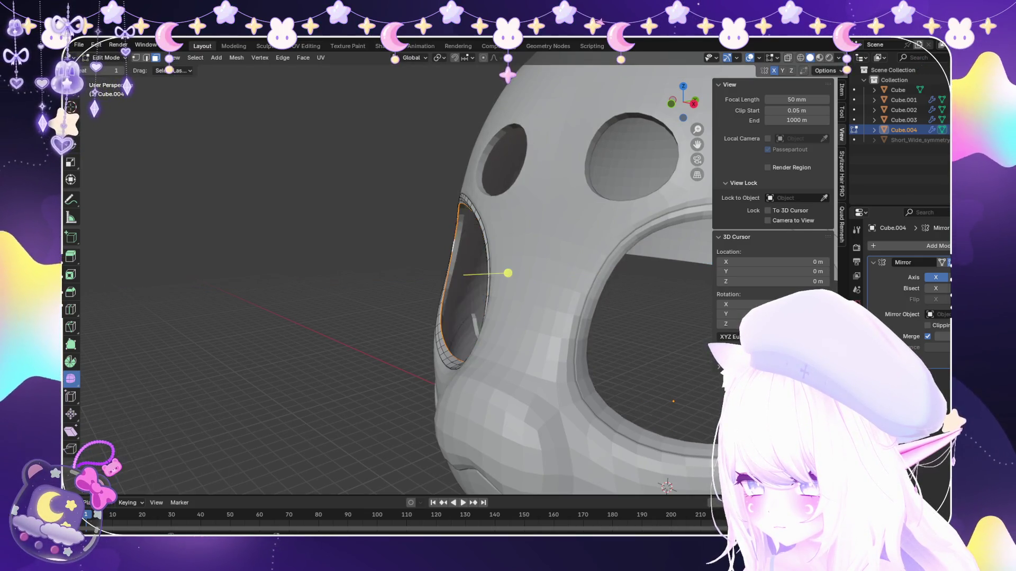
{"action": "key", "text": "Return"}
{"action": "mouse_move", "coordinate": [508, 270]}
{"action": "middle_mouse_down"}
{"action": "mouse_move", "coordinate": [461, 262]}
{"action": "mouse_move", "coordinate": [496, 258]}
{"action": "middle_mouse_up"}
{"action": "key", "text": "e"}
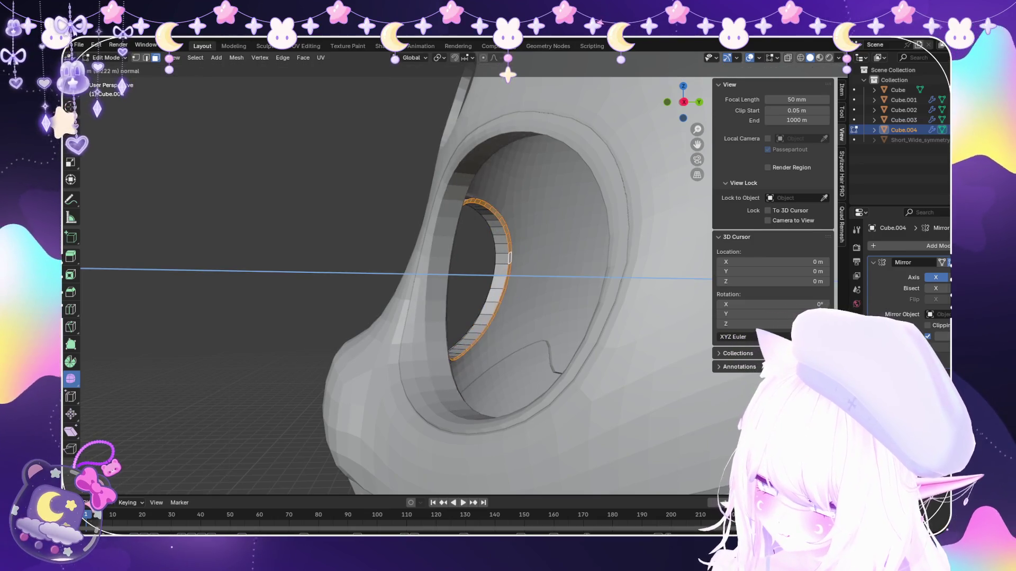
{"action": "key", "text": "Return"}
{"action": "mouse_move", "coordinate": [508, 275]}
{"action": "middle_mouse_down"}
{"action": "mouse_move", "coordinate": [525, 276]}
{"action": "mouse_move", "coordinate": [472, 268]}
{"action": "mouse_move", "coordinate": [481, 271]}
{"action": "middle_mouse_up"}
{"action": "scroll", "coordinate": [525, 276], "scroll_direction": "down", "scroll_amount": 5}
Leave mesh editing and return to Object Mode.
{"action": "left_click", "coordinate": [105, 57]}
{"action": "left_click", "coordinate": [904, 110]}
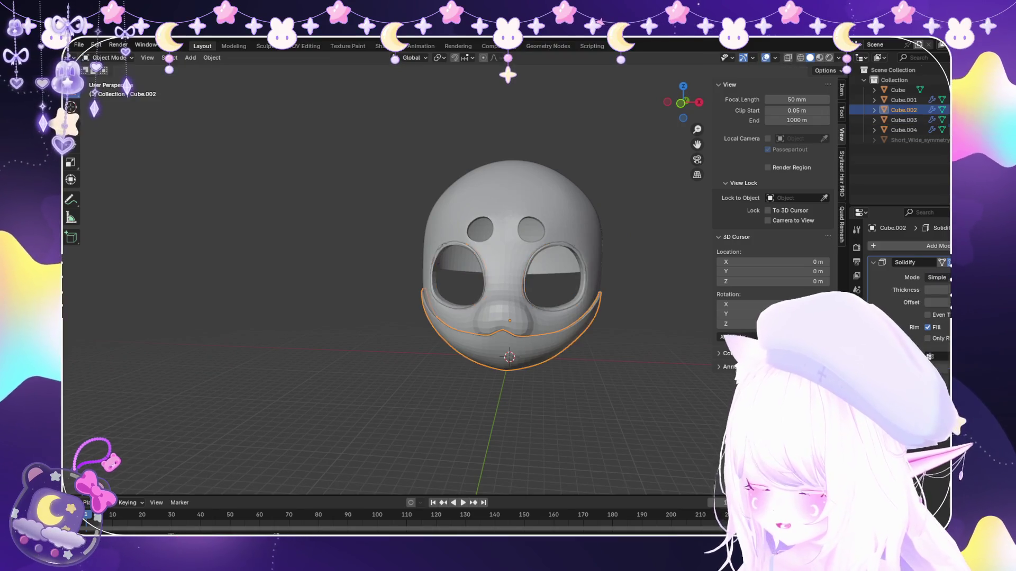
{"action": "scroll", "coordinate": [540, 287], "scroll_direction": "up", "scroll_amount": 3}
Deselect the jaw piece and select the eye-rim trim piece Cube.004.
{"action": "key", "text": "alt+a"}
{"action": "scroll", "coordinate": [539, 286], "scroll_direction": "down", "scroll_amount": 2}
{"action": "middle_click_drag", "start_coordinate": [540, 287], "coordinate": [603, 274]}
{"action": "mouse_move", "coordinate": [508, 285]}
{"action": "middle_mouse_down"}
{"action": "mouse_move", "coordinate": [357, 277]}
{"action": "mouse_move", "coordinate": [429, 278]}
{"action": "mouse_move", "coordinate": [397, 271]}
{"action": "mouse_move", "coordinate": [397, 238]}
{"action": "mouse_move", "coordinate": [389, 279]}
{"action": "middle_mouse_up"}
{"action": "scroll", "coordinate": [388, 278], "scroll_direction": "down", "scroll_amount": 1}
{"action": "scroll", "coordinate": [389, 278], "scroll_direction": "down", "scroll_amount": 1}
{"action": "scroll", "coordinate": [429, 278], "scroll_direction": "up", "scroll_amount": 3}
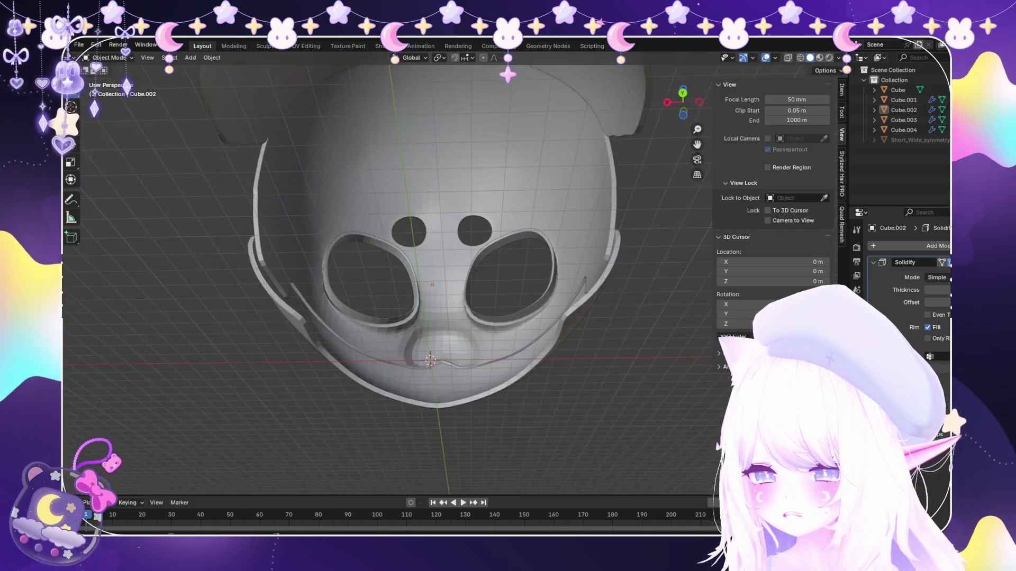
{"action": "scroll", "coordinate": [389, 279], "scroll_direction": "up", "scroll_amount": 2}
{"action": "scroll", "coordinate": [389, 277], "scroll_direction": "up", "scroll_amount": 3}
{"action": "scroll", "coordinate": [389, 277], "scroll_direction": "down", "scroll_amount": 3}
{"action": "scroll", "coordinate": [389, 278], "scroll_direction": "up", "scroll_amount": 2}
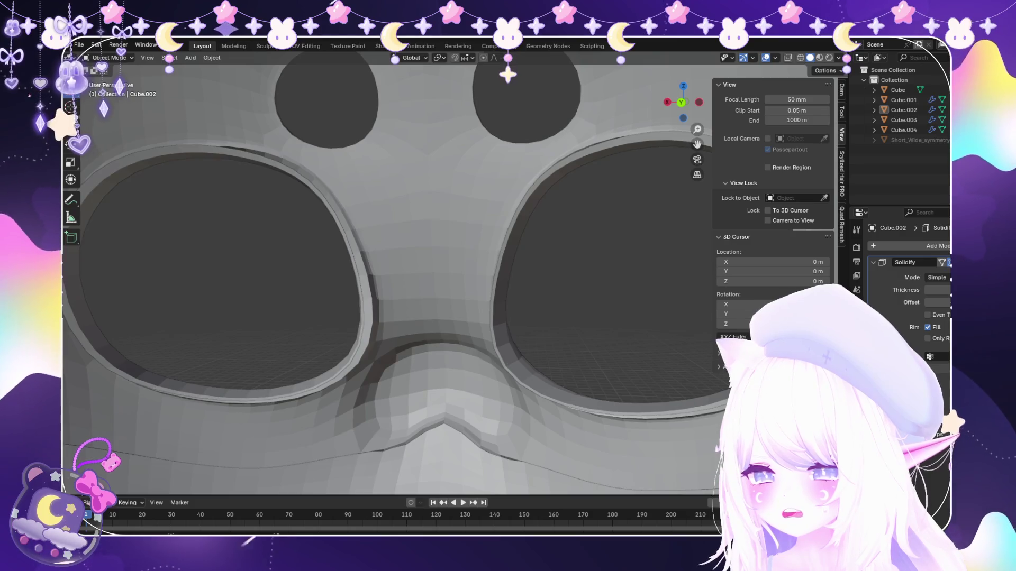
{"action": "left_click", "coordinate": [361, 318]}
{"action": "mouse_move", "coordinate": [617, 278]}
{"action": "middle_mouse_down"}
{"action": "mouse_move", "coordinate": [487, 219]}
{"action": "mouse_move", "coordinate": [588, 281]}
{"action": "middle_mouse_up"}
Enter Edit Mode, select the inner rim face ring, and try then undo resizing it.
{"action": "key", "text": "Tab"}
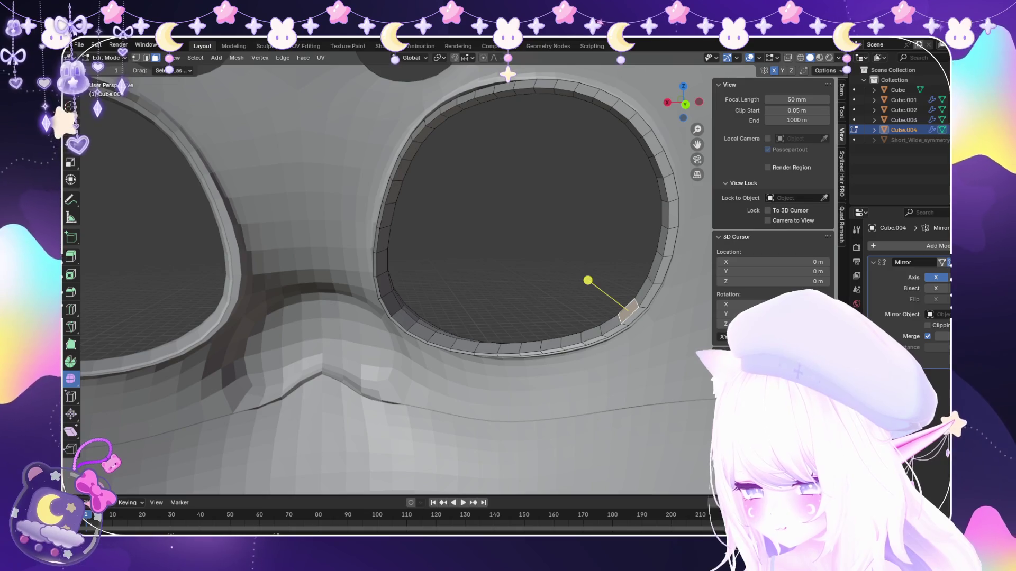
{"action": "left_click", "coordinate": [387, 281], "text": "alt"}
{"action": "key", "text": "s"}
{"action": "left_click", "coordinate": [502, 271]}
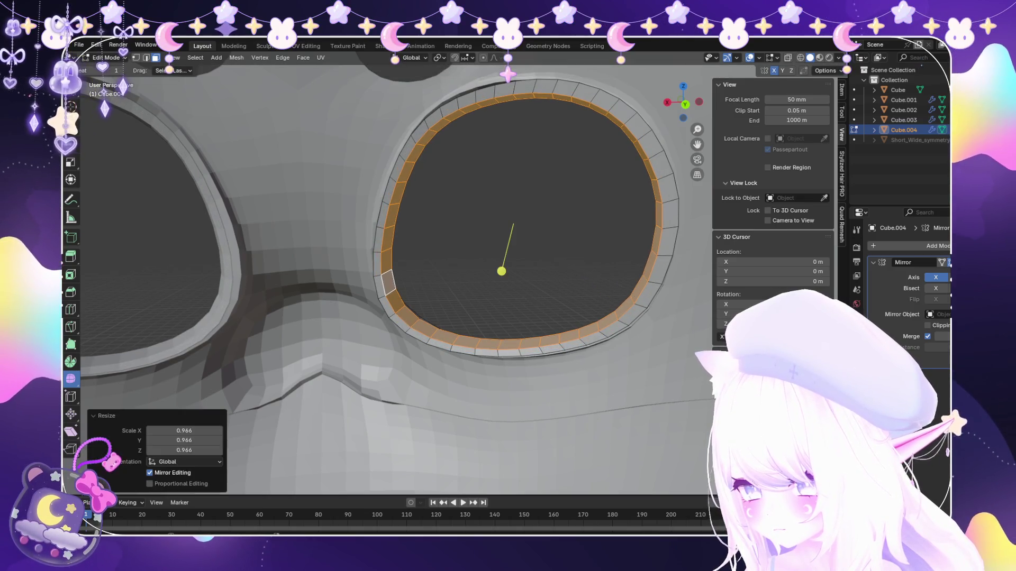
{"action": "key", "text": "ctrl+z"}
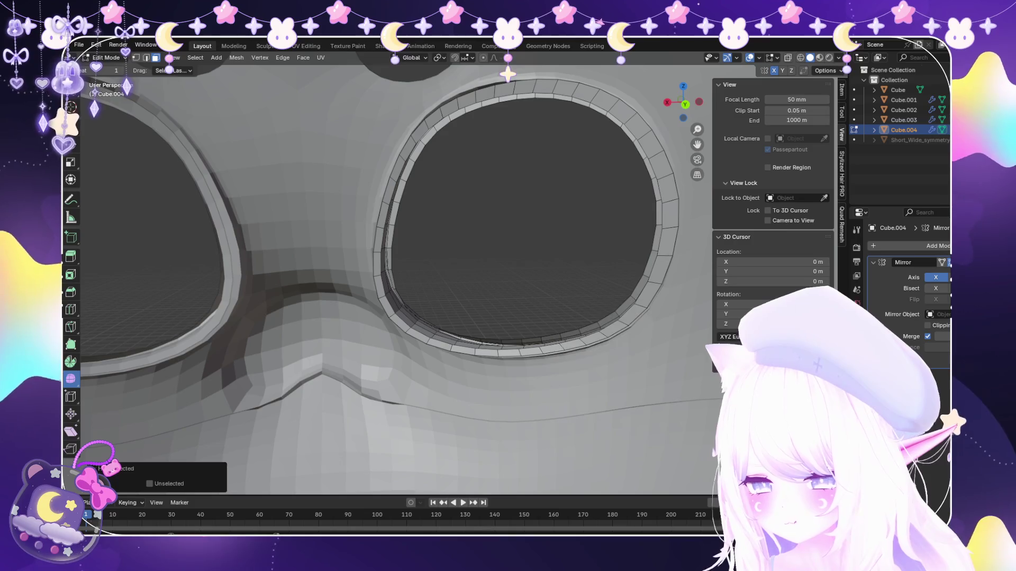
{"action": "key", "text": "s"}
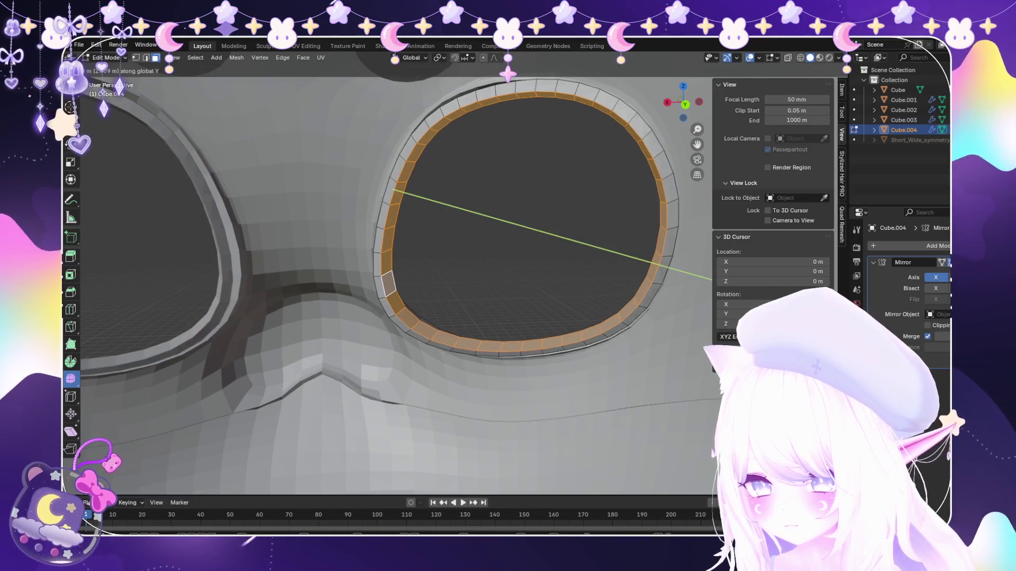
{"action": "key", "text": "Escape"}
{"action": "key", "text": "s"}
{"action": "key", "text": "Escape"}
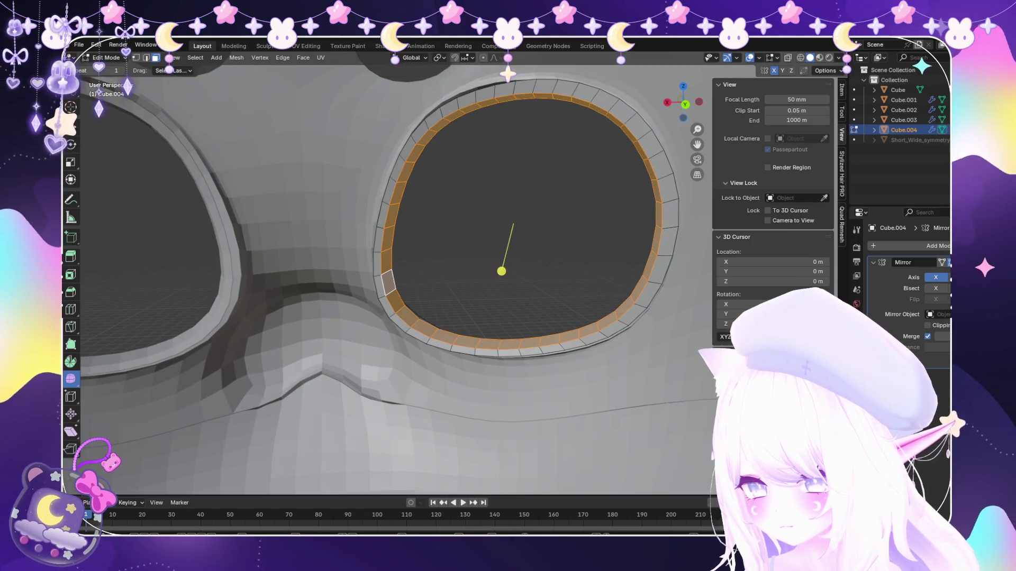
Move the inner rim faces along X then Z and return to Object Mode.
{"action": "key", "text": "g"}
{"action": "key", "text": "x"}
{"action": "key", "text": "Return"}
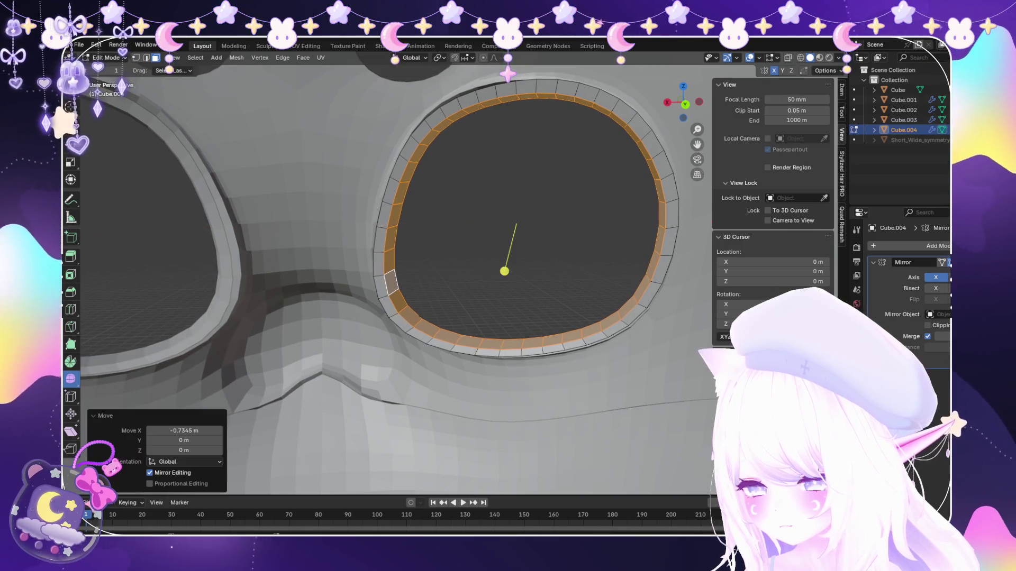
{"action": "key", "text": "g"}
{"action": "key", "text": "z"}
{"action": "key", "text": "Return"}
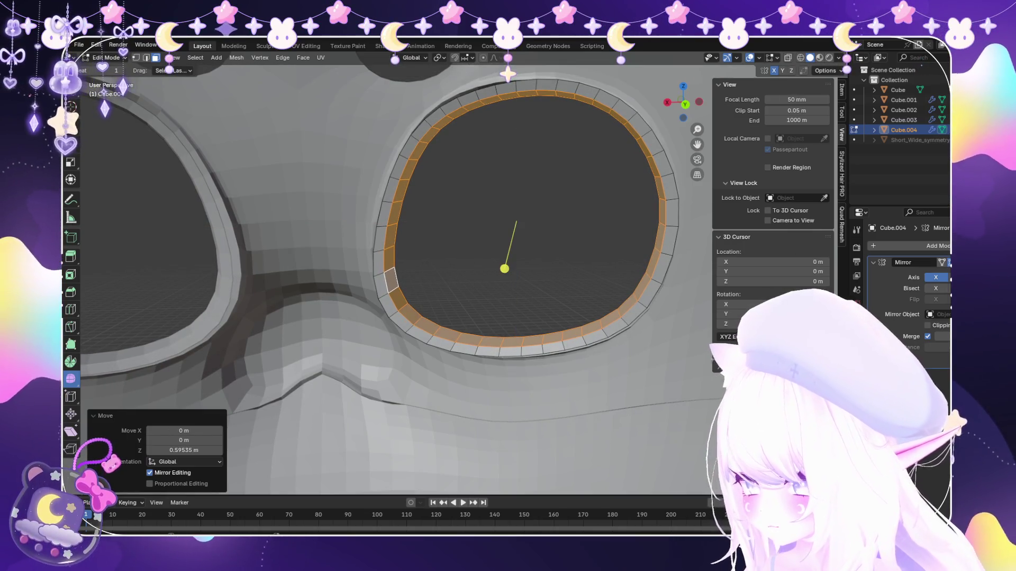
{"action": "key", "text": "Tab"}
{"action": "scroll", "coordinate": [389, 278], "scroll_direction": "down", "scroll_amount": 10}
{"action": "mouse_move", "coordinate": [389, 277]}
{"action": "middle_mouse_down"}
{"action": "mouse_move", "coordinate": [508, 262]}
{"action": "mouse_move", "coordinate": [445, 278]}
{"action": "mouse_move", "coordinate": [476, 278]}
{"action": "middle_mouse_up"}
{"action": "scroll", "coordinate": [444, 270], "scroll_direction": "up", "scroll_amount": 4}
{"action": "scroll", "coordinate": [508, 277], "scroll_direction": "up", "scroll_amount": 2}
{"action": "scroll", "coordinate": [508, 278], "scroll_direction": "up", "scroll_amount": 2}
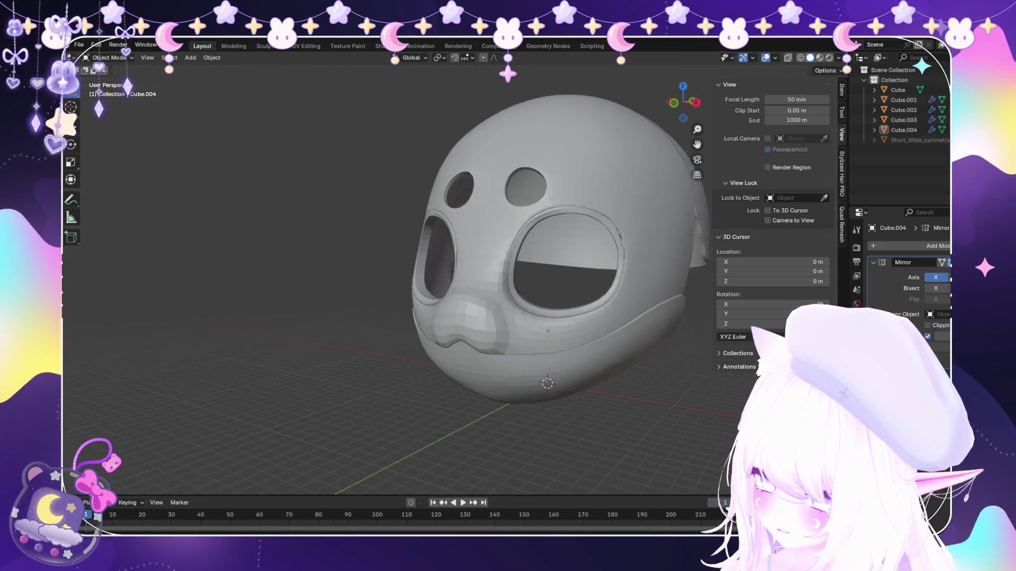
{"action": "scroll", "coordinate": [508, 277], "scroll_direction": "up", "scroll_amount": 3}
{"action": "scroll", "coordinate": [508, 279], "scroll_direction": "up", "scroll_amount": 2}
{"action": "middle_click_drag", "start_coordinate": [593, 399], "coordinate": [623, 445]}
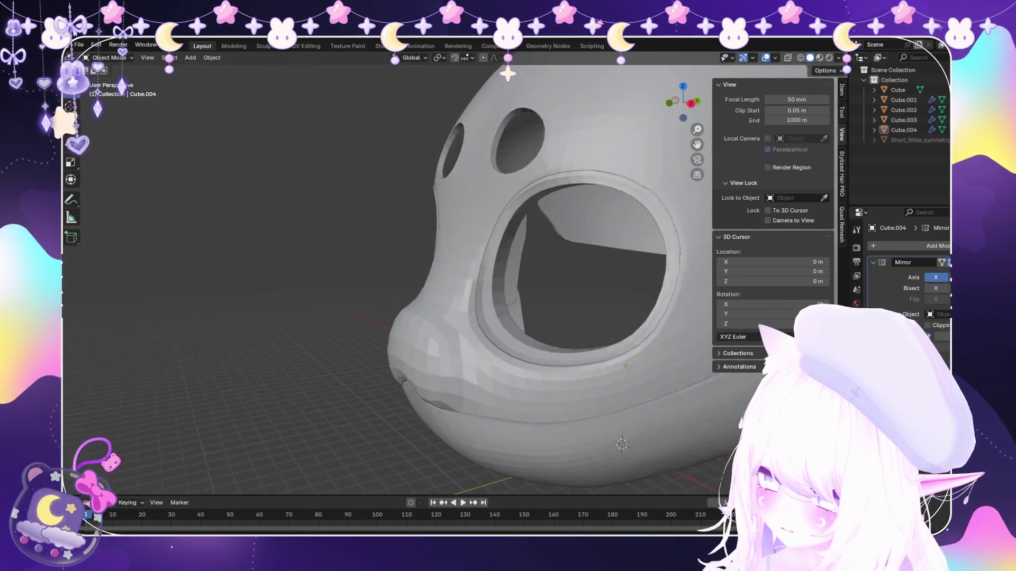
{"action": "left_click", "coordinate": [626, 450]}
{"action": "left_click", "coordinate": [635, 238]}
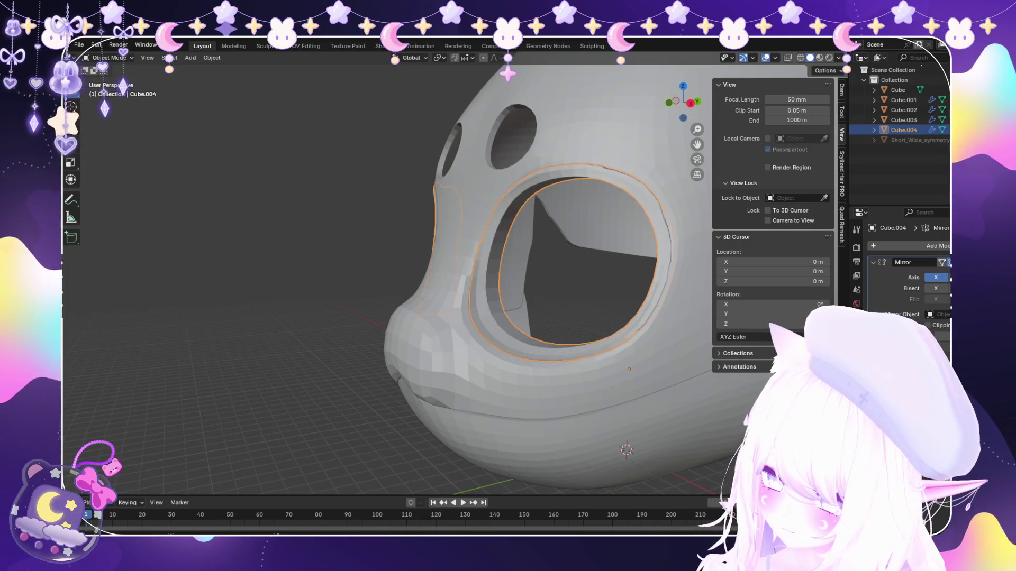
{"action": "key", "text": "shift+h"}
{"action": "middle_click_drag", "start_coordinate": [509, 318], "coordinate": [445, 334]}
{"action": "scroll", "coordinate": [507, 318], "scroll_direction": "down", "scroll_amount": 2}
{"action": "mouse_move", "coordinate": [396, 277]}
{"action": "middle_mouse_down"}
{"action": "mouse_move", "coordinate": [492, 238]}
{"action": "mouse_move", "coordinate": [524, 254]}
{"action": "middle_mouse_up"}
{"action": "scroll", "coordinate": [397, 278], "scroll_direction": "up", "scroll_amount": 3}
{"action": "mouse_move", "coordinate": [397, 278]}
{"action": "middle_mouse_down"}
{"action": "mouse_move", "coordinate": [540, 254]}
{"action": "mouse_move", "coordinate": [571, 262]}
{"action": "middle_mouse_up"}
{"action": "scroll", "coordinate": [492, 277], "scroll_direction": "down", "scroll_amount": 3}
{"action": "key", "text": "alt+a"}
{"action": "mouse_move", "coordinate": [509, 286]}
{"action": "middle_mouse_down"}
{"action": "mouse_move", "coordinate": [587, 274]}
{"action": "mouse_move", "coordinate": [476, 287]}
{"action": "middle_mouse_up"}
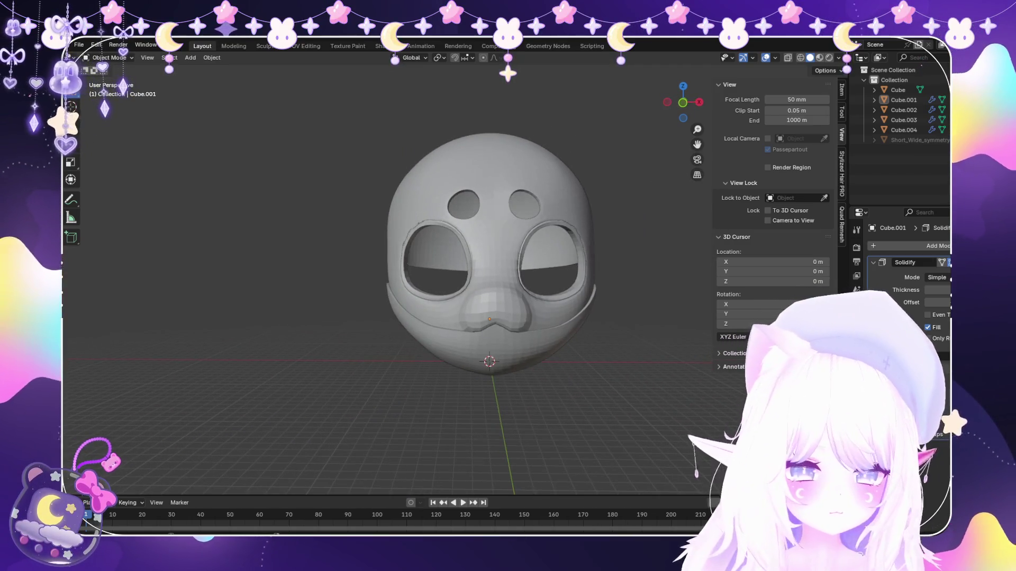
{"action": "left_click", "coordinate": [903, 100]}
{"action": "key", "text": "h"}
{"action": "key", "text": "alt+h"}
{"action": "mouse_move", "coordinate": [389, 278]}
{"action": "middle_mouse_down"}
{"action": "mouse_move", "coordinate": [492, 262]}
{"action": "mouse_move", "coordinate": [476, 279]}
{"action": "mouse_move", "coordinate": [428, 274]}
{"action": "mouse_move", "coordinate": [523, 278]}
{"action": "mouse_move", "coordinate": [484, 301]}
{"action": "mouse_move", "coordinate": [476, 333]}
{"action": "mouse_move", "coordinate": [445, 301]}
{"action": "mouse_move", "coordinate": [509, 286]}
{"action": "mouse_move", "coordinate": [445, 294]}
{"action": "mouse_move", "coordinate": [476, 310]}
{"action": "middle_mouse_up"}
{"action": "scroll", "coordinate": [493, 278], "scroll_direction": "down", "scroll_amount": 2}
{"action": "scroll", "coordinate": [539, 238], "scroll_direction": "up", "scroll_amount": 2}
{"action": "key", "text": "h"}
{"action": "scroll", "coordinate": [452, 365], "scroll_direction": "up", "scroll_amount": 2}
{"action": "scroll", "coordinate": [453, 365], "scroll_direction": "up", "scroll_amount": 1}
{"action": "scroll", "coordinate": [452, 365], "scroll_direction": "up", "scroll_amount": 2}
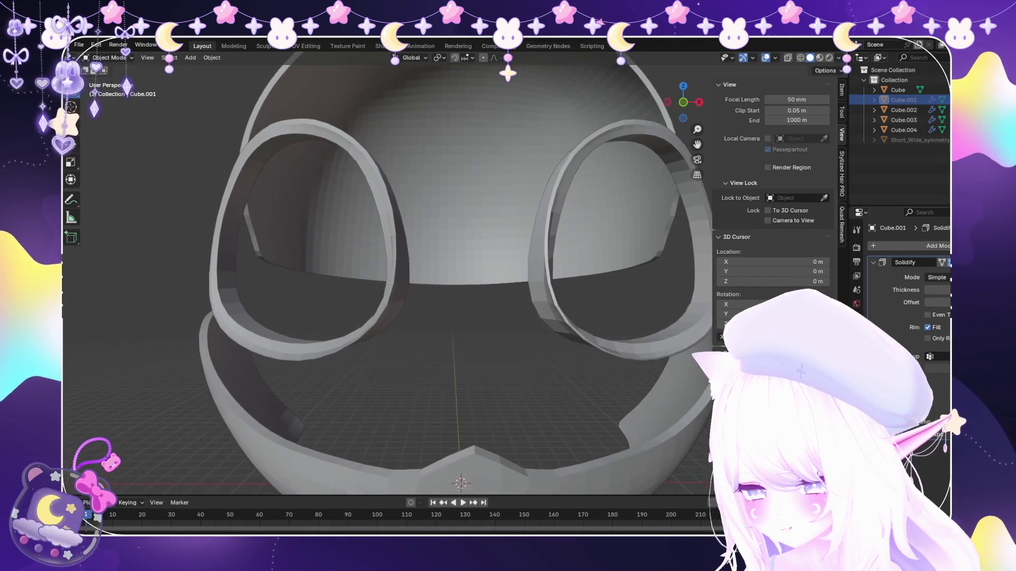
{"action": "scroll", "coordinate": [453, 365], "scroll_direction": "up", "scroll_amount": 1}
{"action": "scroll", "coordinate": [459, 318], "scroll_direction": "down", "scroll_amount": 3}
{"action": "scroll", "coordinate": [458, 317], "scroll_direction": "down", "scroll_amount": 3}
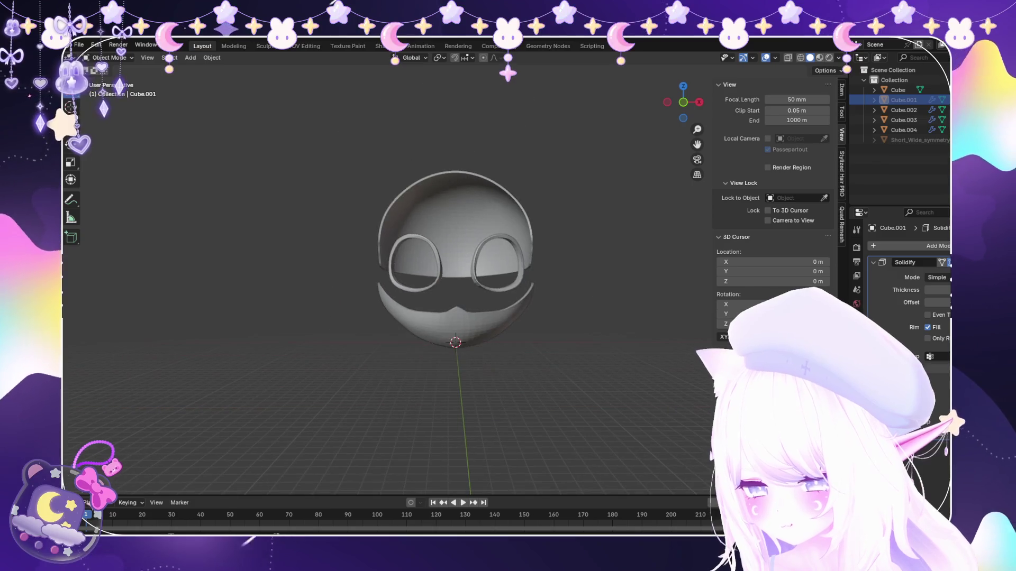
{"action": "mouse_move", "coordinate": [459, 318]}
{"action": "middle_mouse_down"}
{"action": "mouse_move", "coordinate": [540, 294]}
{"action": "mouse_move", "coordinate": [459, 317]}
{"action": "mouse_move", "coordinate": [523, 317]}
{"action": "middle_mouse_up"}
{"action": "scroll", "coordinate": [459, 318], "scroll_direction": "up", "scroll_amount": 3}
{"action": "key", "text": "alt+h"}
{"action": "key", "text": "alt+a"}
{"action": "scroll", "coordinate": [468, 318], "scroll_direction": "up", "scroll_amount": 3}
{"action": "scroll", "coordinate": [469, 318], "scroll_direction": "down", "scroll_amount": 3}
{"action": "left_click", "coordinate": [80, 45]}
{"action": "left_click", "coordinate": [93, 109]}
{"action": "left_click", "coordinate": [191, 57]}
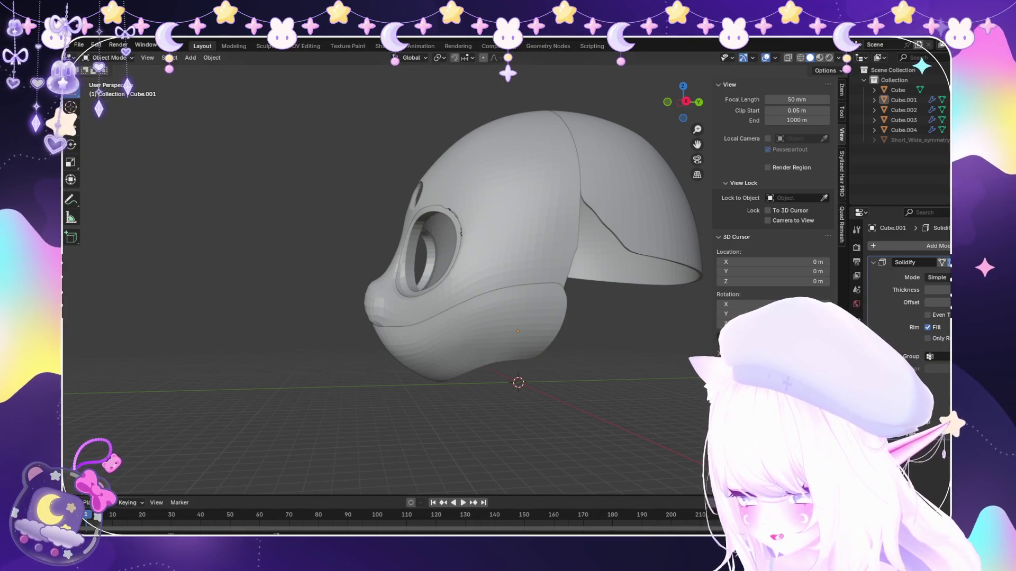
{"action": "left_click", "coordinate": [190, 58]}
Add a new cube, enlarge it and raise it high above the head.
{"action": "left_click", "coordinate": [297, 75]}
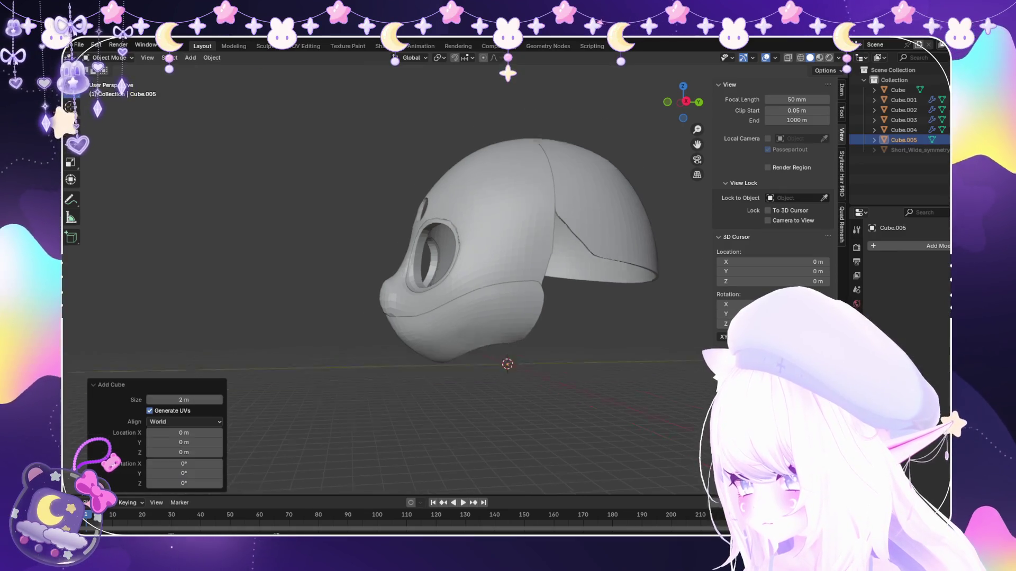
{"action": "scroll", "coordinate": [537, 359], "scroll_direction": "down", "scroll_amount": 2}
{"action": "key", "text": "s"}
{"action": "left_click", "coordinate": [778, 419]}
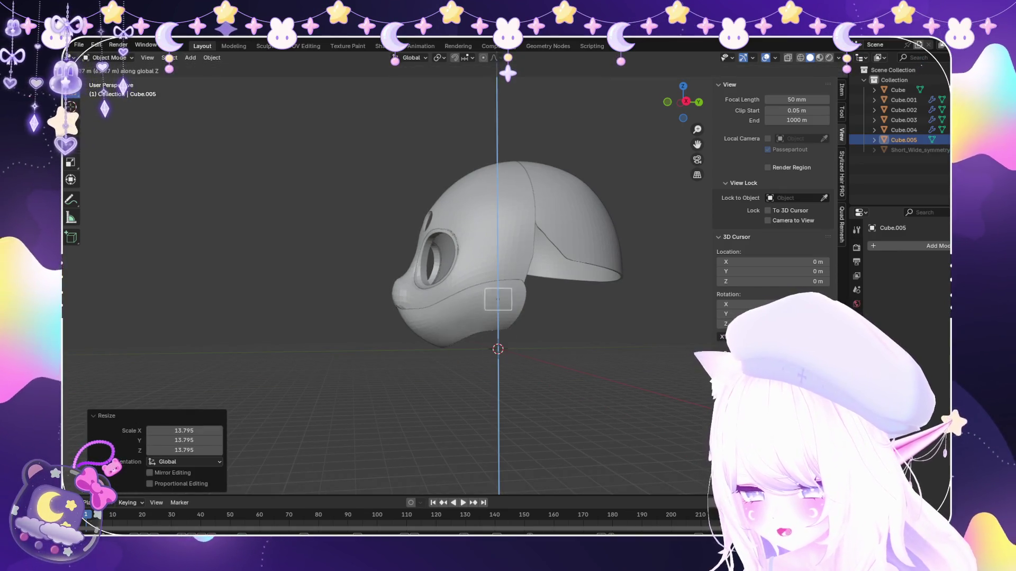
{"action": "middle_click_drag", "start_coordinate": [497, 349], "coordinate": [476, 302]}
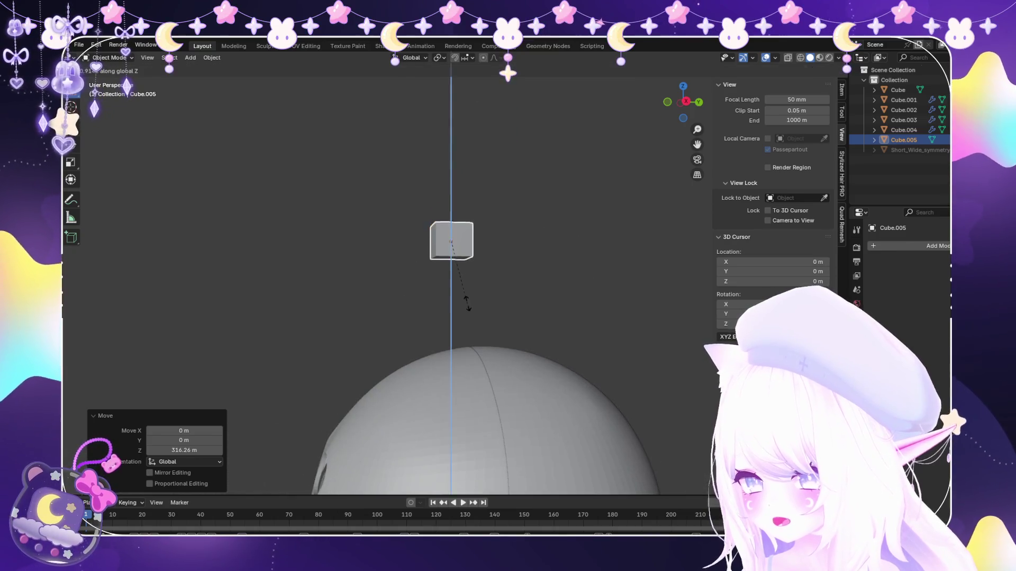
{"action": "left_click", "coordinate": [107, 79]}
{"action": "scroll", "coordinate": [451, 274], "scroll_direction": "up", "scroll_amount": 3}
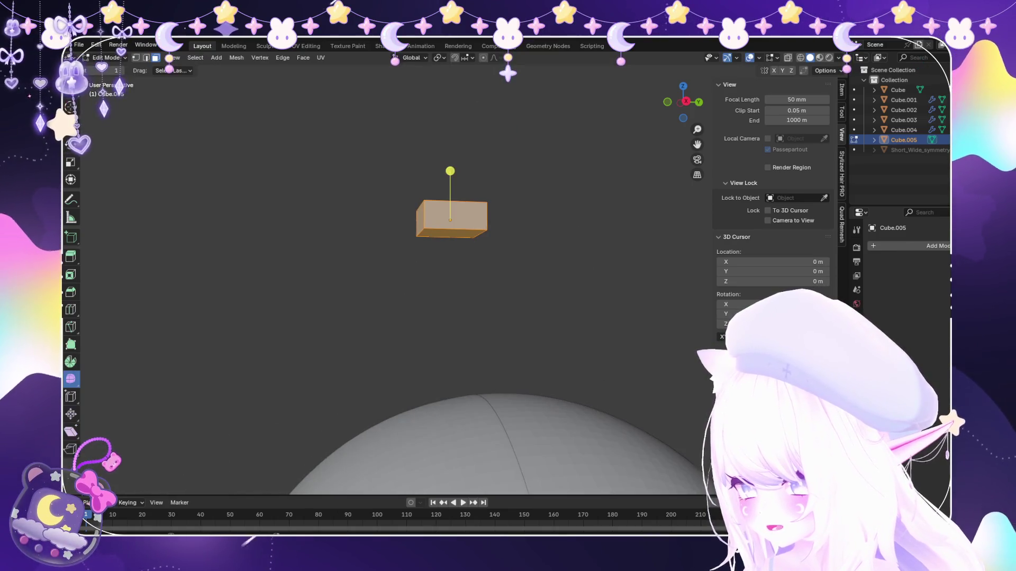
{"action": "scroll", "coordinate": [451, 238], "scroll_direction": "up", "scroll_amount": 3}
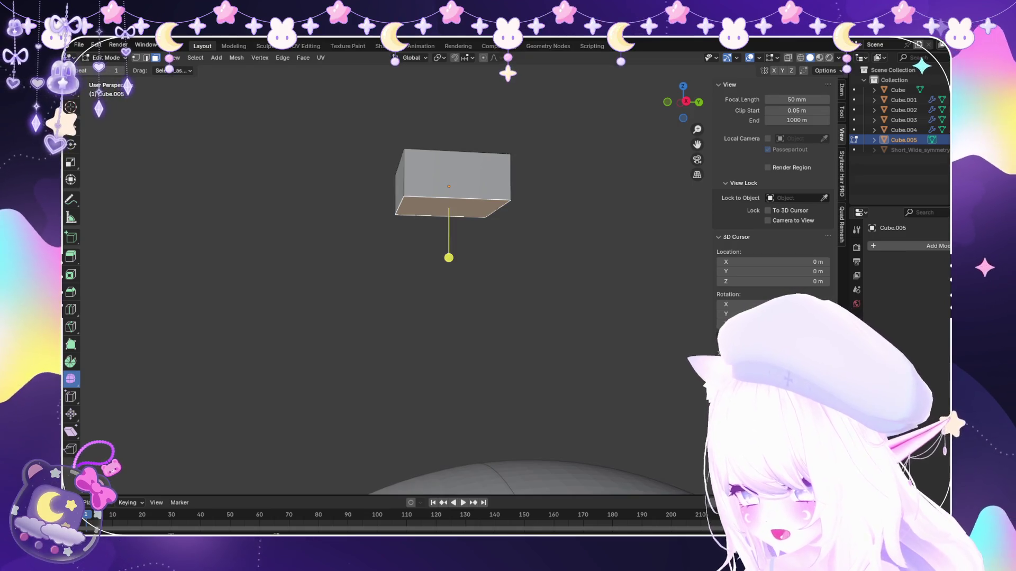
Taper the cube into a wedge by lowering and shrinking its bottom face.
{"action": "left_click", "coordinate": [448, 257]}
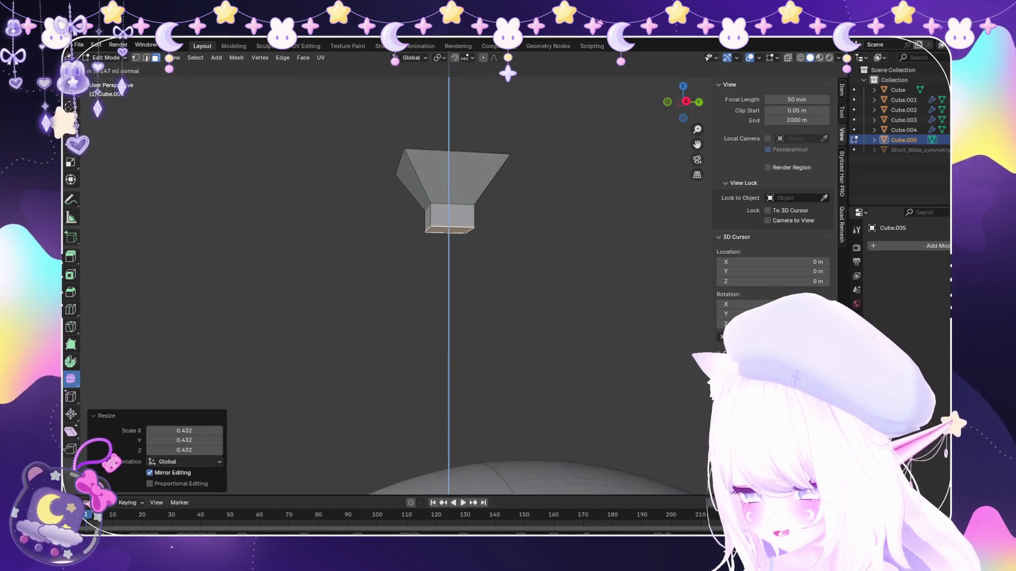
{"action": "key", "text": "ctrl+z"}
{"action": "key", "text": "Return"}
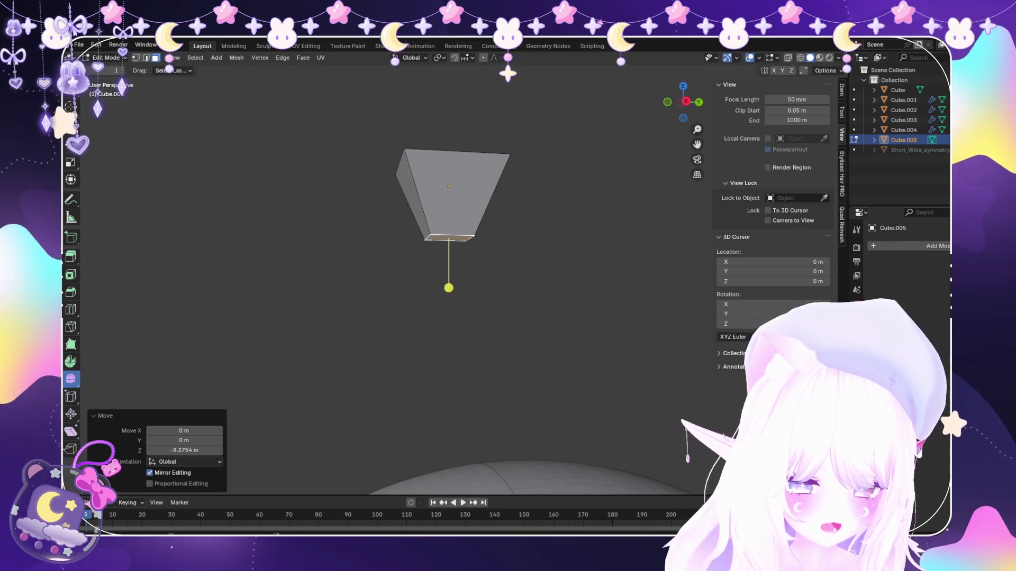
Select all of the cube's vertices, delete them, and return to Object Mode.
{"action": "key", "text": "a"}
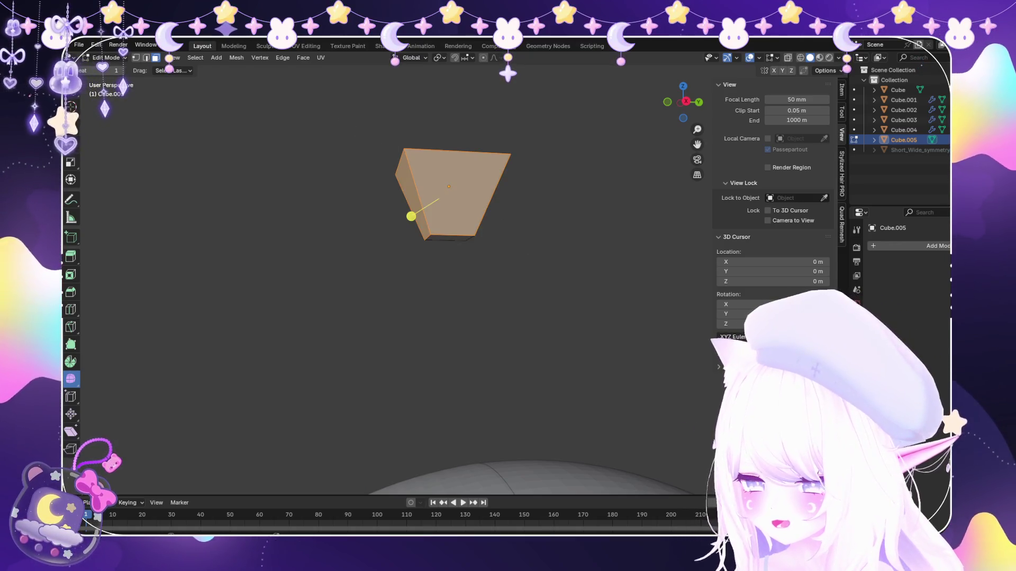
{"action": "key", "text": "alt+a"}
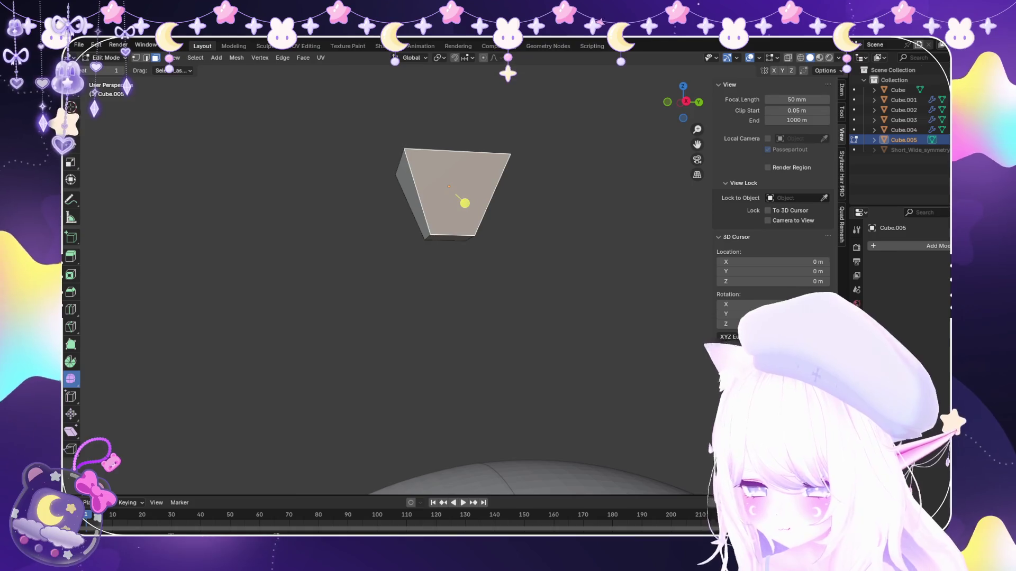
{"action": "key", "text": "a"}
{"action": "key", "text": "x"}
{"action": "left_click", "coordinate": [397, 159]}
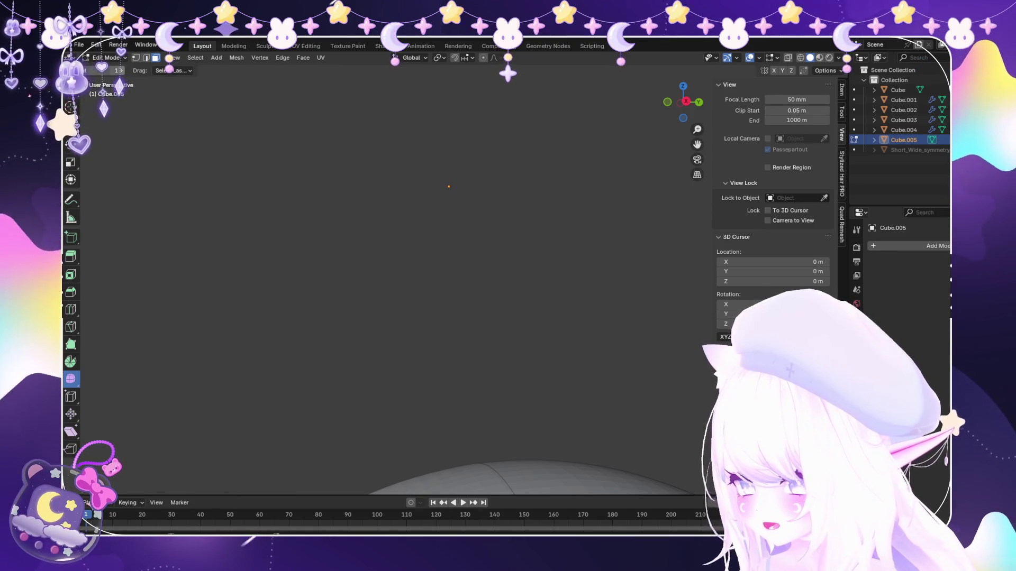
{"action": "left_click", "coordinate": [112, 69]}
{"action": "scroll", "coordinate": [397, 278], "scroll_direction": "down", "scroll_amount": 5}
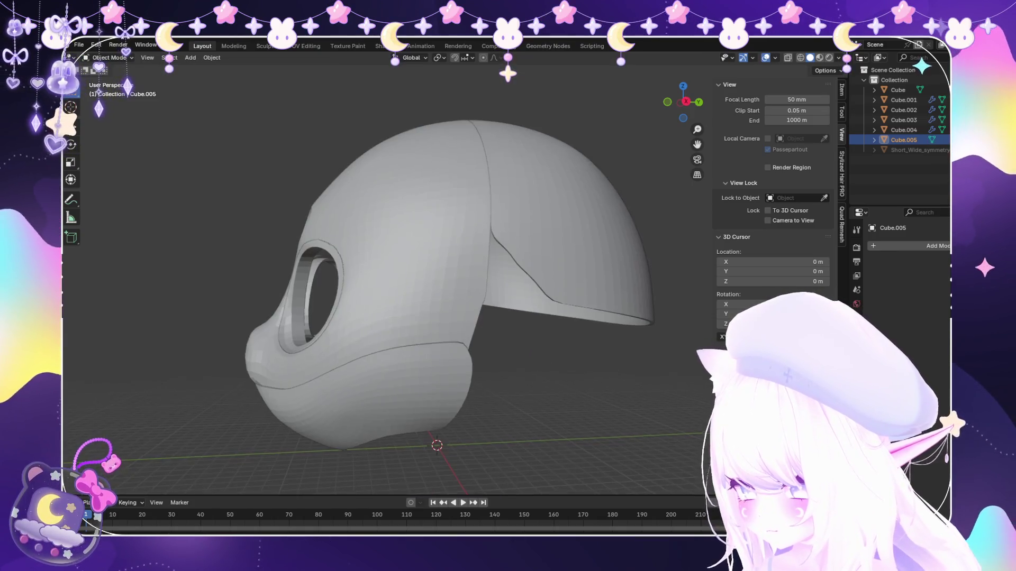